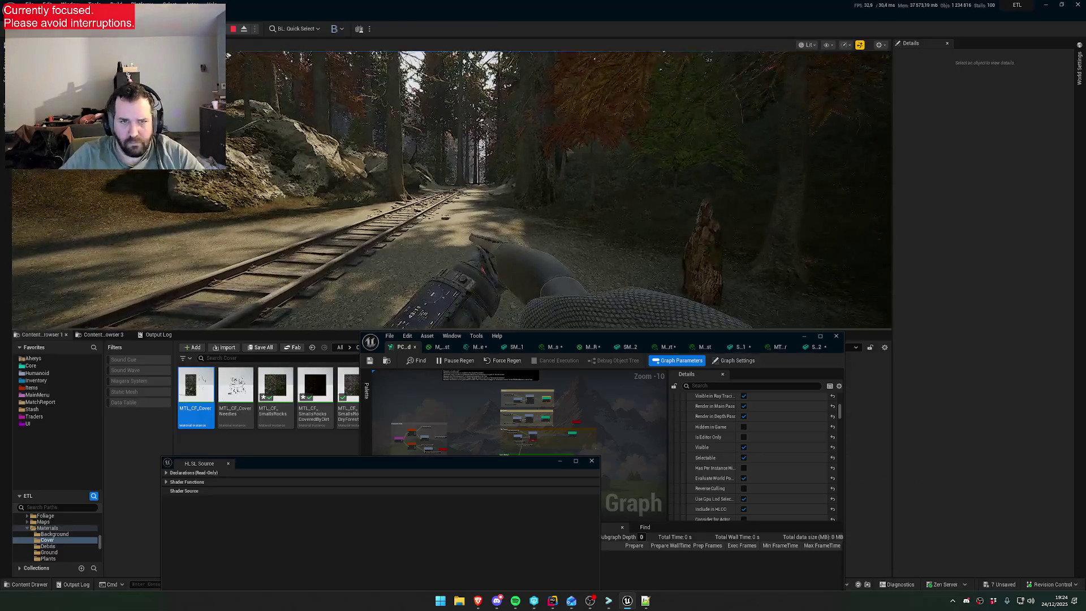
Walk the forest level in full-screen play mode, then end the play session.
{"action": "key", "text": "F11"}
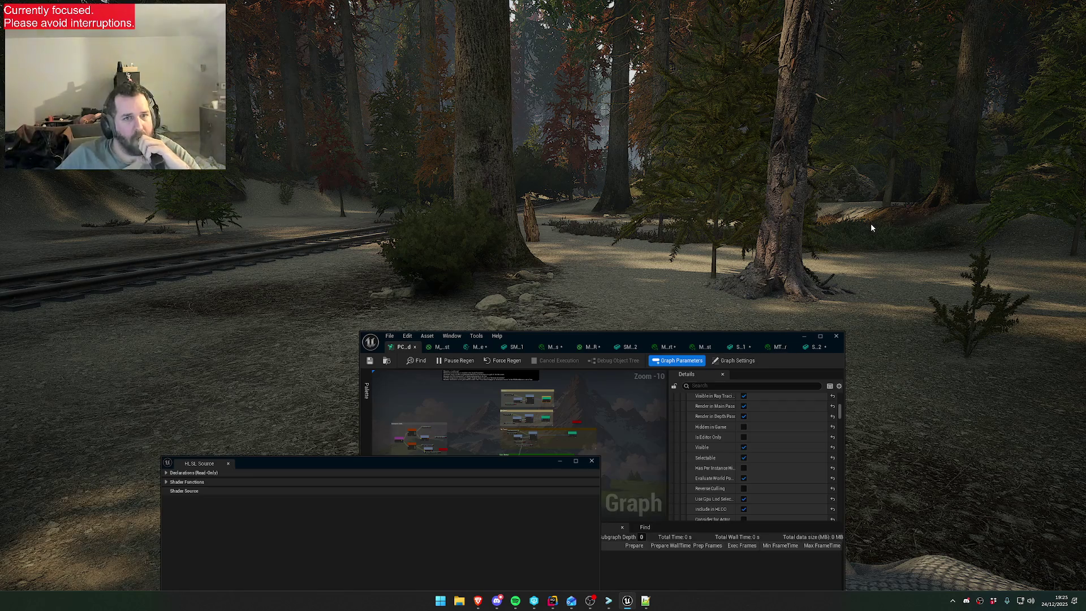
{"action": "key", "text": "Escape"}
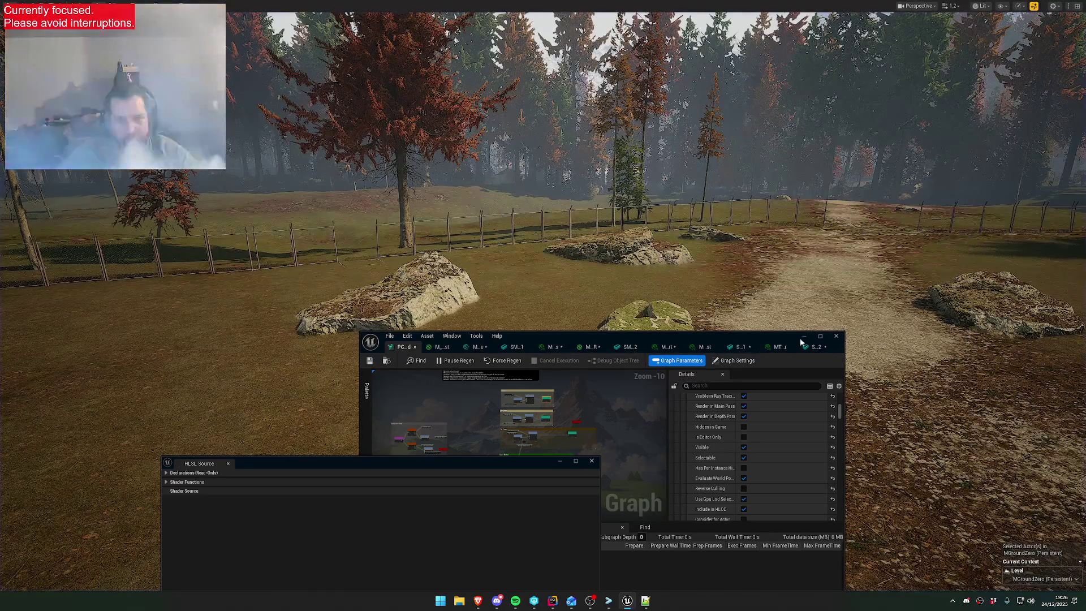
Move the PCG graph window aside and bring up the MF_ScaleByDistance function graph and its properties.
{"action": "left_click_drag", "start_coordinate": [760, 338], "coordinate": [795, 363]}
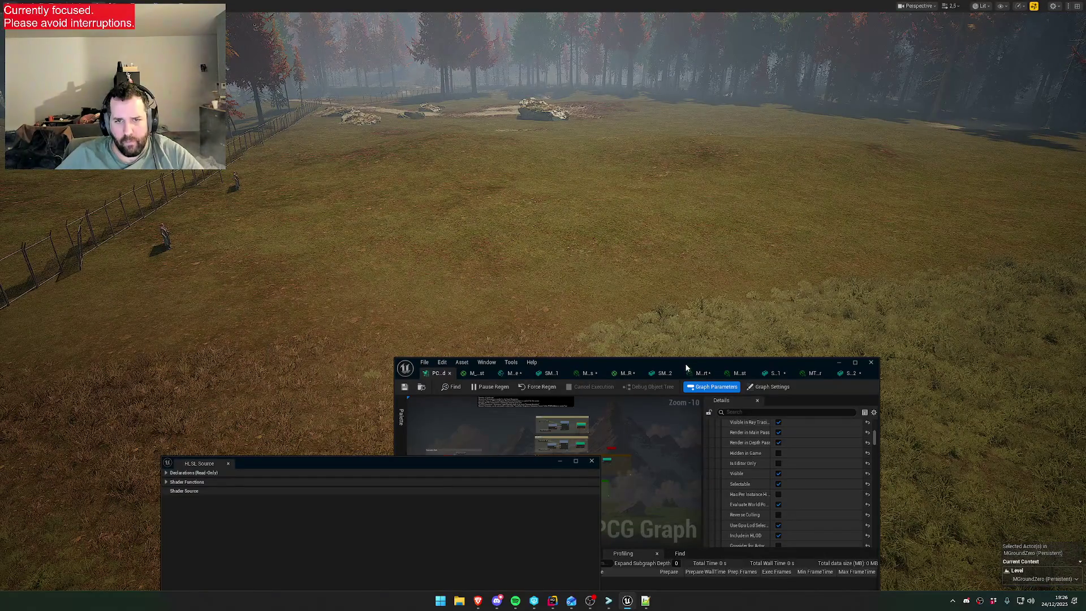
{"action": "left_click_drag", "start_coordinate": [686, 368], "coordinate": [780, 269]}
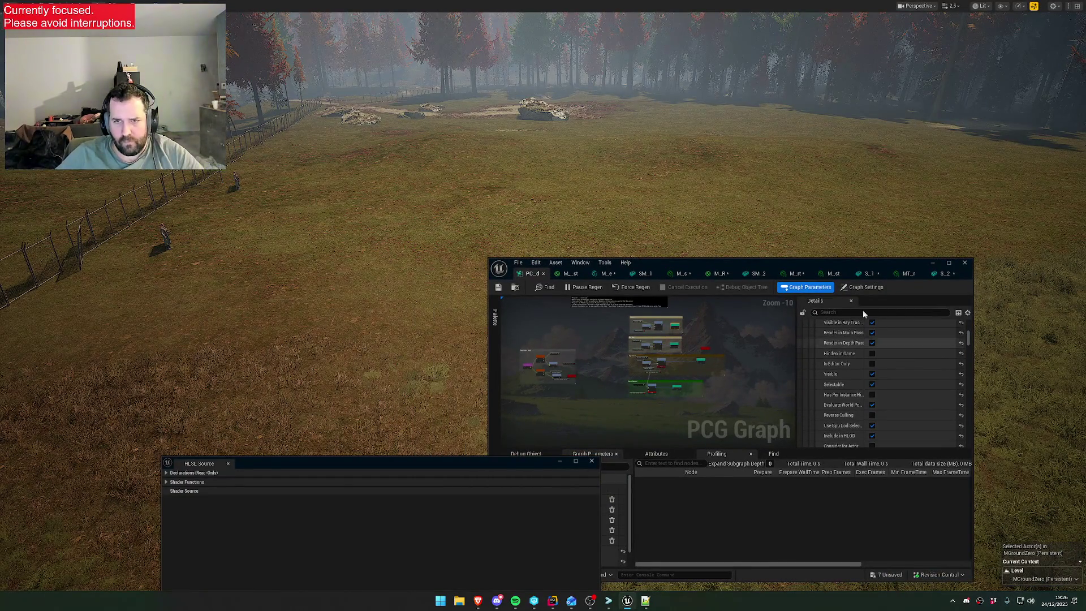
{"action": "left_click", "coordinate": [908, 273]}
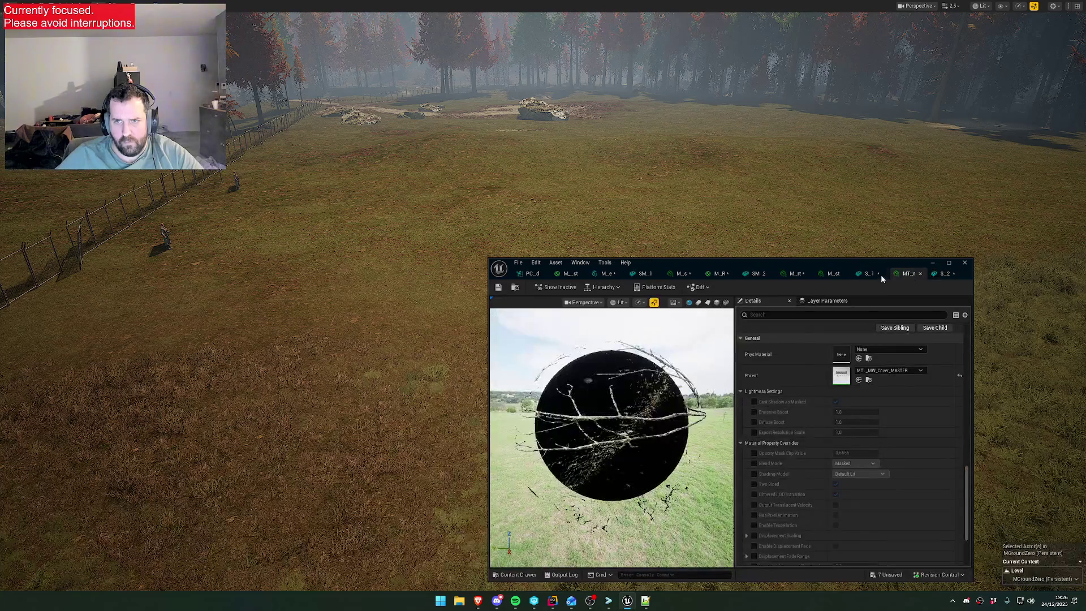
{"action": "left_click", "coordinate": [867, 273]}
{"action": "left_click", "coordinate": [642, 273]}
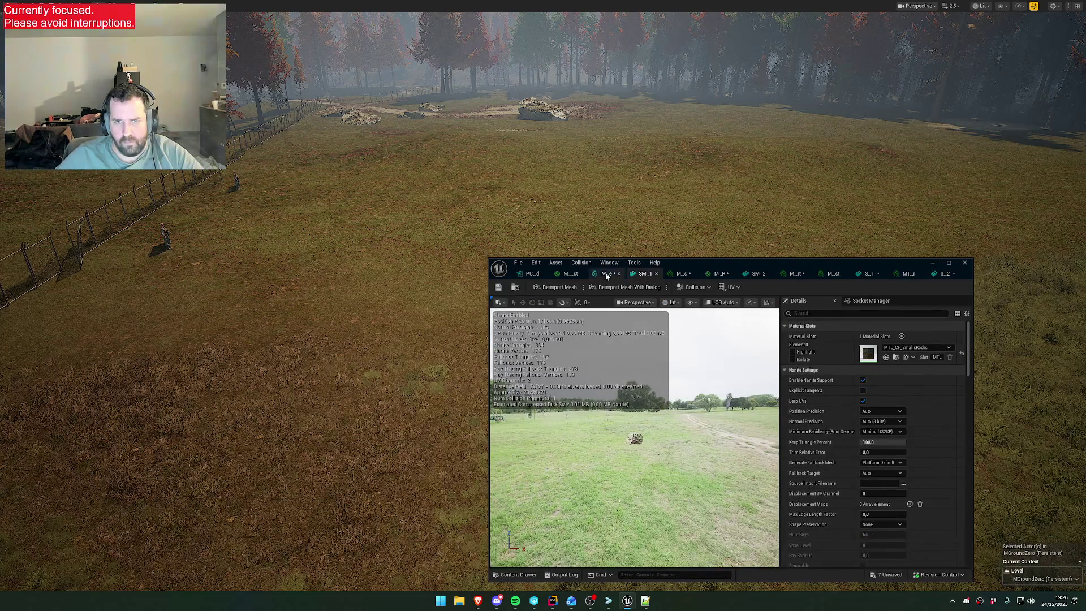
{"action": "left_click", "coordinate": [607, 273]}
{"action": "scroll", "coordinate": [681, 362], "scroll_direction": "down", "scroll_amount": 2}
{"action": "left_click", "coordinate": [703, 393]}
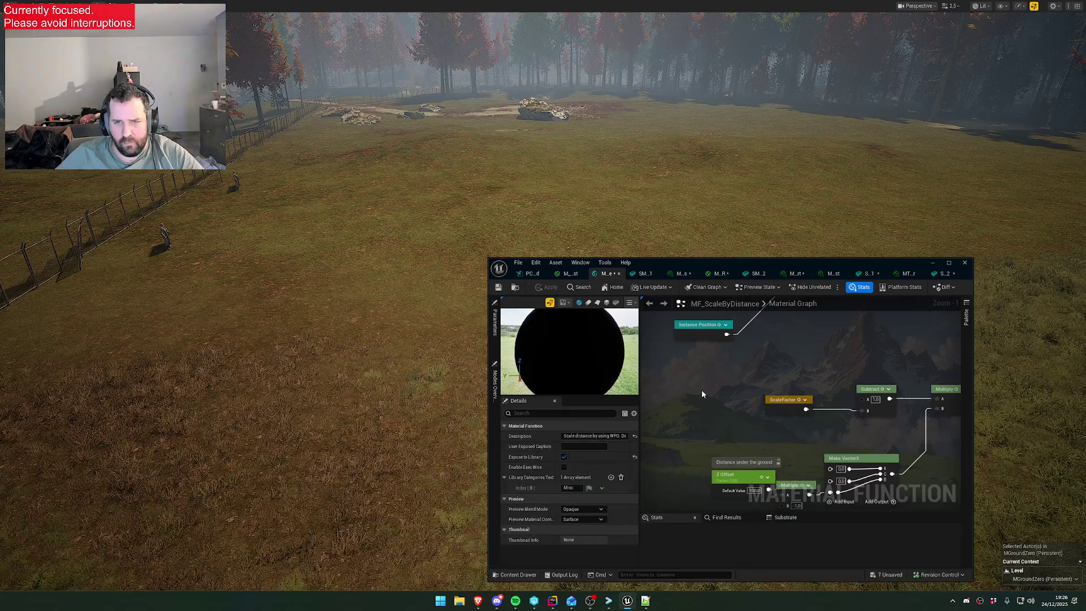
{"action": "left_click_drag", "start_coordinate": [746, 358], "coordinate": [707, 492]}
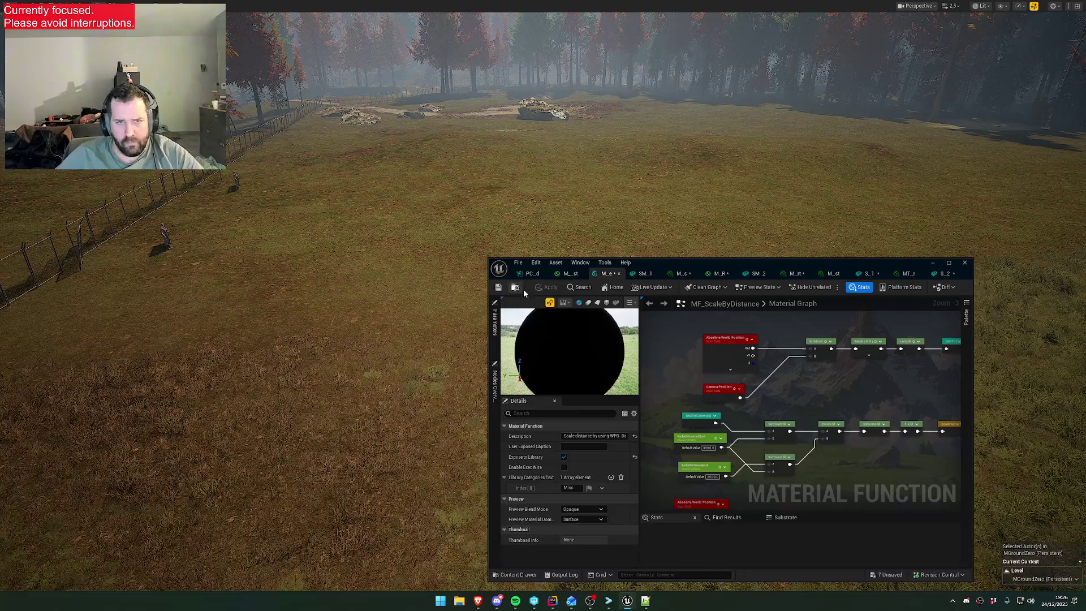
Open Find Results, exit immersive mode and locate MF_ScaleByDistance in the Content Browser.
{"action": "left_click", "coordinate": [580, 287]}
{"action": "scroll", "coordinate": [625, 211], "scroll_direction": "up", "scroll_amount": 3}
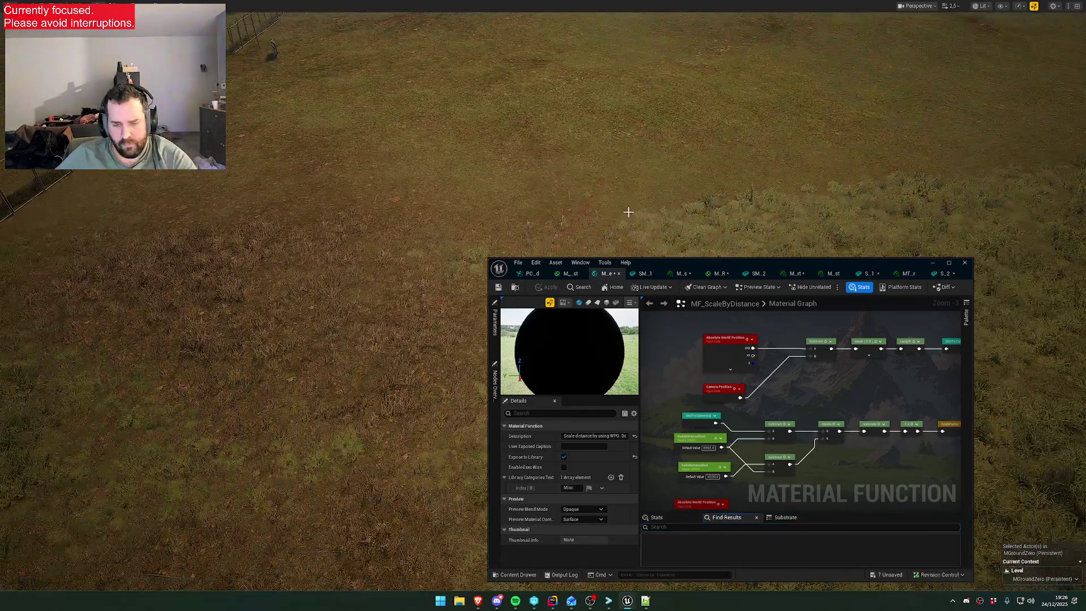
{"action": "key", "text": "F11"}
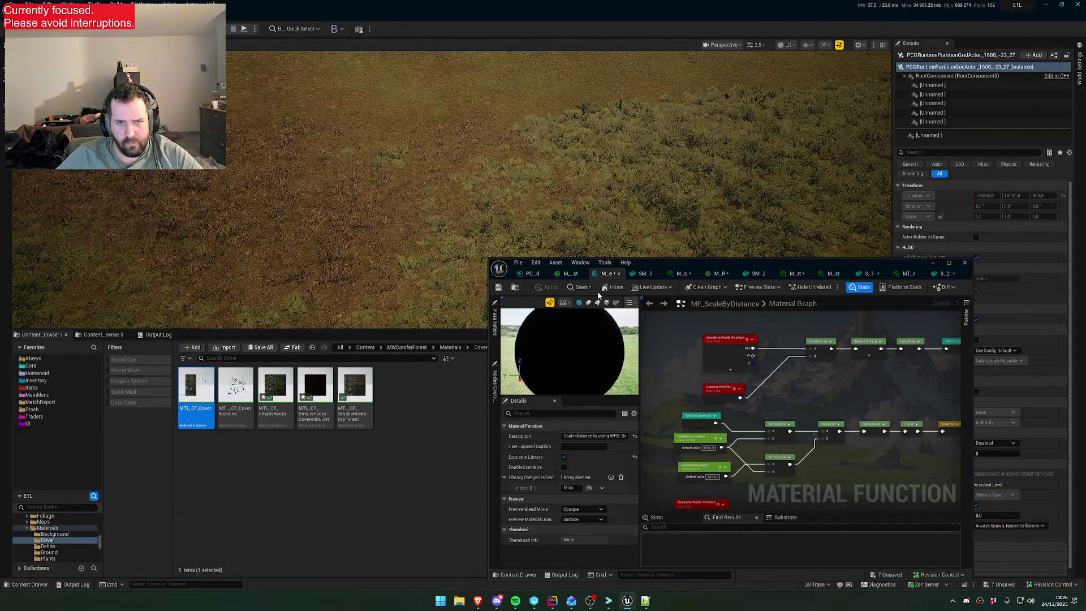
{"action": "left_click", "coordinate": [515, 287]}
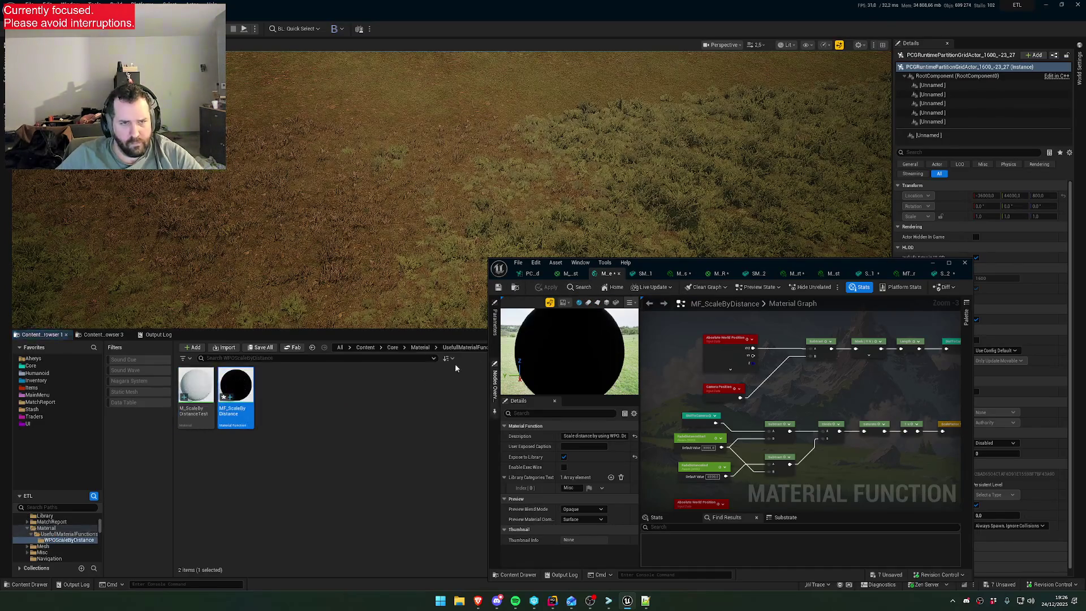
Rename the MF_ScaleByDistance asset to MF_FadeInGroundByDistanceWPO in the Content Browser.
{"action": "key", "text": "F2"}
{"action": "type", "text": "MF_a"}
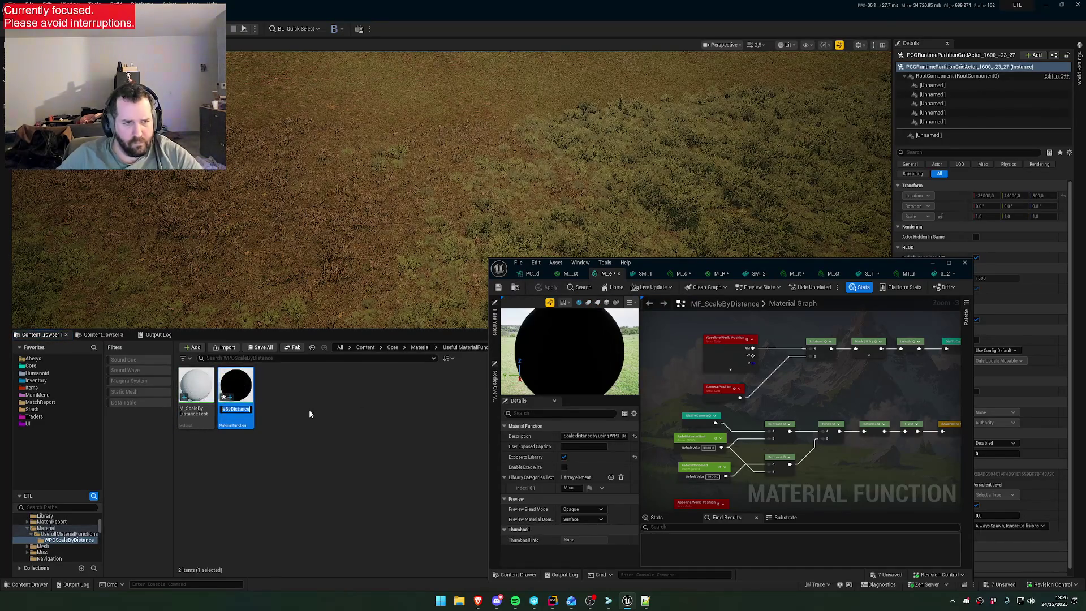
{"action": "type", "text": "F"}
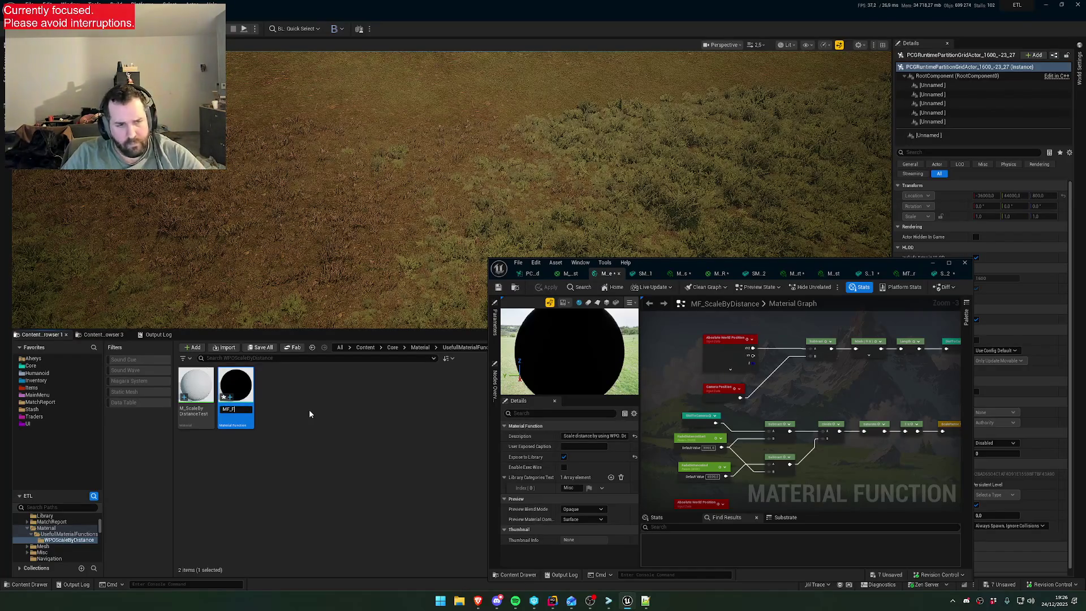
{"action": "type", "text": "eWi"}
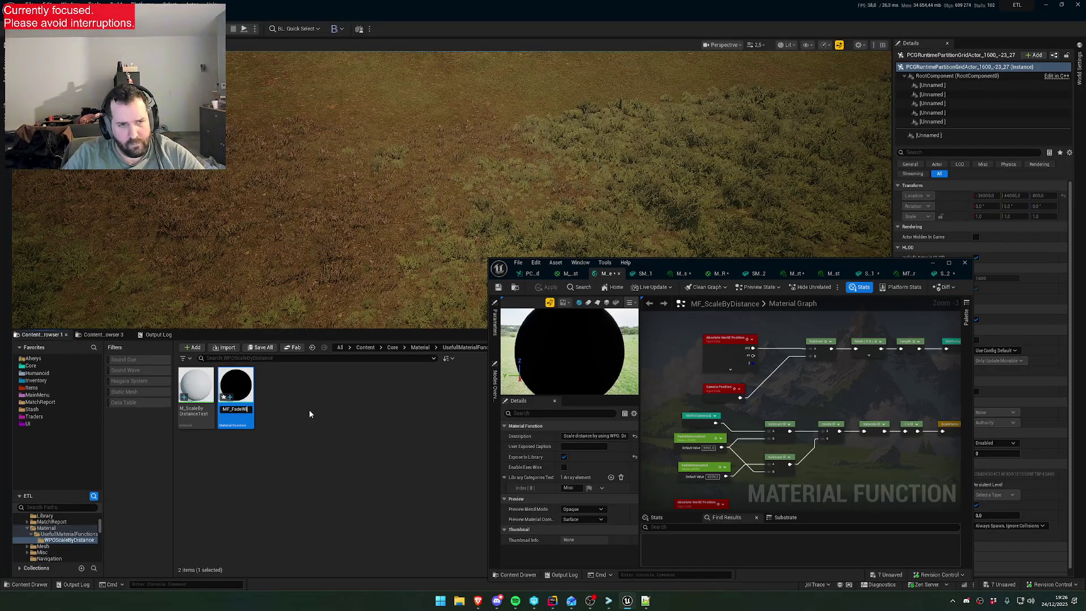
{"action": "type", "text": "ndByDis"}
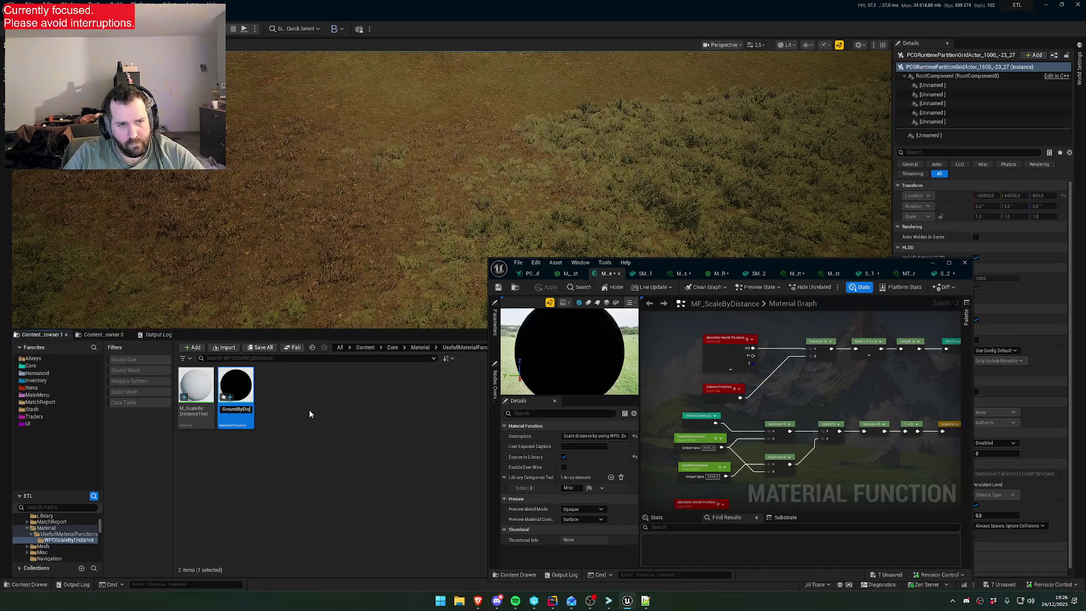
{"action": "type", "text": "tanceWPO"}
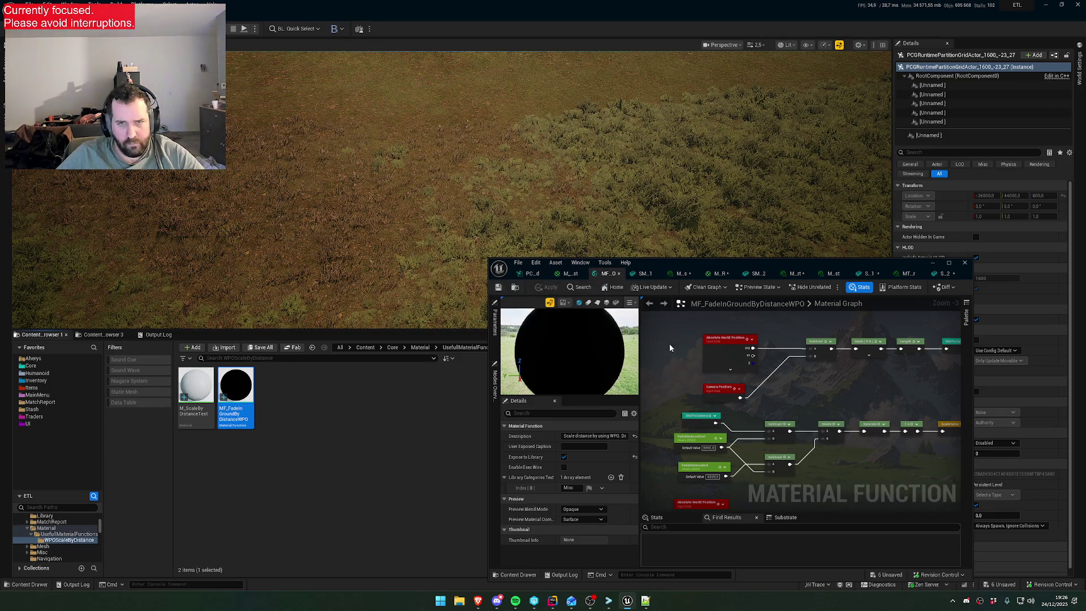
{"action": "left_click", "coordinate": [570, 273]}
Return to the PCG grass graph and inspect the Grass Shader node's settings.
{"action": "left_click", "coordinate": [532, 273]}
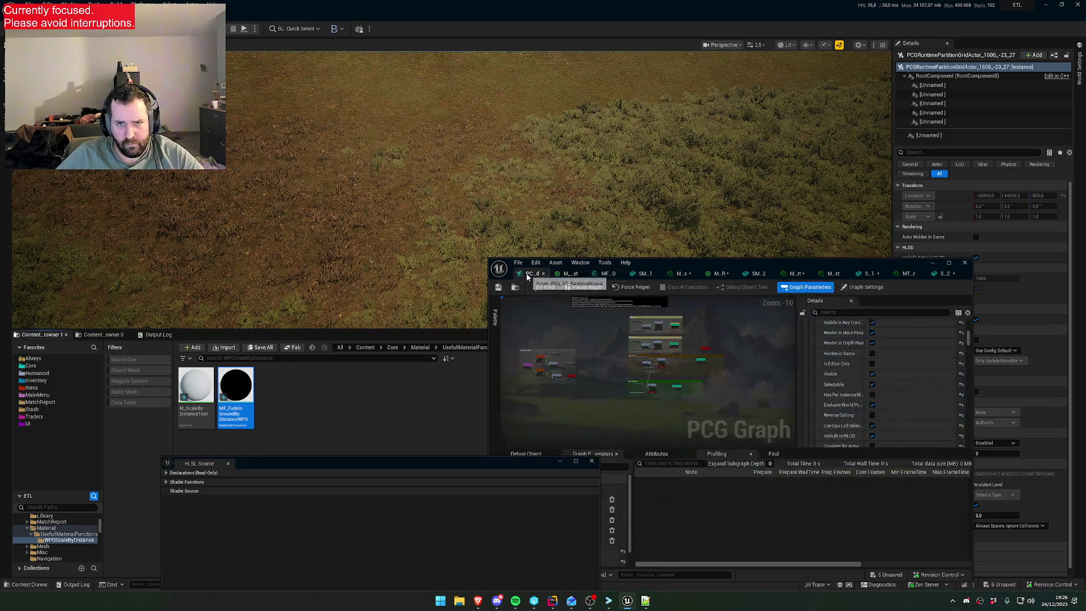
{"action": "scroll", "coordinate": [672, 343], "scroll_direction": "up", "scroll_amount": 8}
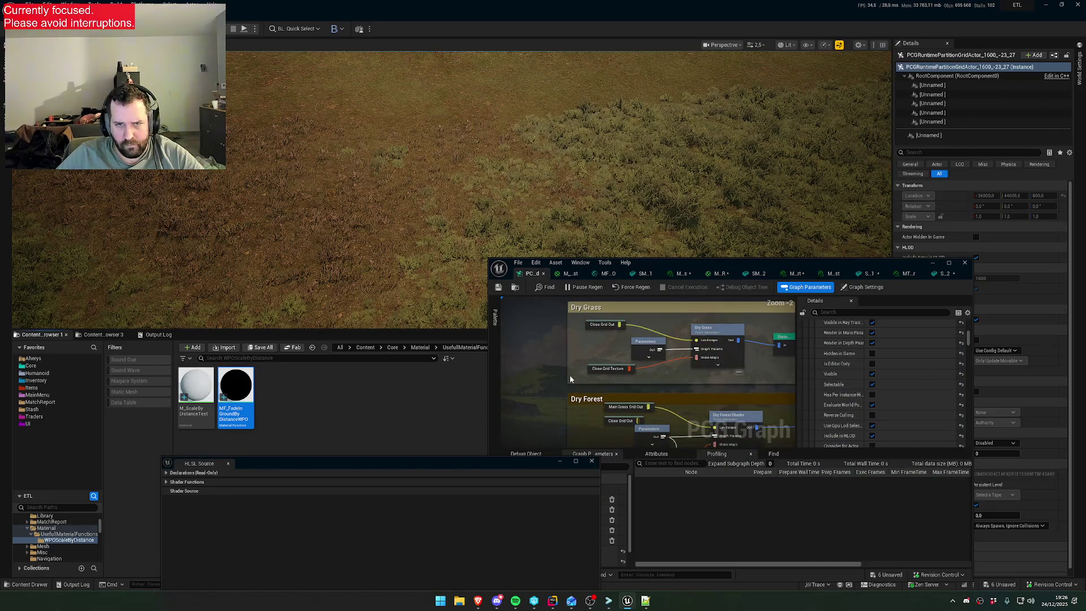
{"action": "left_click_drag", "start_coordinate": [656, 419], "coordinate": [657, 355]}
{"action": "left_click", "coordinate": [660, 370]}
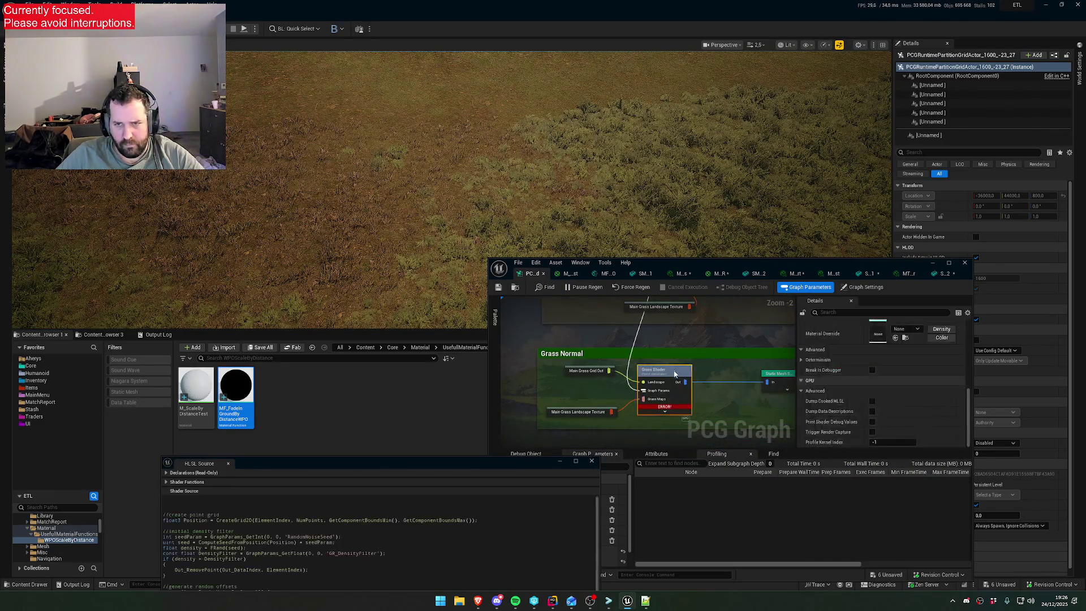
{"action": "scroll", "coordinate": [887, 378], "scroll_direction": "up", "scroll_amount": 10}
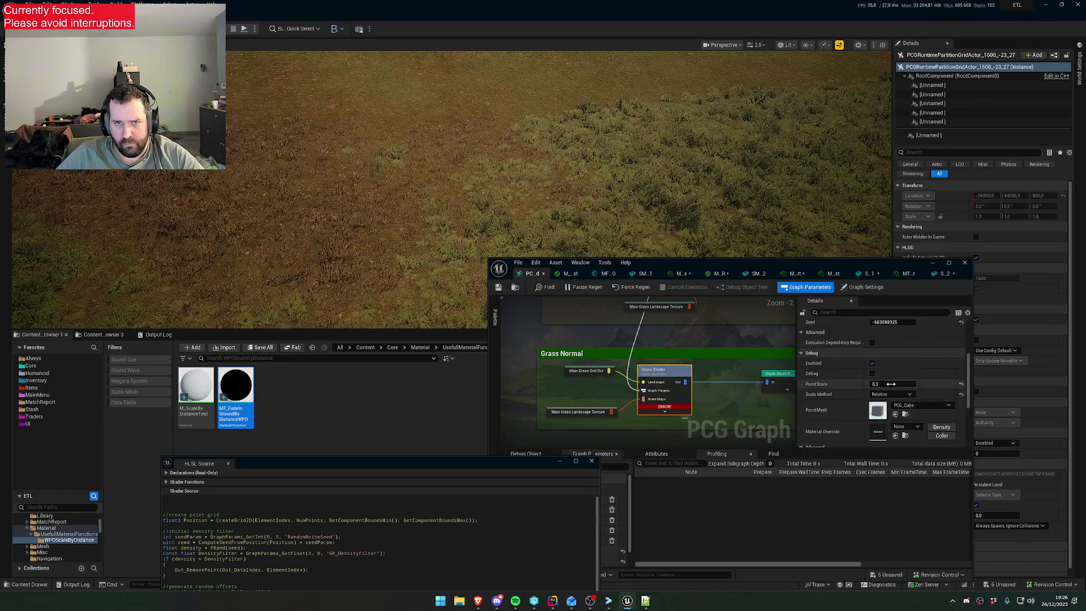
{"action": "scroll", "coordinate": [894, 384], "scroll_direction": "down", "scroll_amount": 10}
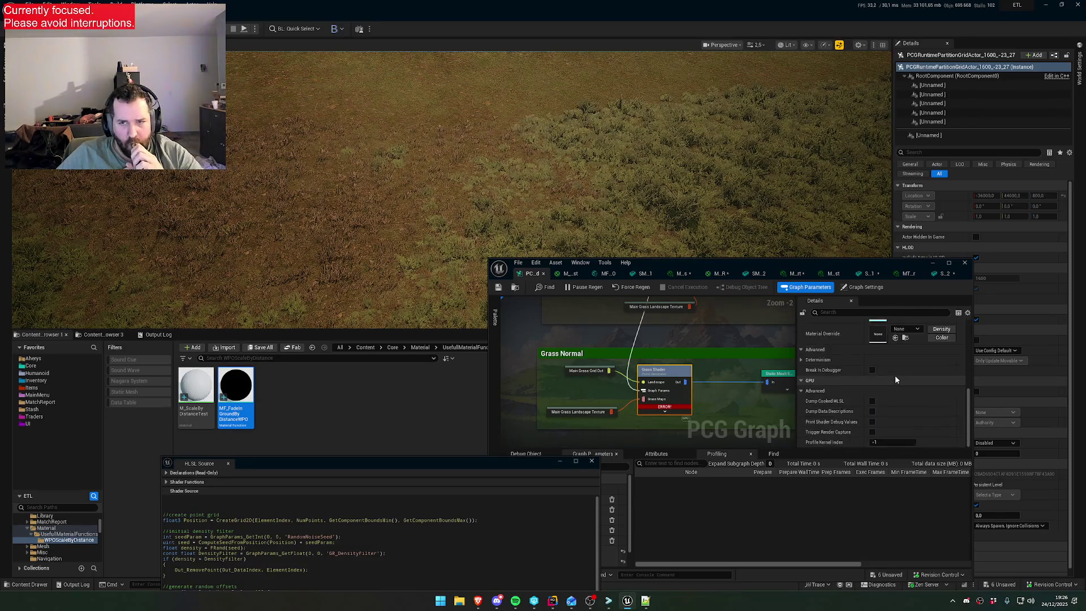
{"action": "scroll", "coordinate": [894, 383], "scroll_direction": "up", "scroll_amount": 10}
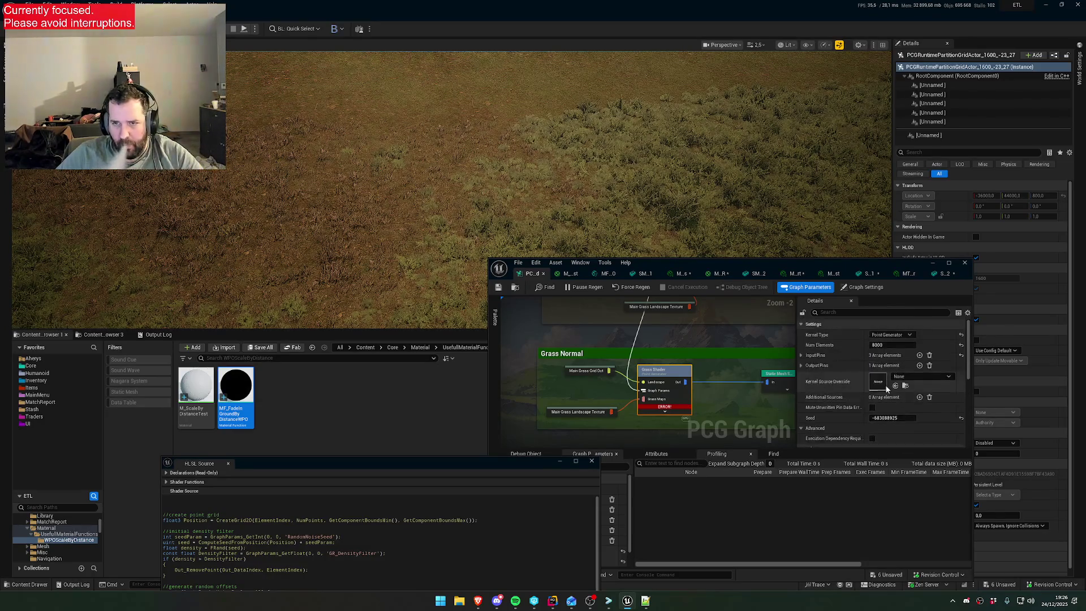
{"action": "scroll", "coordinate": [845, 350], "scroll_direction": "down", "scroll_amount": 10}
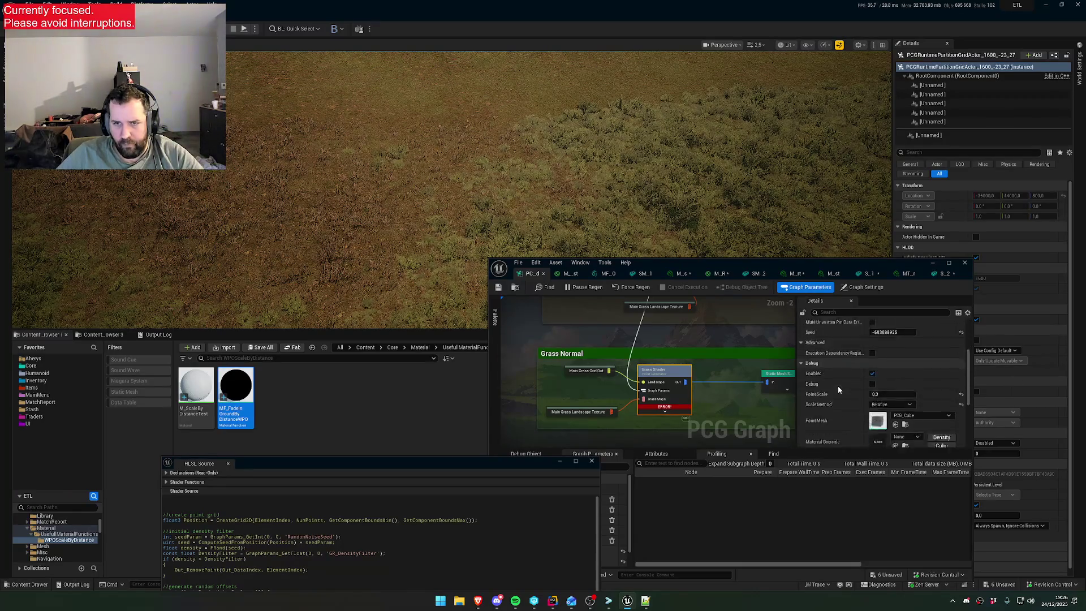
Inspect the Static Mesh Spawner node and open the grass mesh it spawns.
{"action": "left_click_drag", "start_coordinate": [720, 404], "coordinate": [630, 397]}
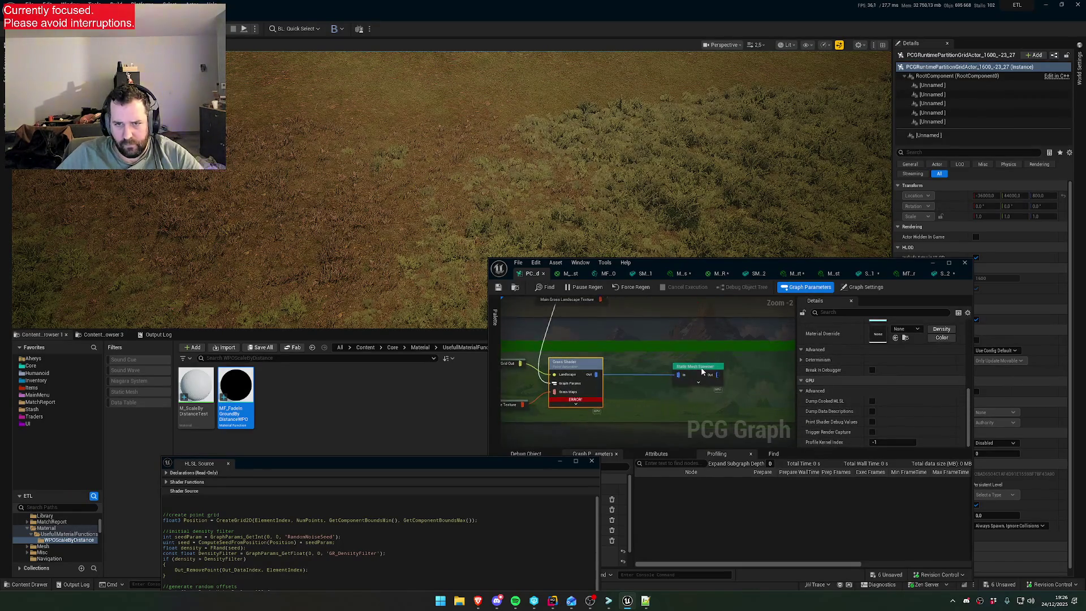
{"action": "left_click", "coordinate": [696, 367]}
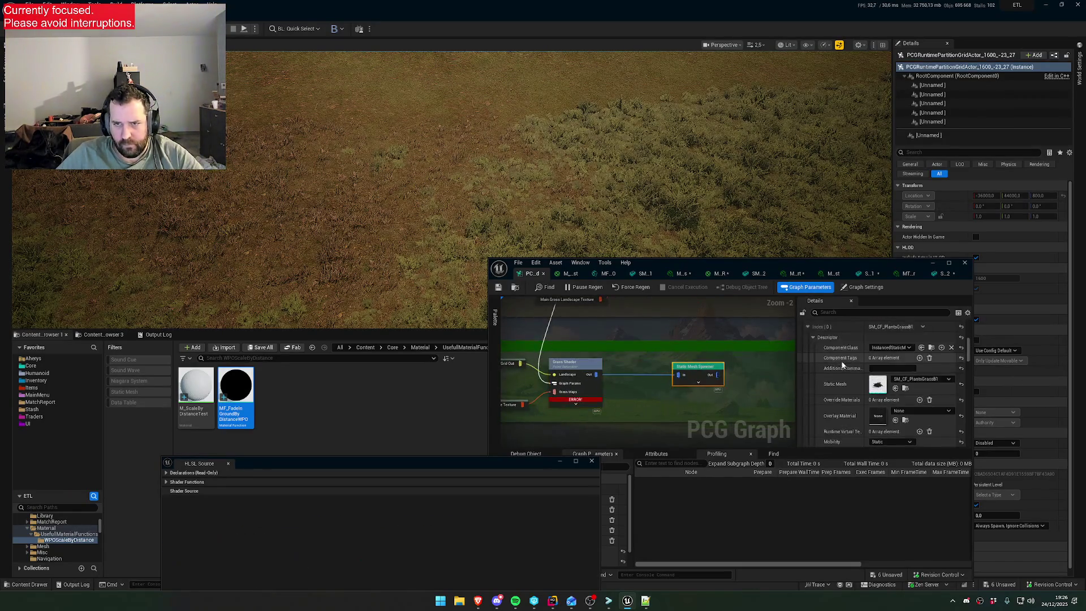
{"action": "double_click", "coordinate": [877, 372]}
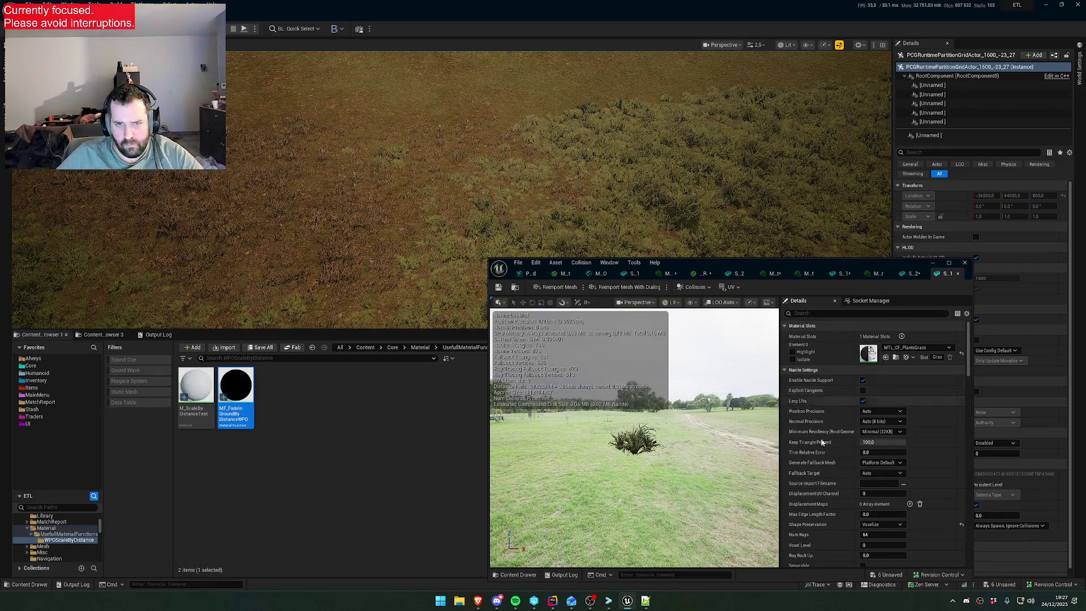
Follow the grass material instance's parent chain up to MTL_MW_Foliage_MASTER and view its outputs.
{"action": "double_click", "coordinate": [864, 365]}
{"action": "scroll", "coordinate": [829, 458], "scroll_direction": "down", "scroll_amount": 10}
{"action": "scroll", "coordinate": [837, 447], "scroll_direction": "down", "scroll_amount": 5}
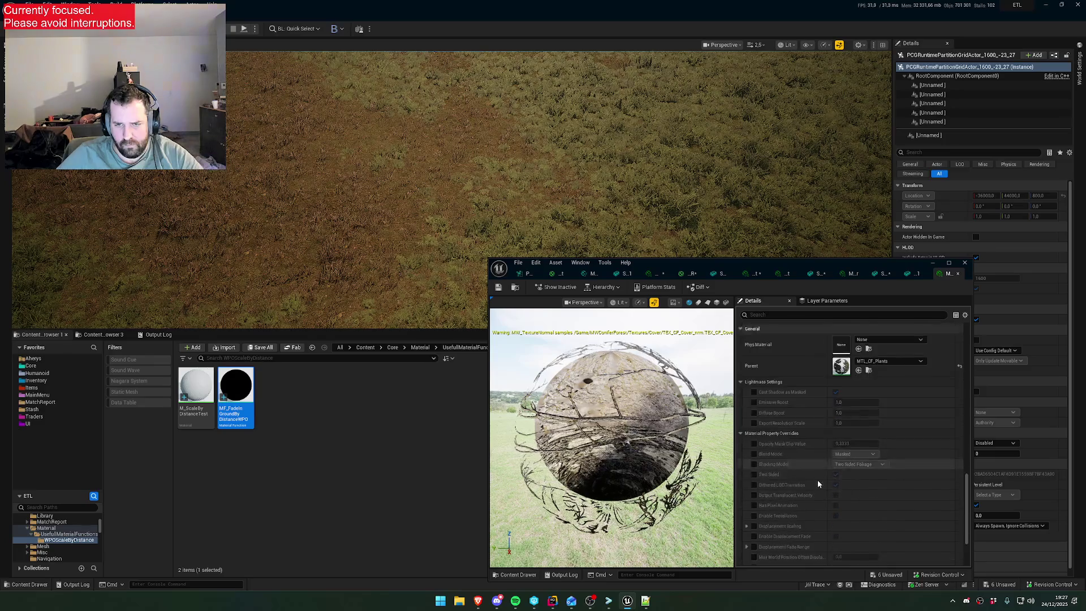
{"action": "scroll", "coordinate": [844, 469], "scroll_direction": "up", "scroll_amount": 5}
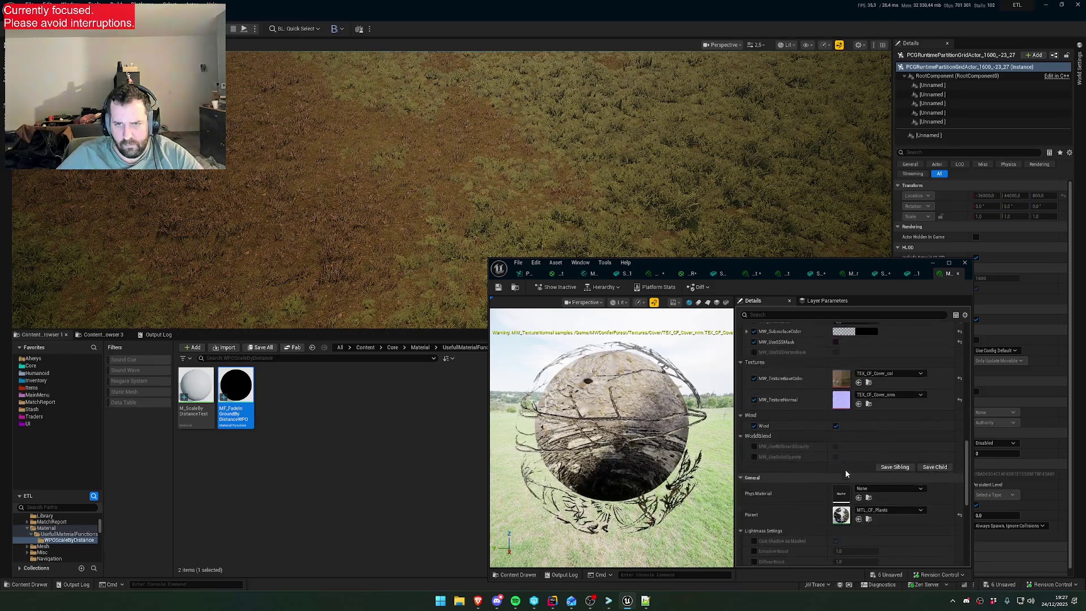
{"action": "scroll", "coordinate": [832, 463], "scroll_direction": "down", "scroll_amount": 1}
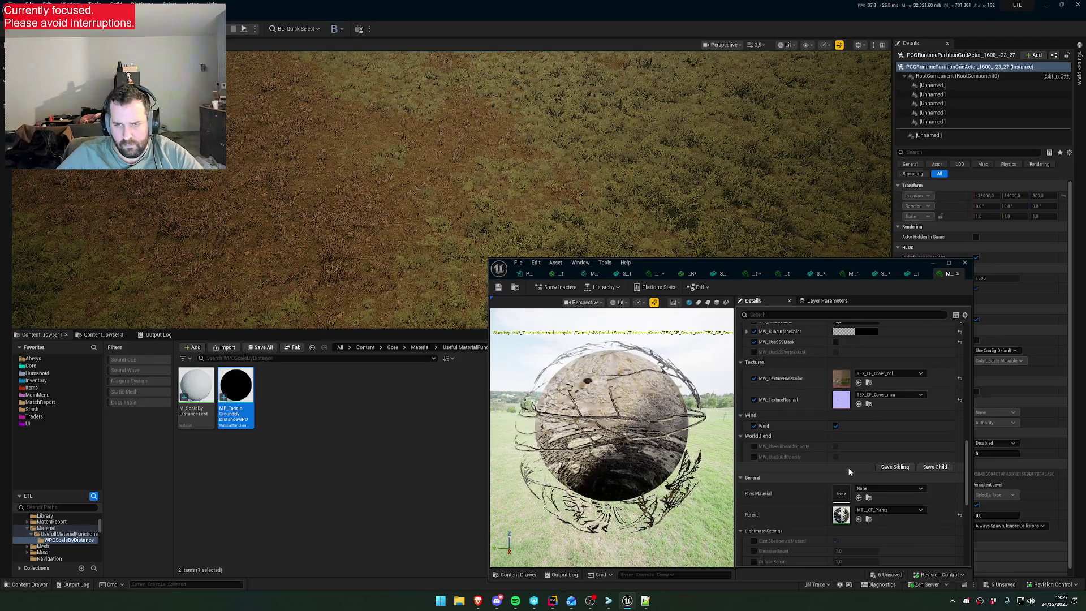
{"action": "double_click", "coordinate": [841, 516]}
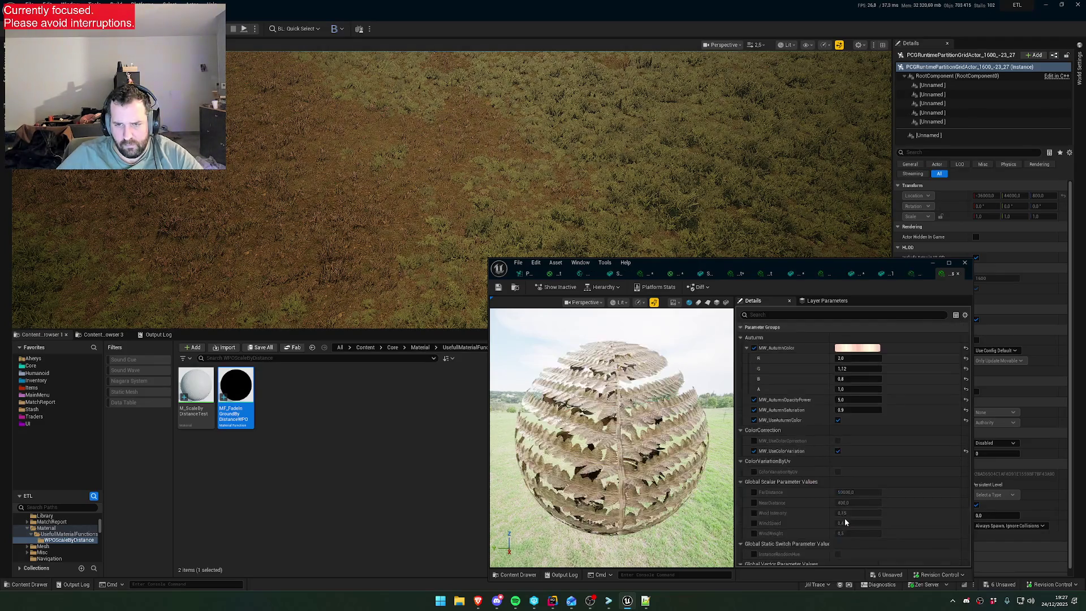
{"action": "scroll", "coordinate": [832, 487], "scroll_direction": "down", "scroll_amount": 3}
{"action": "scroll", "coordinate": [843, 475], "scroll_direction": "down", "scroll_amount": 10}
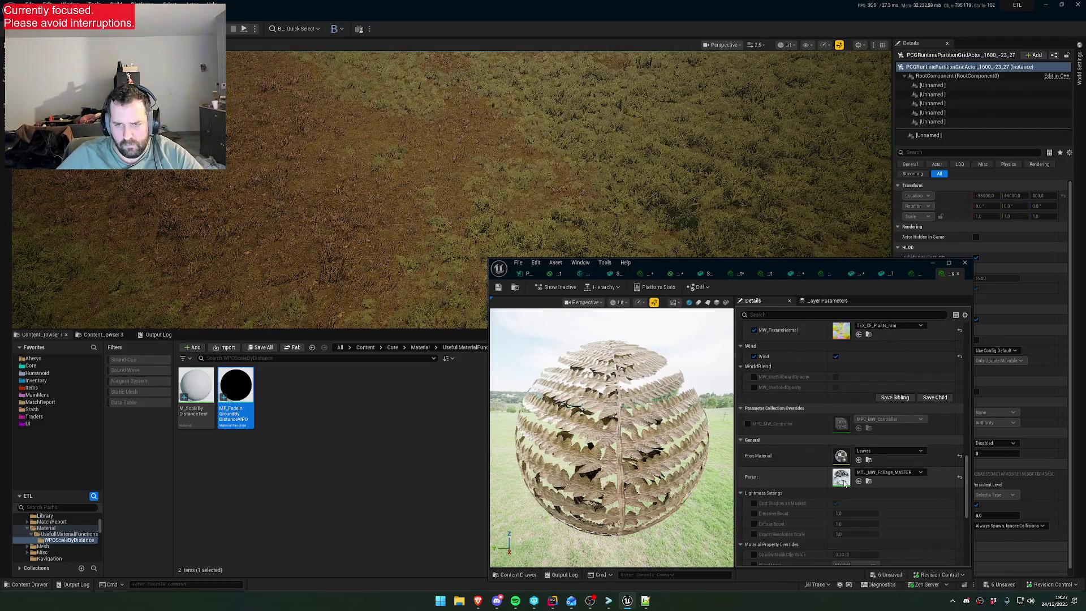
{"action": "double_click", "coordinate": [842, 479]}
{"action": "mouse_move", "coordinate": [708, 399]}
{"action": "left_mouse_down"}
{"action": "mouse_move", "coordinate": [721, 381]}
{"action": "mouse_move", "coordinate": [741, 416]}
{"action": "mouse_move", "coordinate": [710, 413]}
{"action": "mouse_move", "coordinate": [747, 414]}
{"action": "left_mouse_up"}
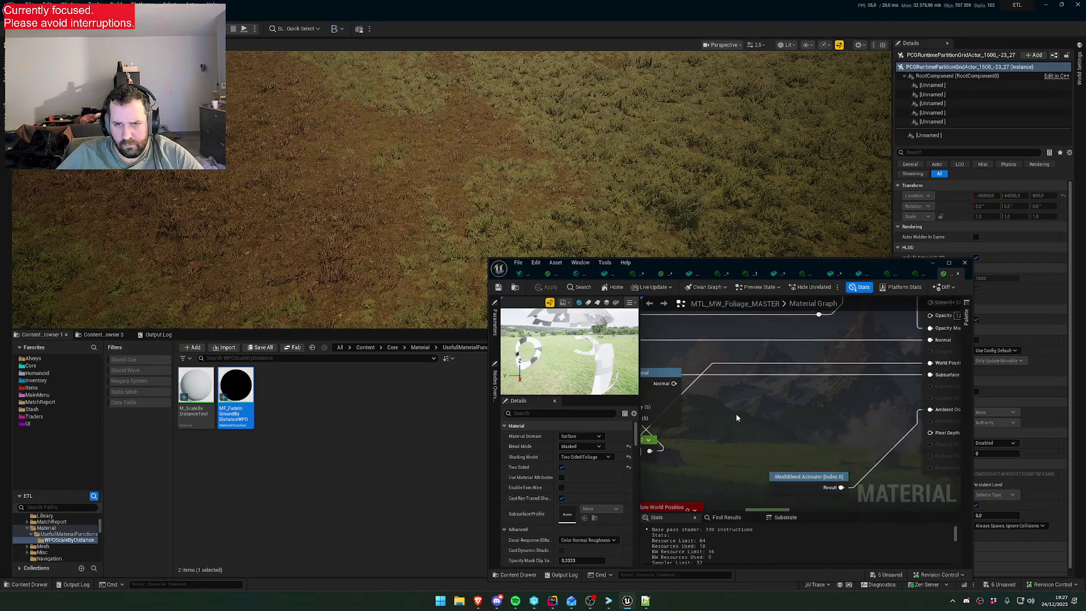
Add an MF_FadeInGroundByDistanceWPO function node to the master material graph.
{"action": "right_click", "coordinate": [742, 414]}
{"action": "type", "text": "fadein"}
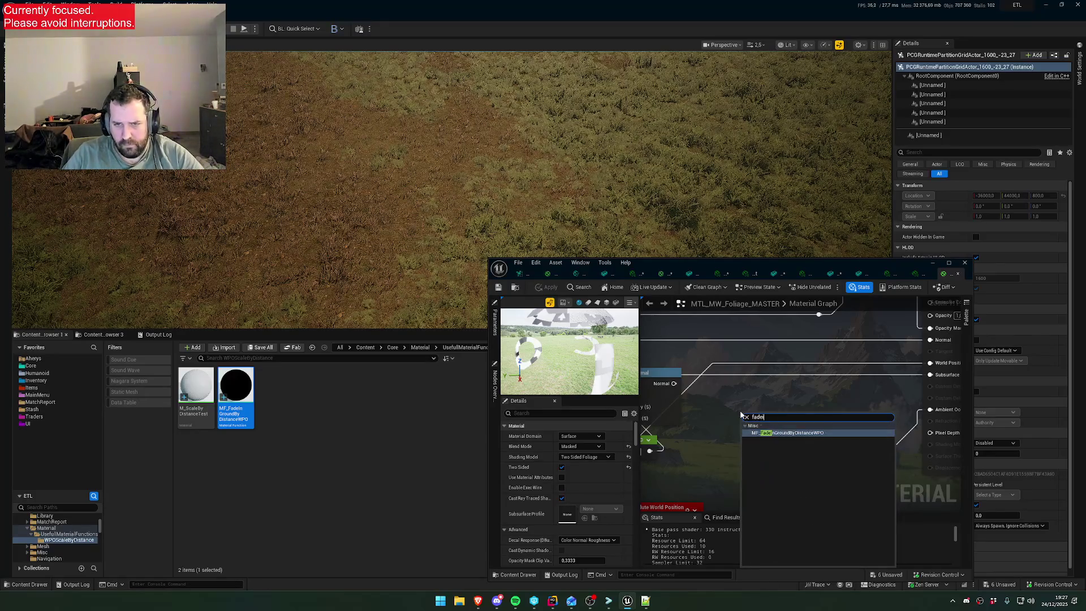
{"action": "key", "text": "Return"}
Feed the existing offset wire into CurrentWPO and connect WPO Fade to World Position Offset.
{"action": "left_click_drag", "start_coordinate": [740, 412], "coordinate": [872, 404]}
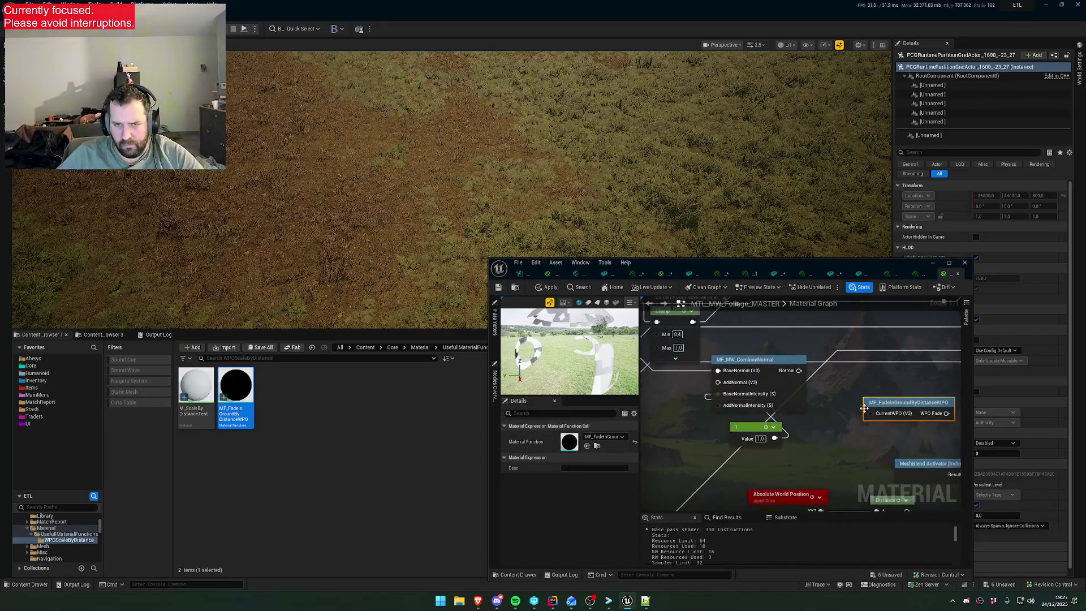
{"action": "double_click", "coordinate": [842, 348]}
{"action": "mouse_move", "coordinate": [847, 346]}
{"action": "left_mouse_down"}
{"action": "mouse_move", "coordinate": [874, 411]}
{"action": "mouse_move", "coordinate": [835, 425]}
{"action": "left_mouse_up"}
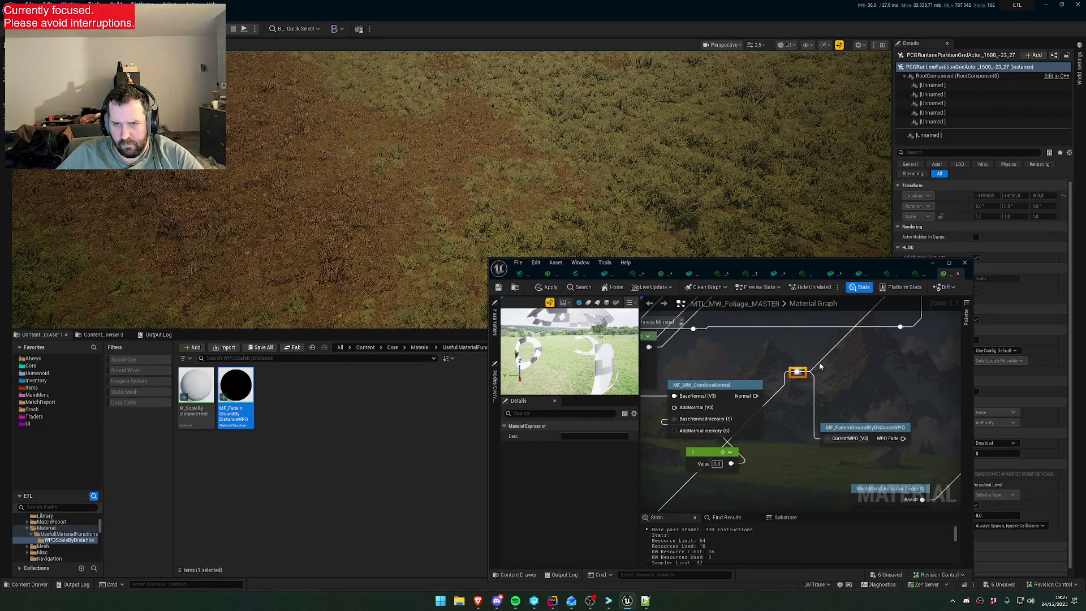
{"action": "mouse_move", "coordinate": [910, 406]}
{"action": "left_mouse_down"}
{"action": "mouse_move", "coordinate": [825, 412]}
{"action": "mouse_move", "coordinate": [934, 378]}
{"action": "left_mouse_up"}
{"action": "left_click", "coordinate": [825, 412]}
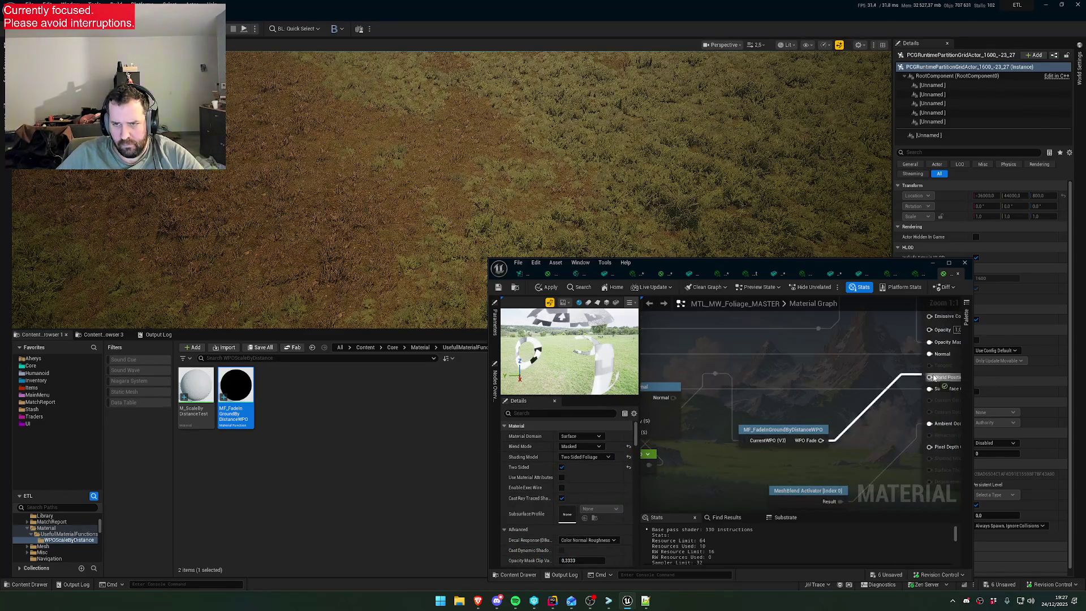
{"action": "mouse_move", "coordinate": [792, 431]}
{"action": "left_mouse_down"}
{"action": "mouse_move", "coordinate": [807, 371]}
{"action": "mouse_move", "coordinate": [817, 370]}
{"action": "left_mouse_up"}
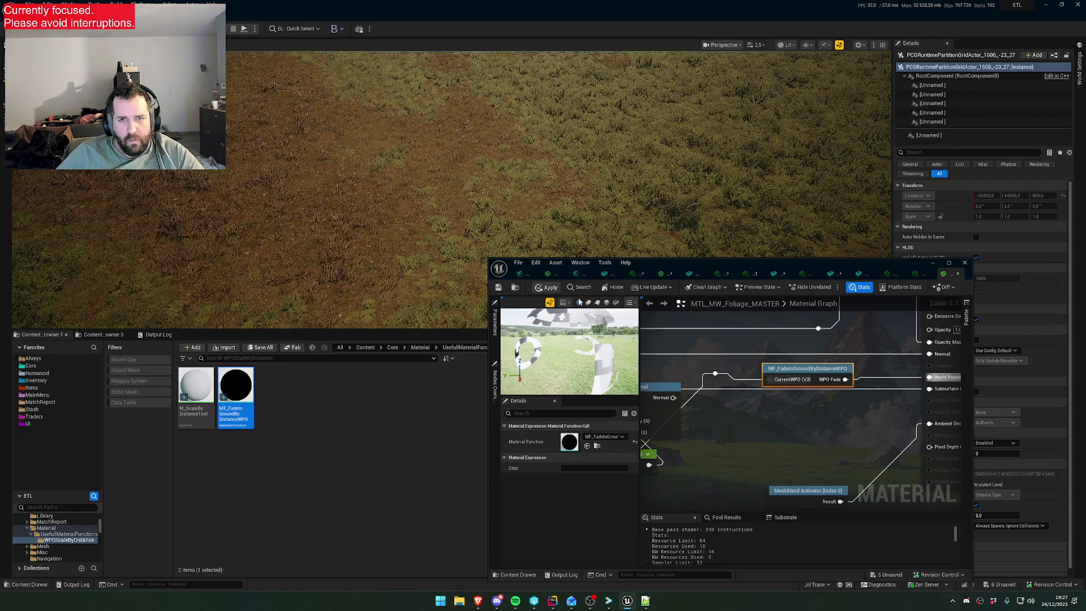
{"action": "left_click", "coordinate": [917, 275]}
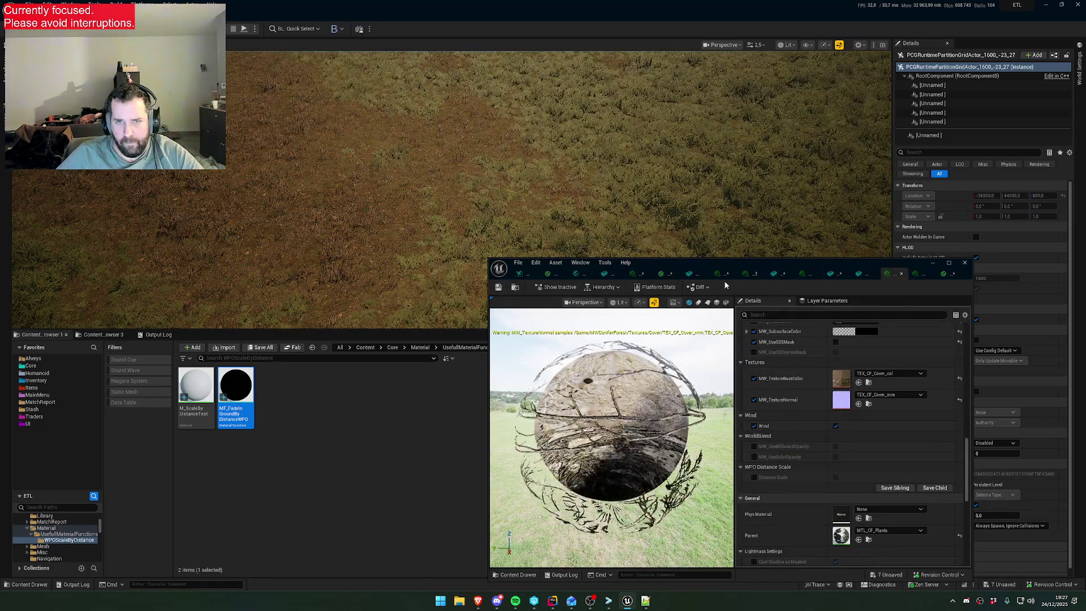
Close the M_ScaleByDistanceTest material tab and apply its pending changes.
{"action": "left_click", "coordinate": [637, 274]}
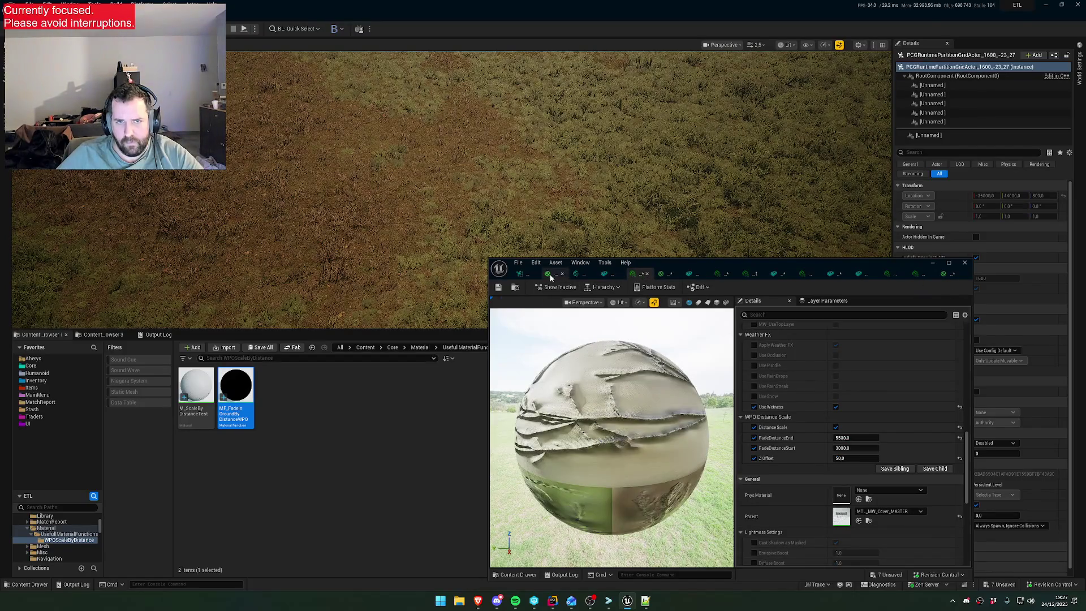
{"action": "left_click", "coordinate": [549, 274]}
{"action": "left_click", "coordinate": [518, 275]}
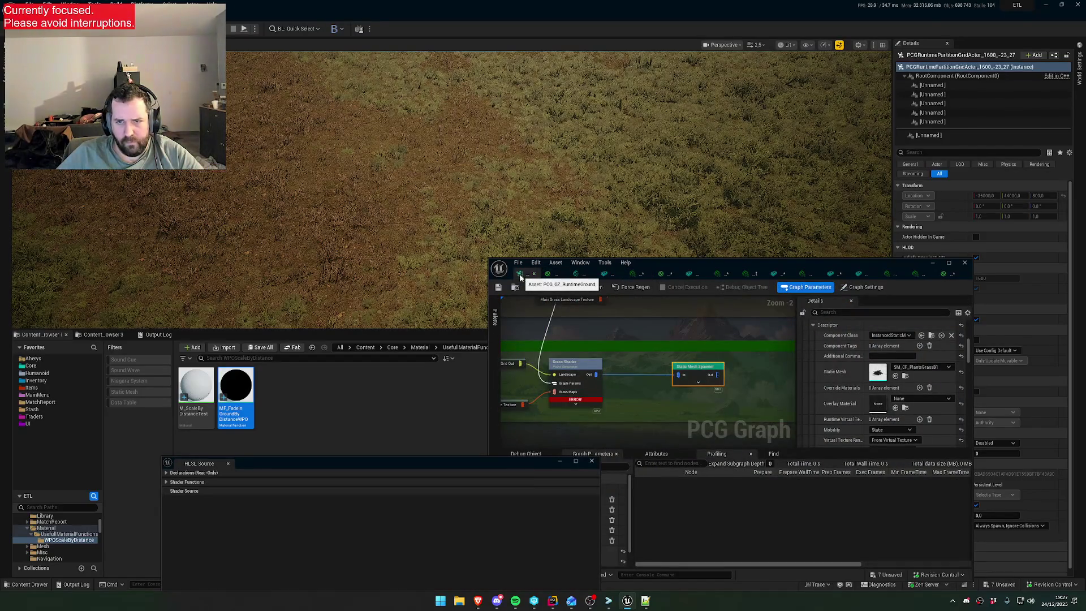
{"action": "left_click", "coordinate": [520, 275]}
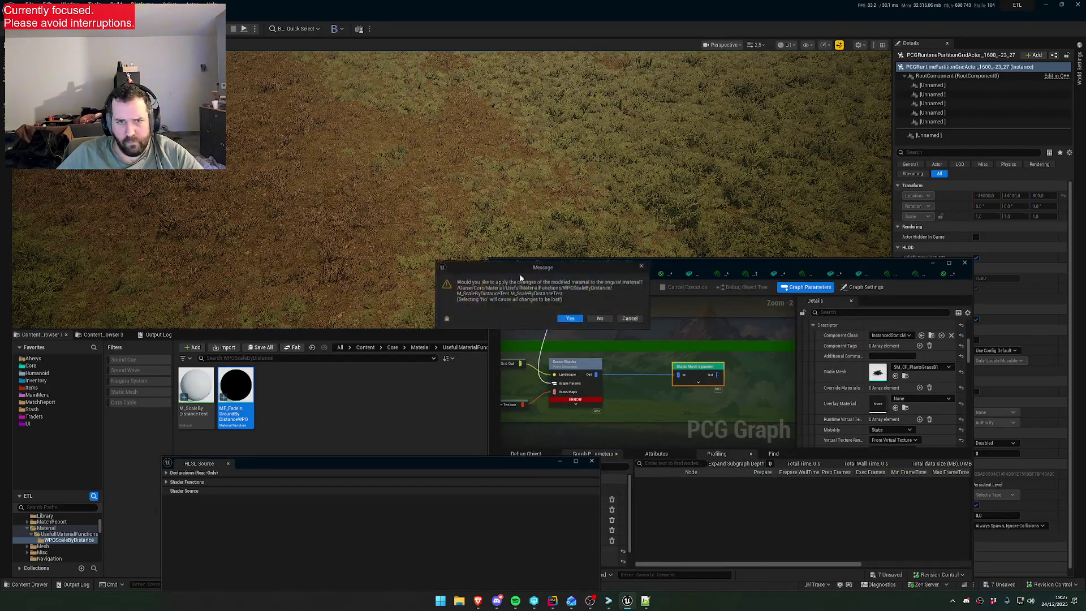
{"action": "left_click", "coordinate": [572, 320]}
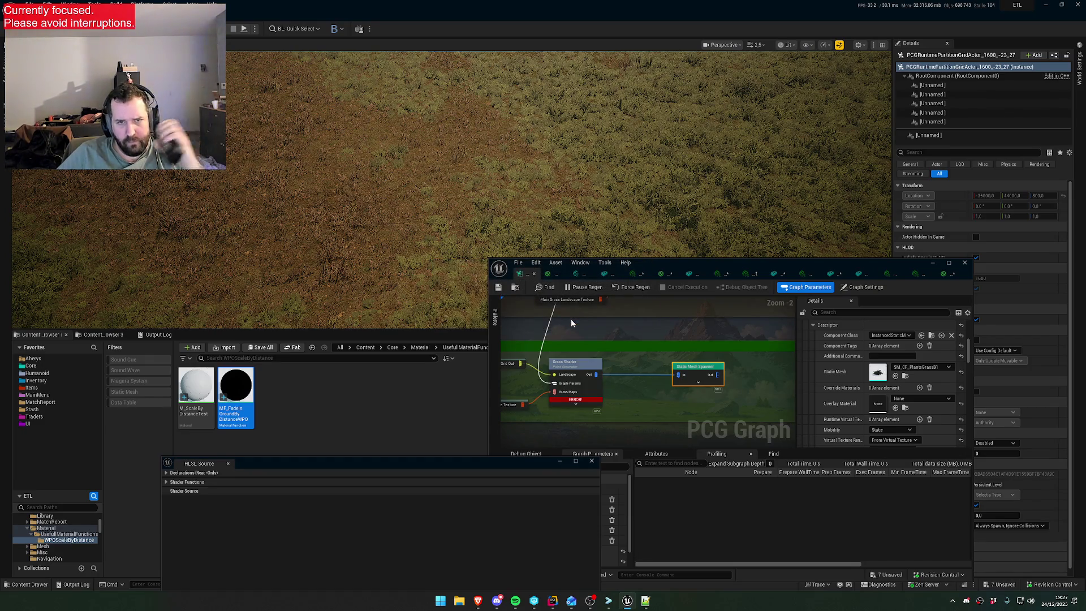
Use the editor tab's context menu, then open the SM_CF_PlantsGrassB1 grass mesh.
{"action": "right_click", "coordinate": [523, 275]}
{"action": "left_click", "coordinate": [589, 326]}
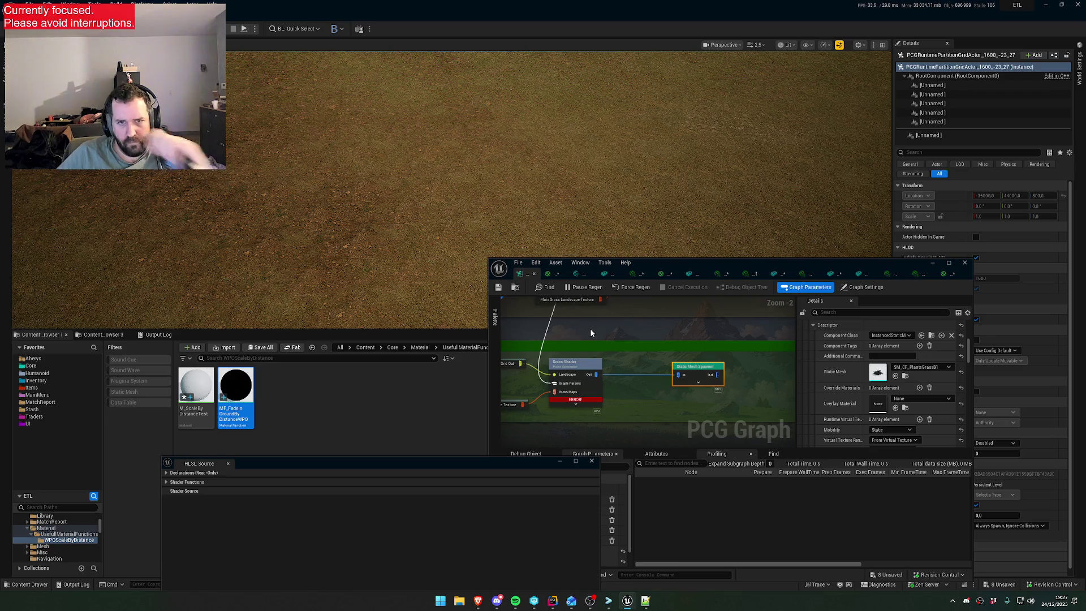
{"action": "double_click", "coordinate": [882, 378]}
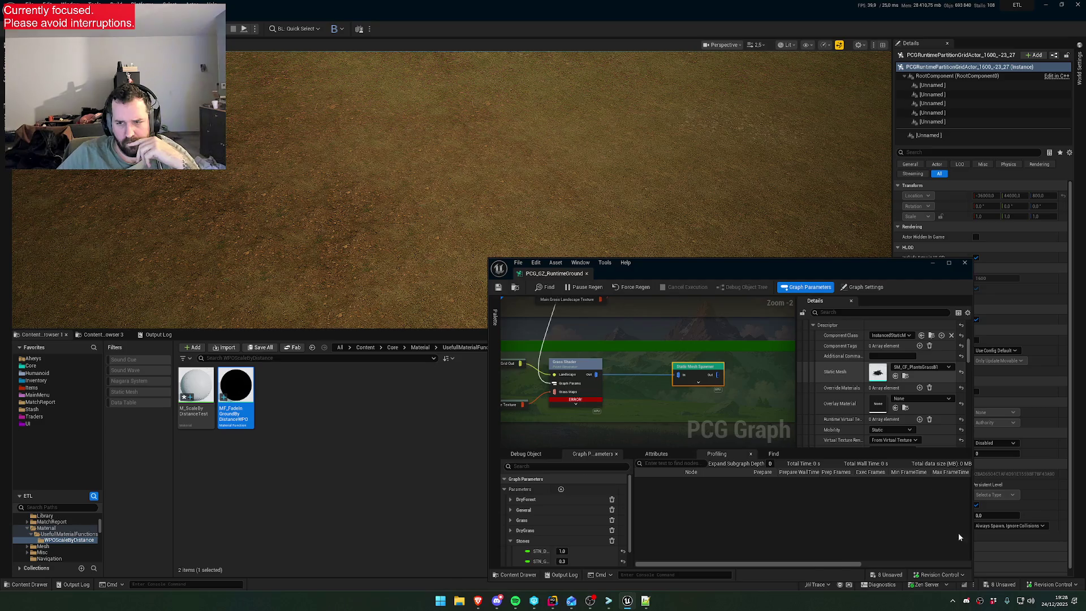
Save all eight unsaved materials and meshes from the Unsaved list.
{"action": "left_click", "coordinate": [994, 585]}
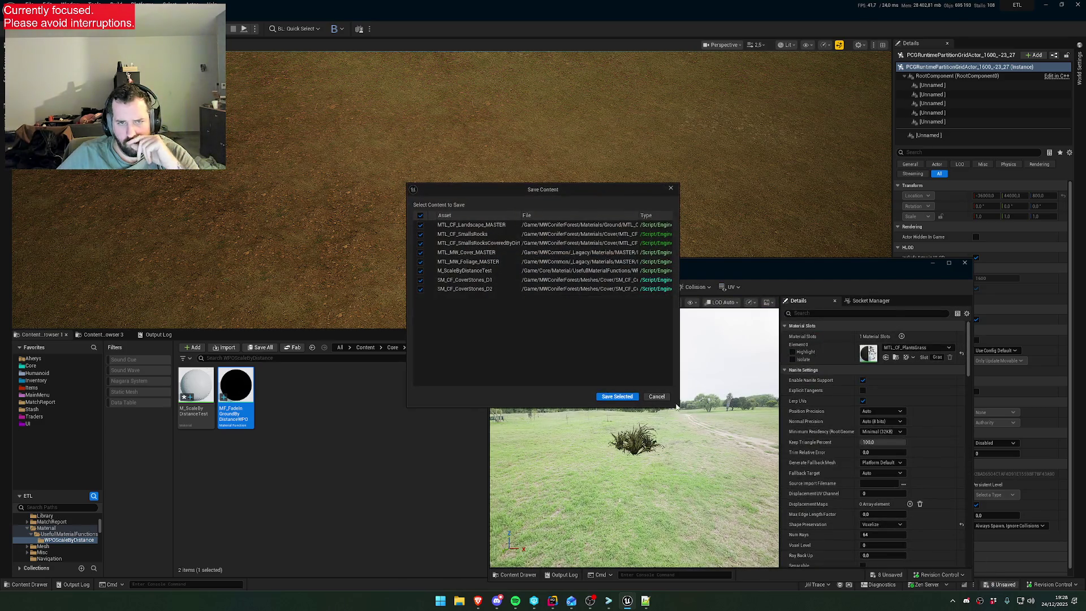
{"action": "left_click", "coordinate": [619, 399]}
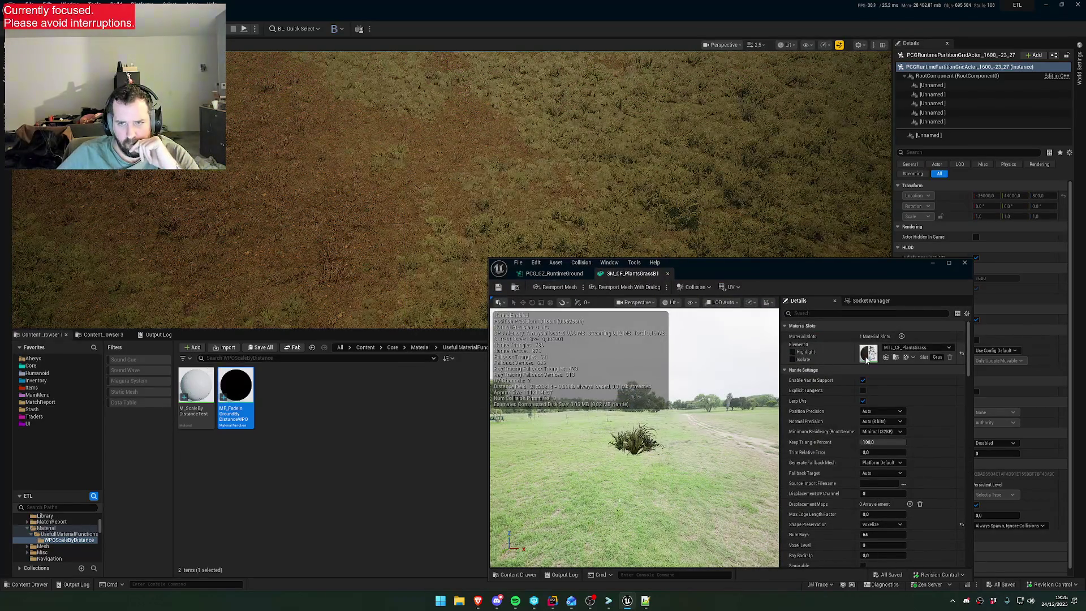
{"action": "scroll", "coordinate": [828, 475], "scroll_direction": "down", "scroll_amount": 10}
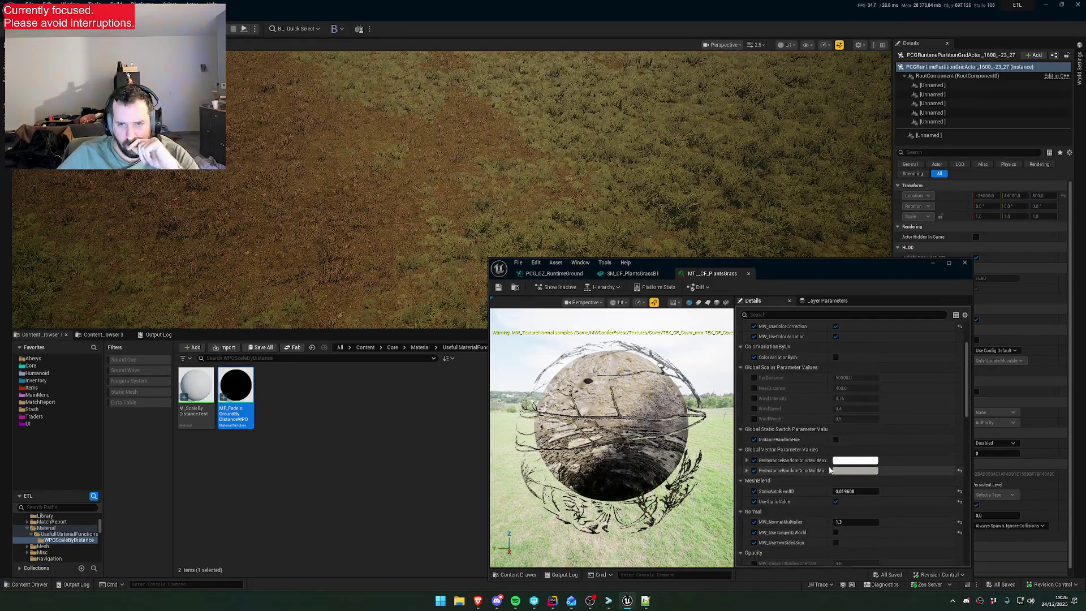
Override and enable the Distance Scale parameter on MTL_CF_PlantsGrass.
{"action": "scroll", "coordinate": [816, 470], "scroll_direction": "down", "scroll_amount": 10}
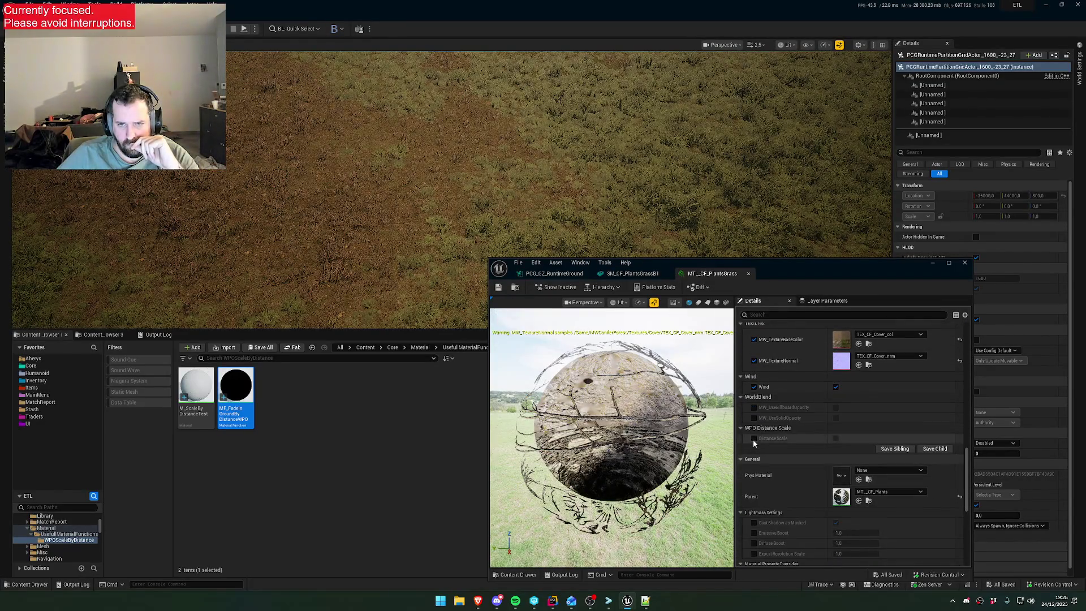
{"action": "left_click", "coordinate": [836, 439]}
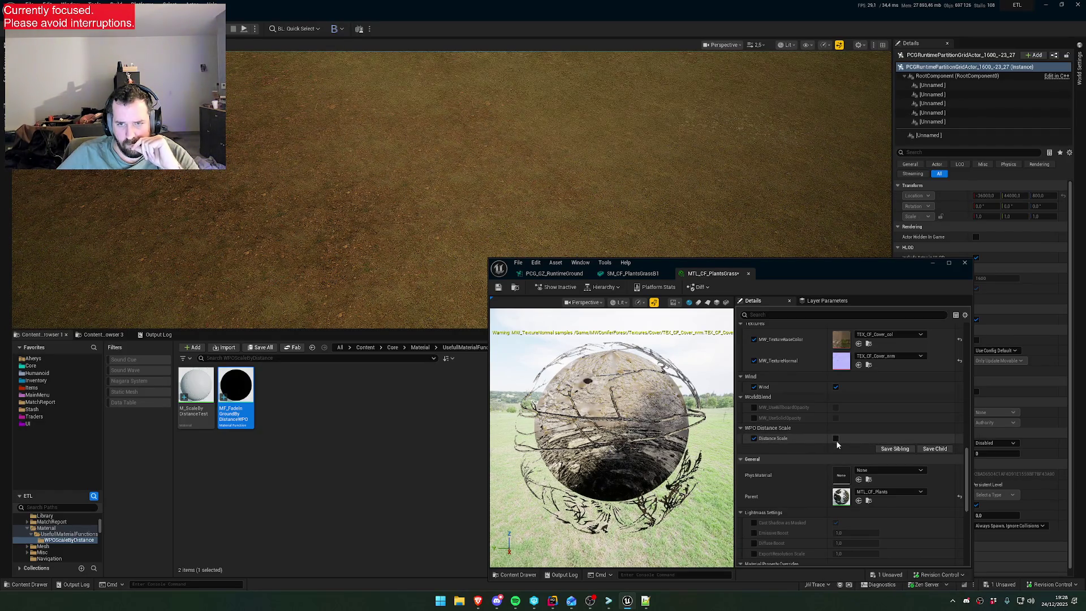
{"action": "left_click", "coordinate": [836, 439]}
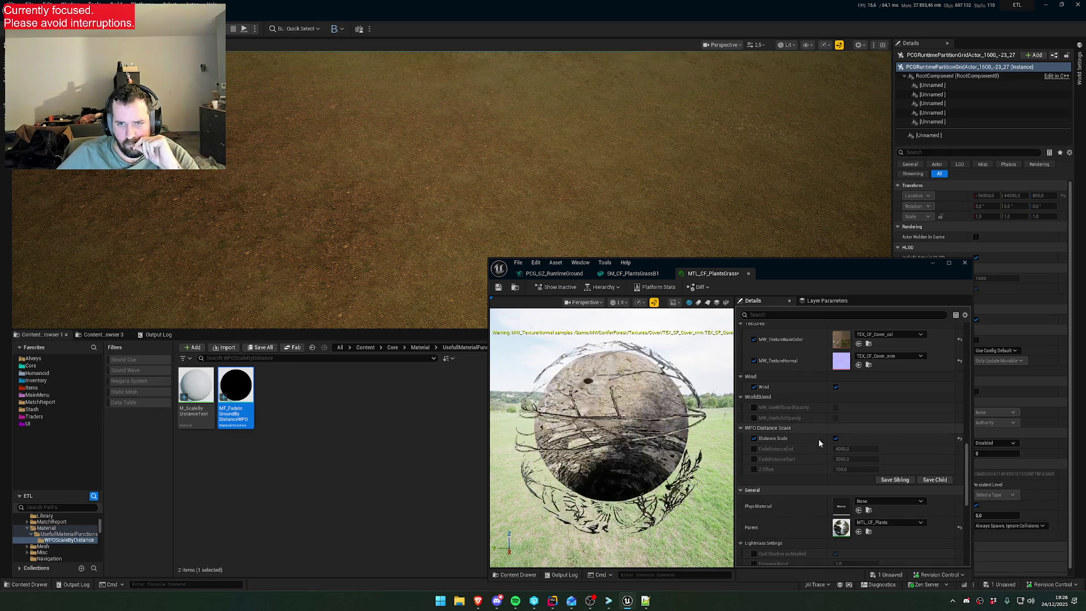
{"action": "left_click_drag", "start_coordinate": [792, 266], "coordinate": [787, 348]}
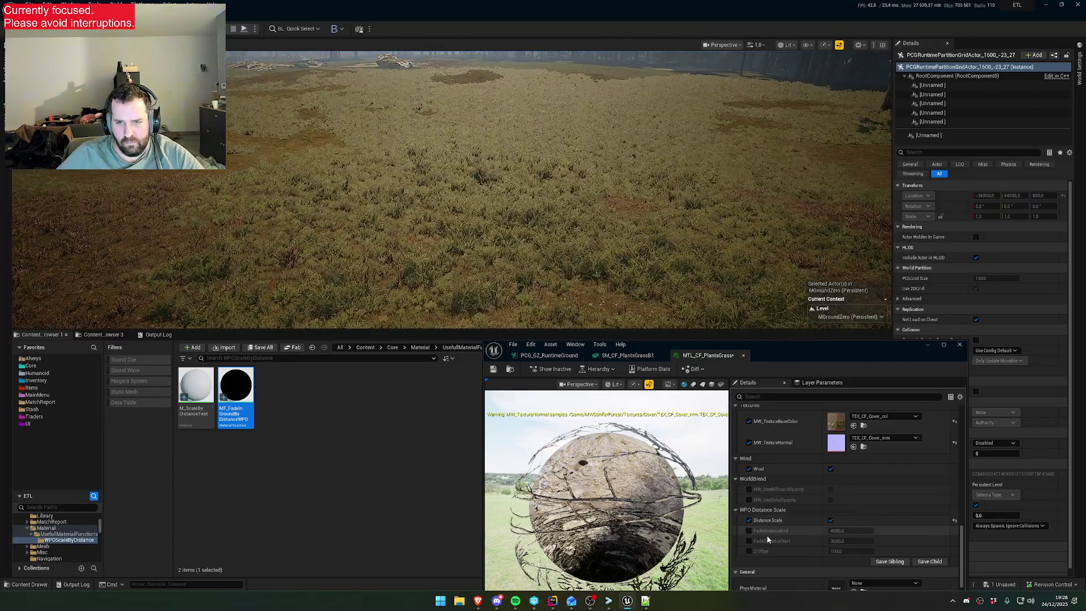
Override the FadeDistanceEnd, FadeDistanceStart and Z Offset parameters.
{"action": "left_click", "coordinate": [749, 530]}
{"action": "left_click", "coordinate": [748, 540]}
{"action": "left_click", "coordinate": [749, 551]}
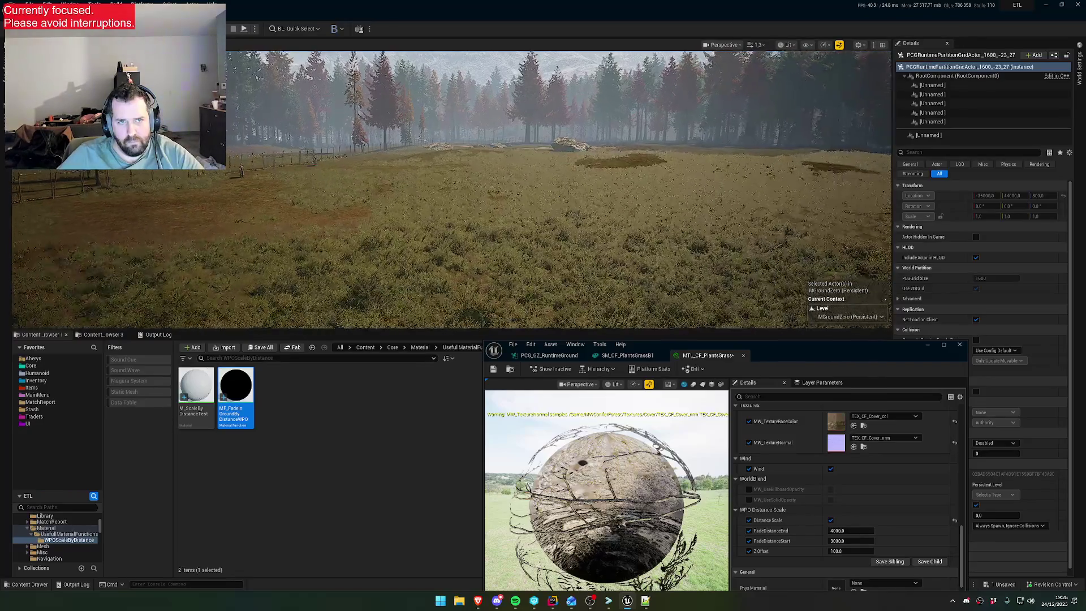
{"action": "left_click", "coordinate": [858, 551]}
{"action": "type", "text": "200"}
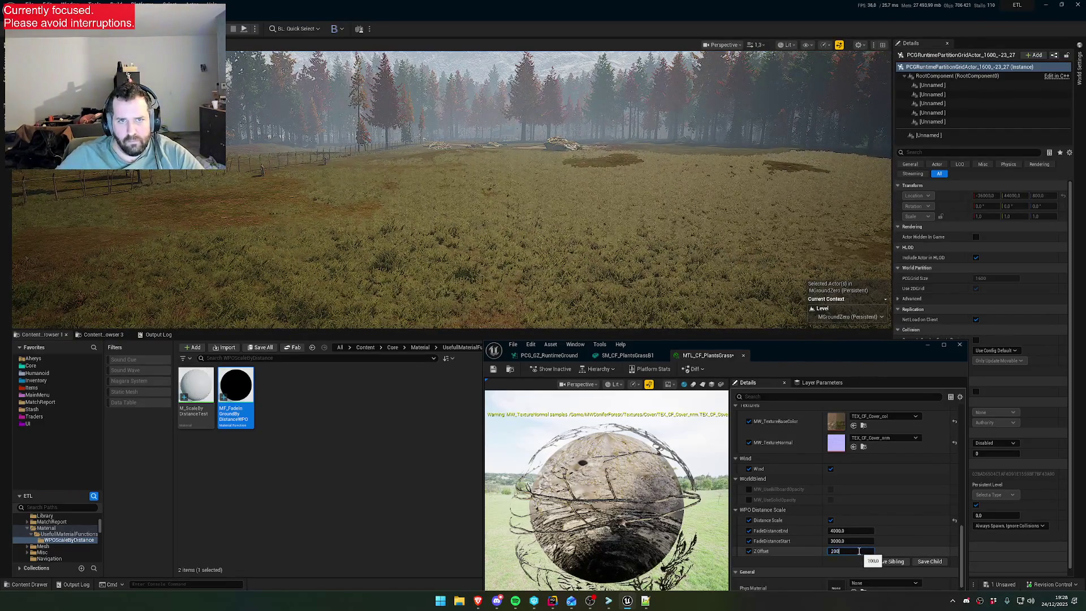
{"action": "type", "text": "100"}
Set Z Offset to 100, FadeDistanceEnd to 6000 and FadeDistanceStart to 5000.
{"action": "key", "text": "Return"}
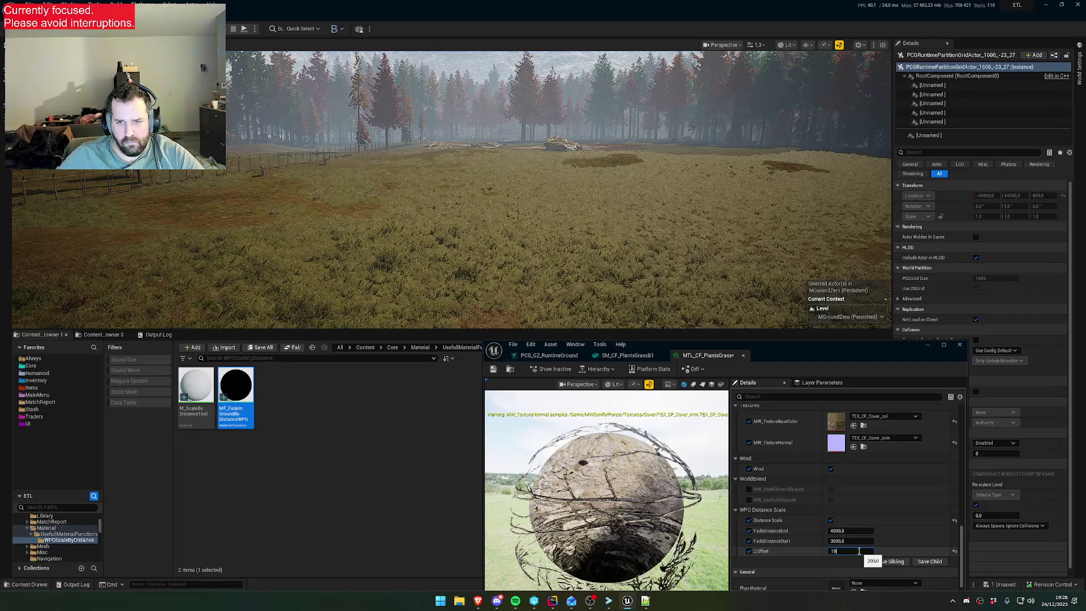
{"action": "key", "text": "Return"}
{"action": "left_click", "coordinate": [859, 541]}
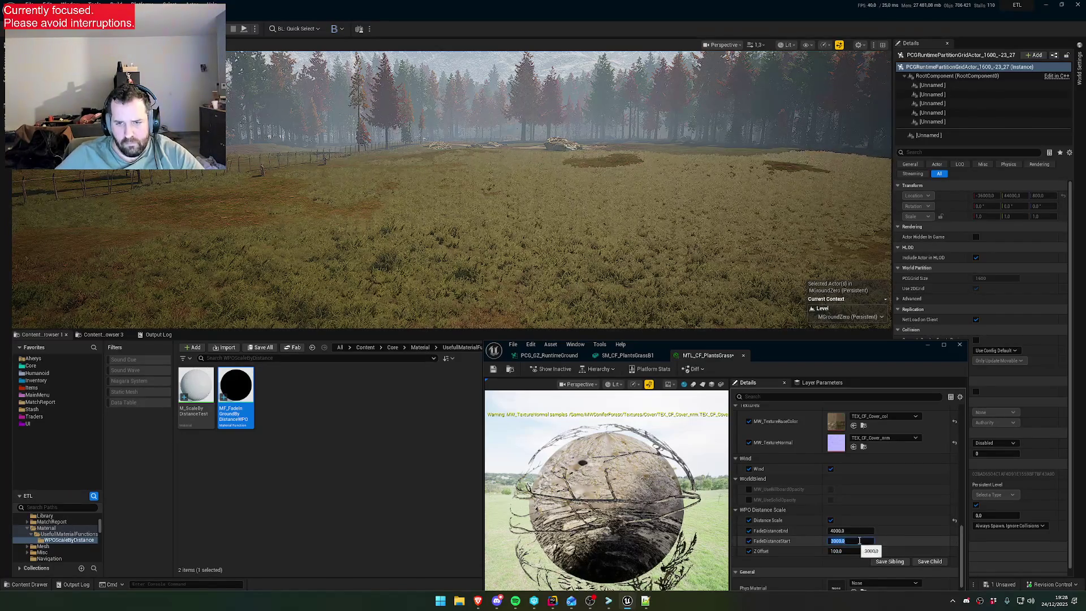
{"action": "left_click", "coordinate": [859, 532]}
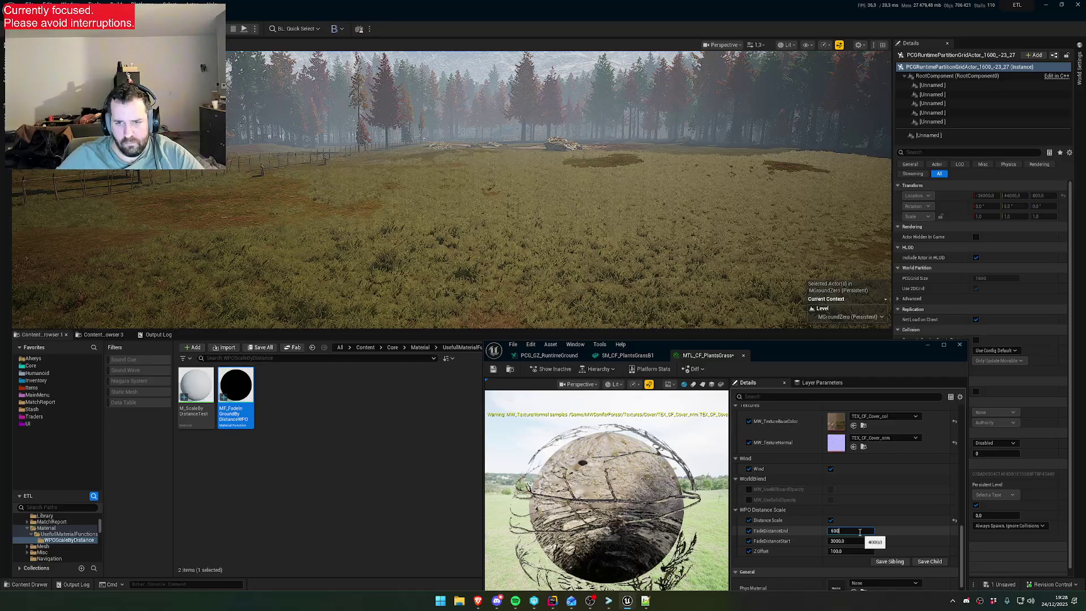
{"action": "type", "text": "0"}
{"action": "key", "text": "Return"}
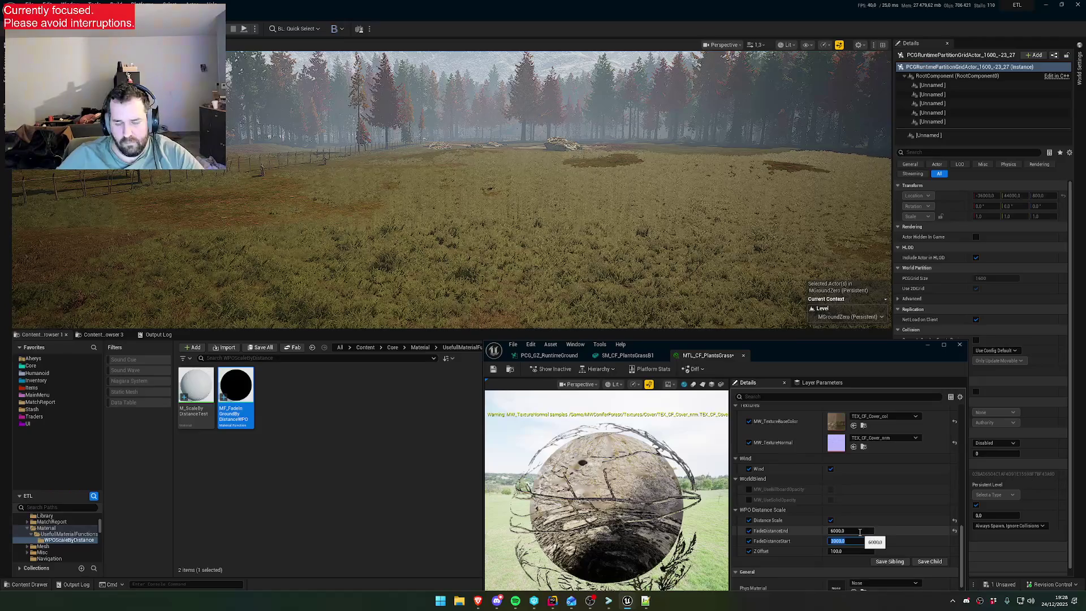
{"action": "type", "text": "5000"}
{"action": "key", "text": "Return"}
Fly the viewport camera over the meadow toward the treeline to review the grass fade.
{"action": "mouse_move", "coordinate": [650, 266]}
{"action": "left_mouse_down"}
{"action": "mouse_move", "coordinate": [659, 226]}
{"action": "mouse_move", "coordinate": [659, 260]}
{"action": "left_mouse_up"}
{"action": "left_click_drag", "start_coordinate": [563, 244], "coordinate": [563, 244]}
{"action": "scroll", "coordinate": [563, 244], "scroll_direction": "down", "scroll_amount": 1}
{"action": "scroll", "coordinate": [563, 244], "scroll_direction": "down", "scroll_amount": 1}
{"action": "scroll", "coordinate": [563, 243], "scroll_direction": "down", "scroll_amount": 1}
{"action": "scroll", "coordinate": [563, 244], "scroll_direction": "down", "scroll_amount": 1}
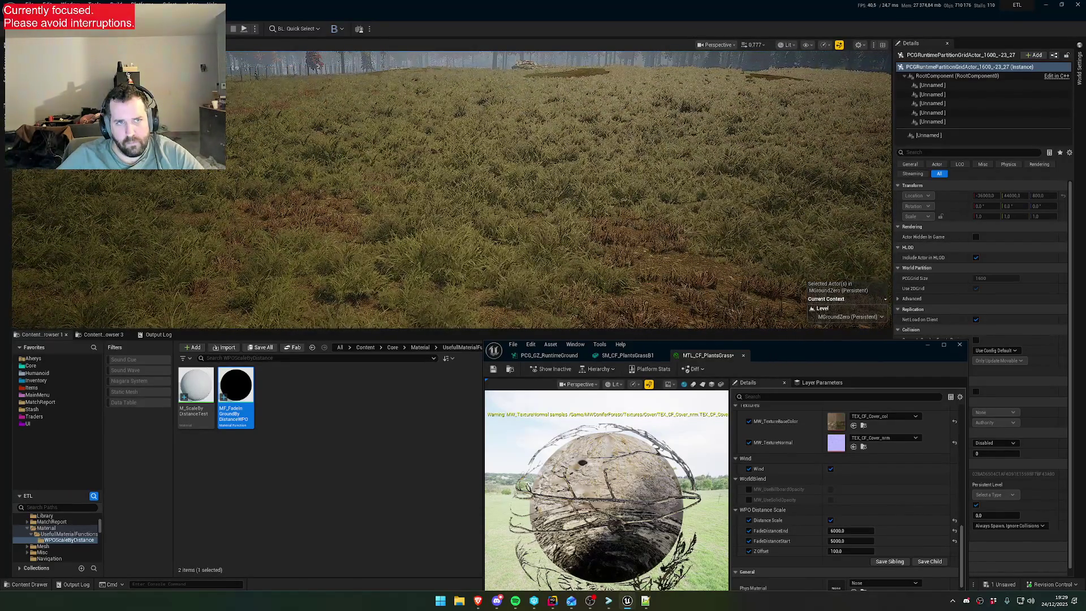
{"action": "scroll", "coordinate": [841, 510], "scroll_direction": "down", "scroll_amount": 5}
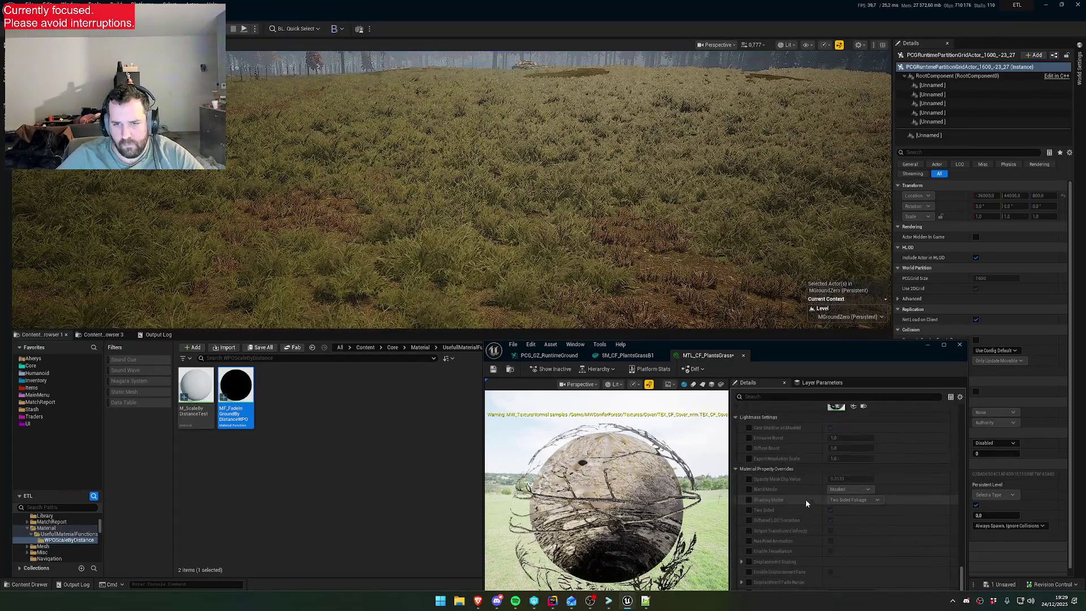
{"action": "left_click_drag", "start_coordinate": [628, 254], "coordinate": [628, 255]}
{"action": "scroll", "coordinate": [628, 255], "scroll_direction": "up", "scroll_amount": 3}
{"action": "scroll", "coordinate": [668, 318], "scroll_direction": "up", "scroll_amount": 1}
{"action": "left_click_drag", "start_coordinate": [668, 318], "coordinate": [667, 317]}
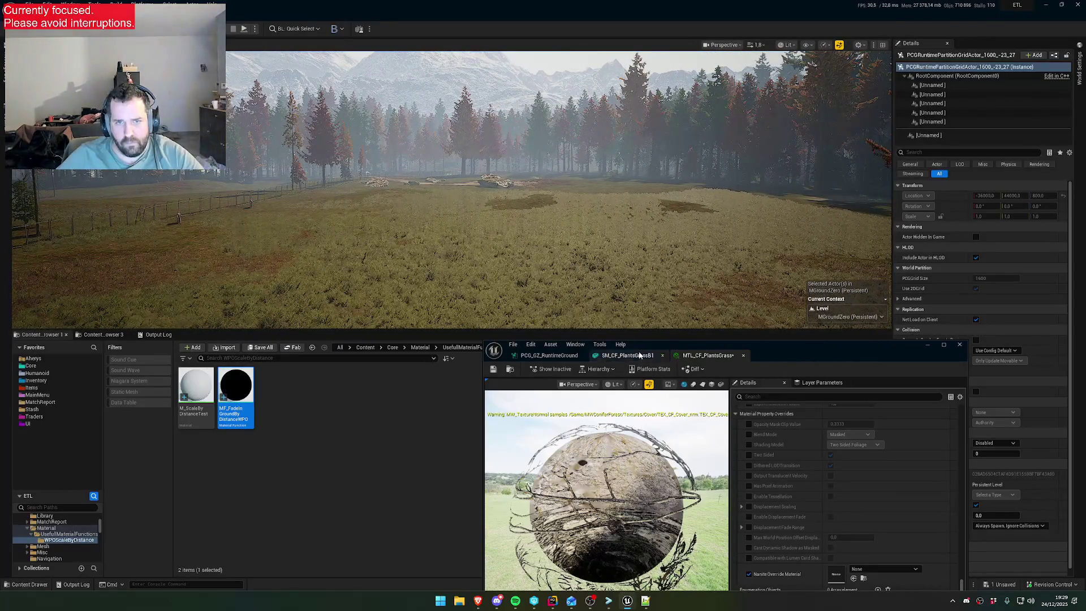
Check the SM_CF_PlantsGrassB1 and MTL_CF_PlantsGrass editors, then open MF_FadeInGroundByDistanceWPO.
{"action": "left_click", "coordinate": [572, 356]}
{"action": "left_click", "coordinate": [649, 356]}
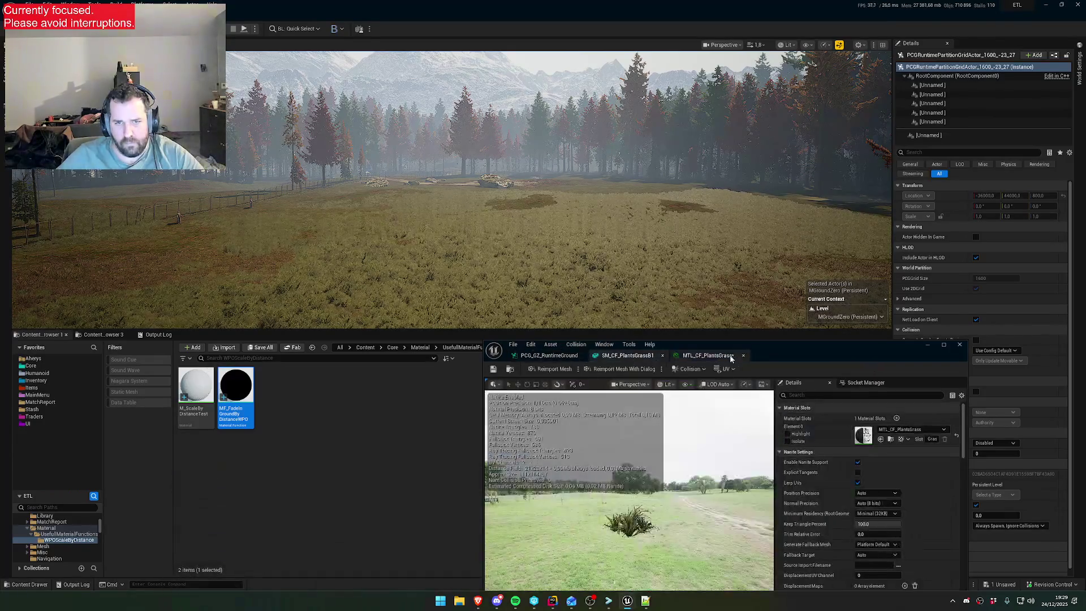
{"action": "left_click", "coordinate": [565, 356]}
{"action": "left_click", "coordinate": [707, 355]}
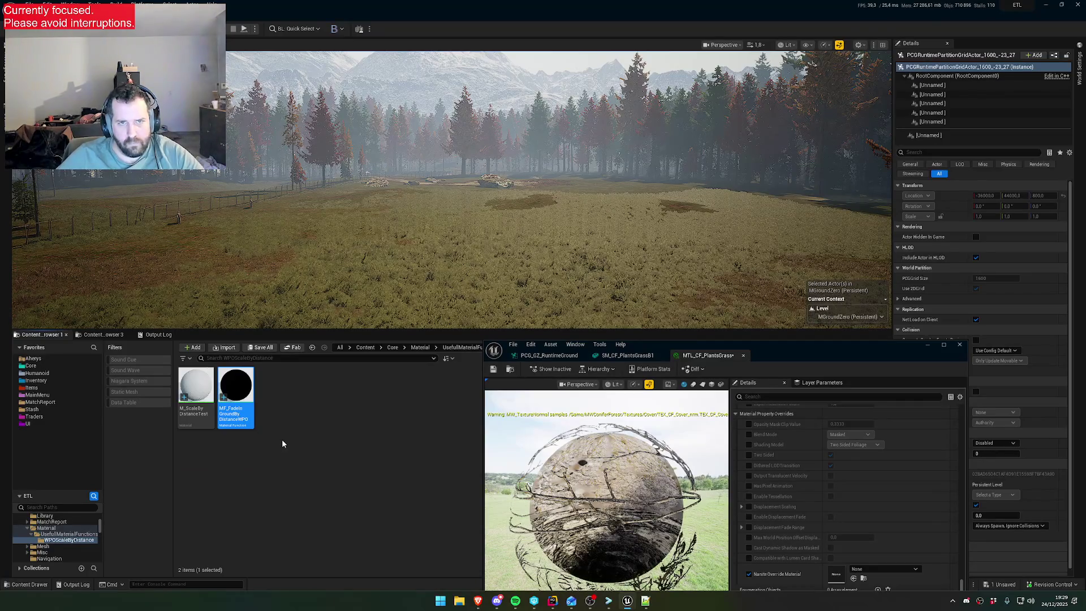
{"action": "key", "text": "Return"}
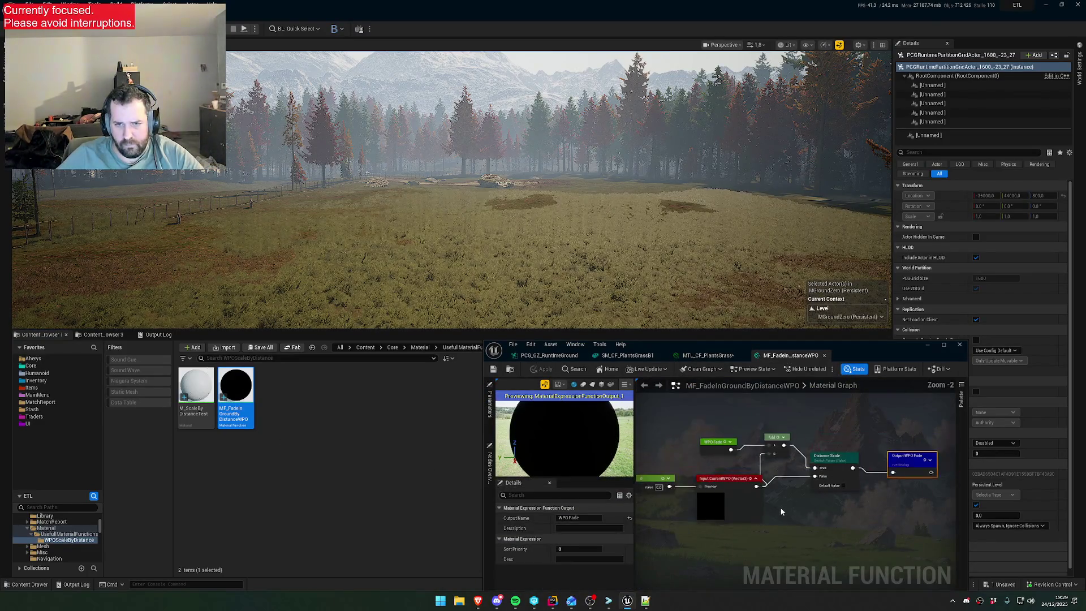
Move the 0 constant and CurrentWPO input down-left, and shift WPO Fade and Add left.
{"action": "left_click_drag", "start_coordinate": [780, 510], "coordinate": [790, 485]}
{"action": "mouse_move", "coordinate": [670, 445]}
{"action": "left_mouse_down"}
{"action": "mouse_move", "coordinate": [786, 475]}
{"action": "mouse_move", "coordinate": [771, 507]}
{"action": "left_mouse_up"}
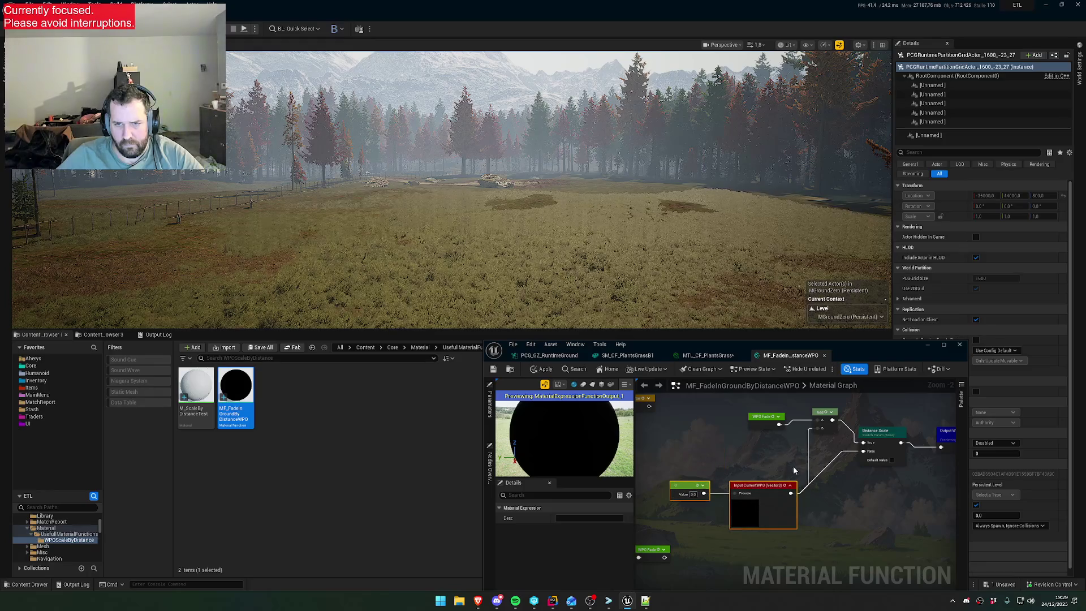
{"action": "left_click", "coordinate": [736, 409]}
{"action": "left_click_drag", "start_coordinate": [823, 427], "coordinate": [799, 419]}
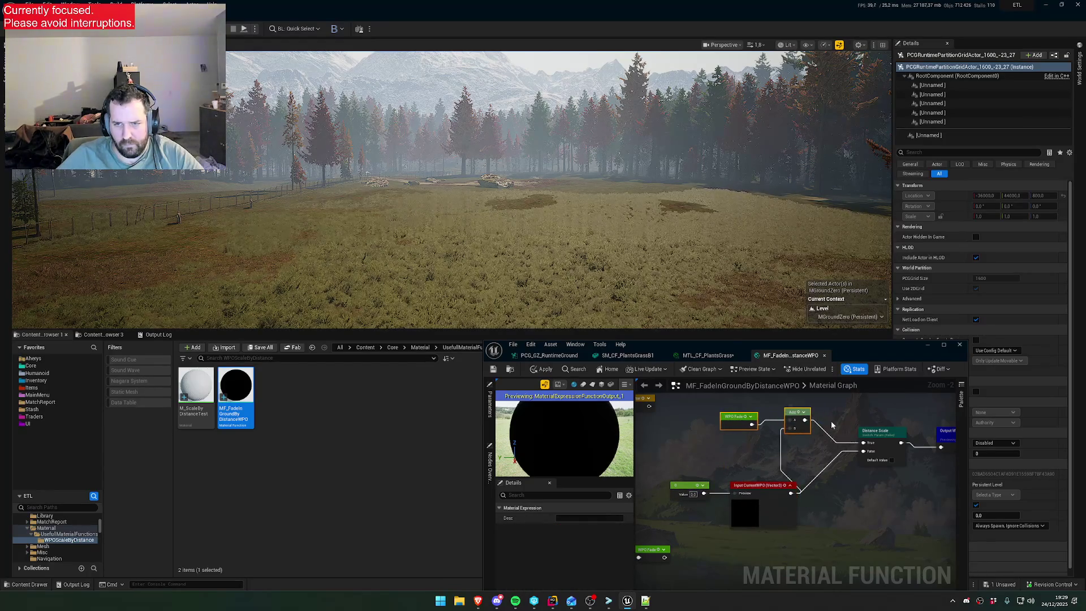
{"action": "left_click", "coordinate": [867, 430]}
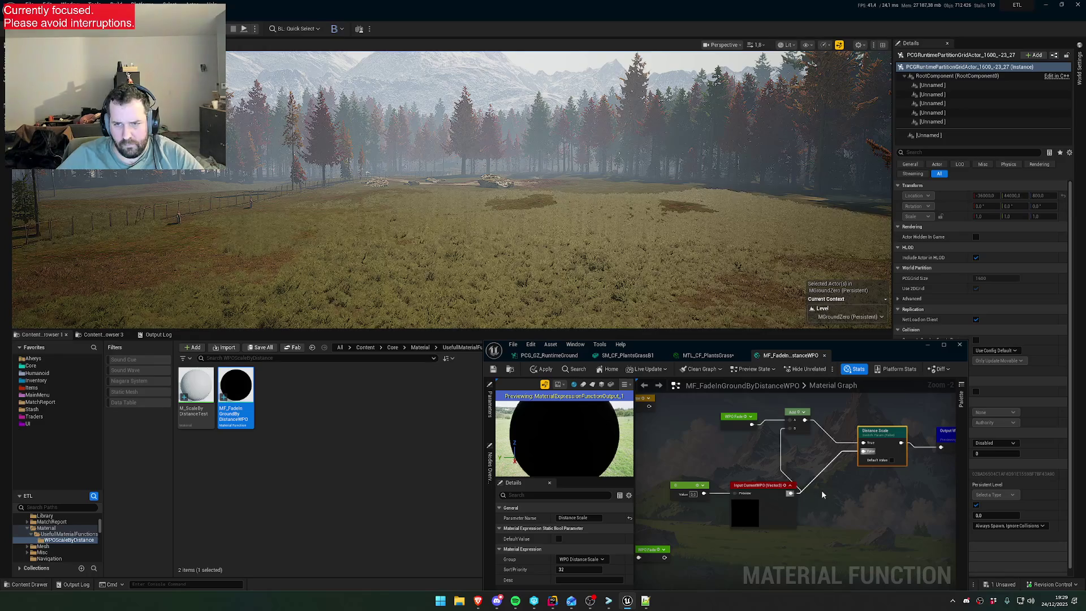
{"action": "scroll", "coordinate": [817, 494], "scroll_direction": "up", "scroll_amount": 2}
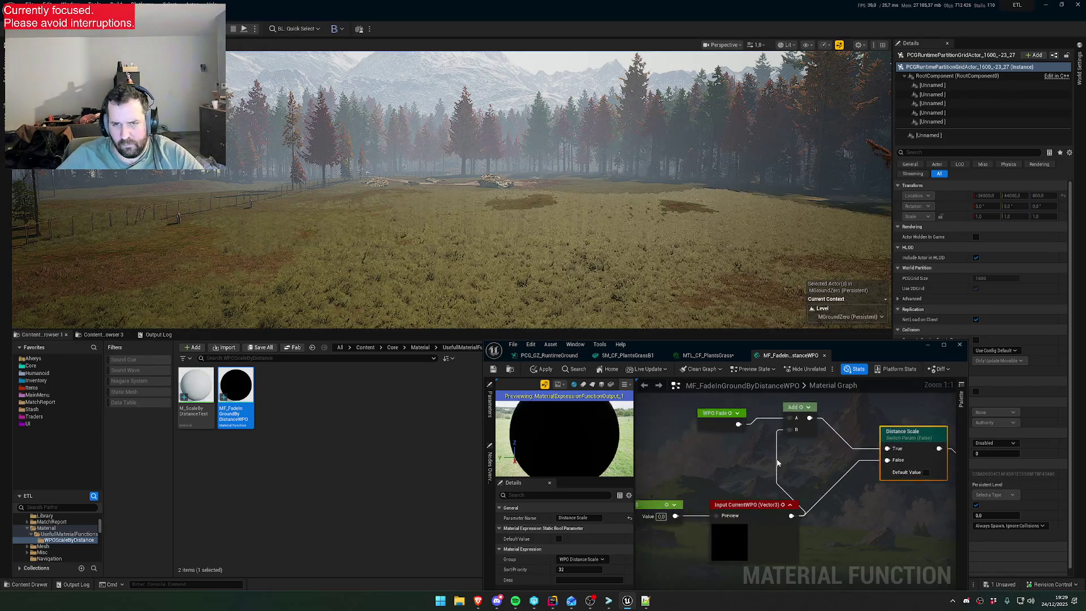
{"action": "left_click_drag", "start_coordinate": [720, 425], "coordinate": [700, 418]}
{"action": "left_click", "coordinate": [707, 440]}
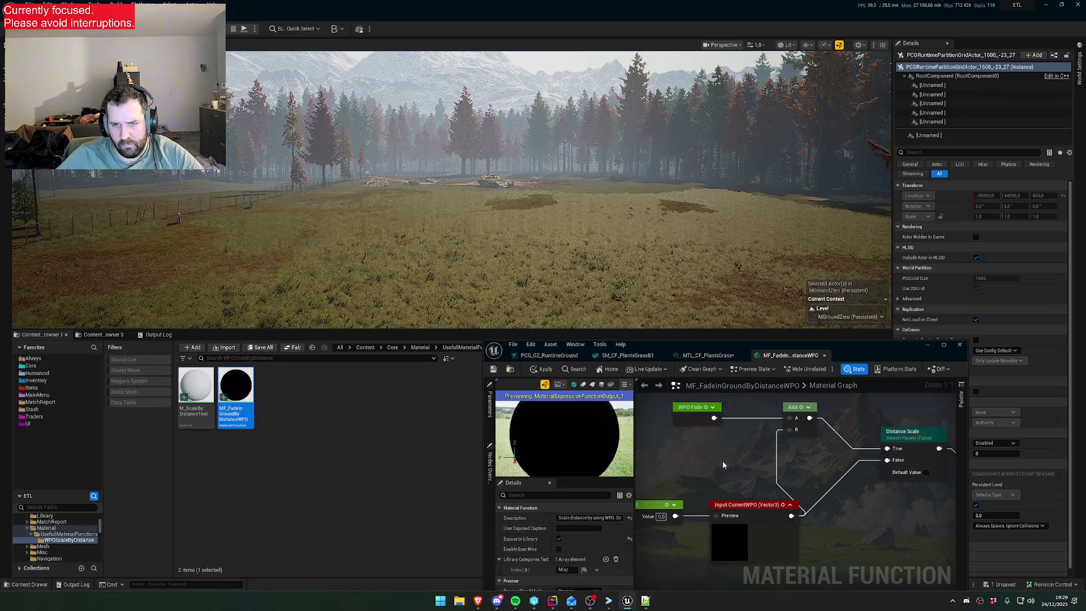
{"action": "mouse_move", "coordinate": [729, 478]}
{"action": "left_mouse_down"}
{"action": "mouse_move", "coordinate": [837, 490]}
{"action": "mouse_move", "coordinate": [782, 489]}
{"action": "left_mouse_up"}
{"action": "scroll", "coordinate": [820, 458], "scroll_direction": "down", "scroll_amount": 4}
{"action": "left_click_drag", "start_coordinate": [863, 435], "coordinate": [837, 435]}
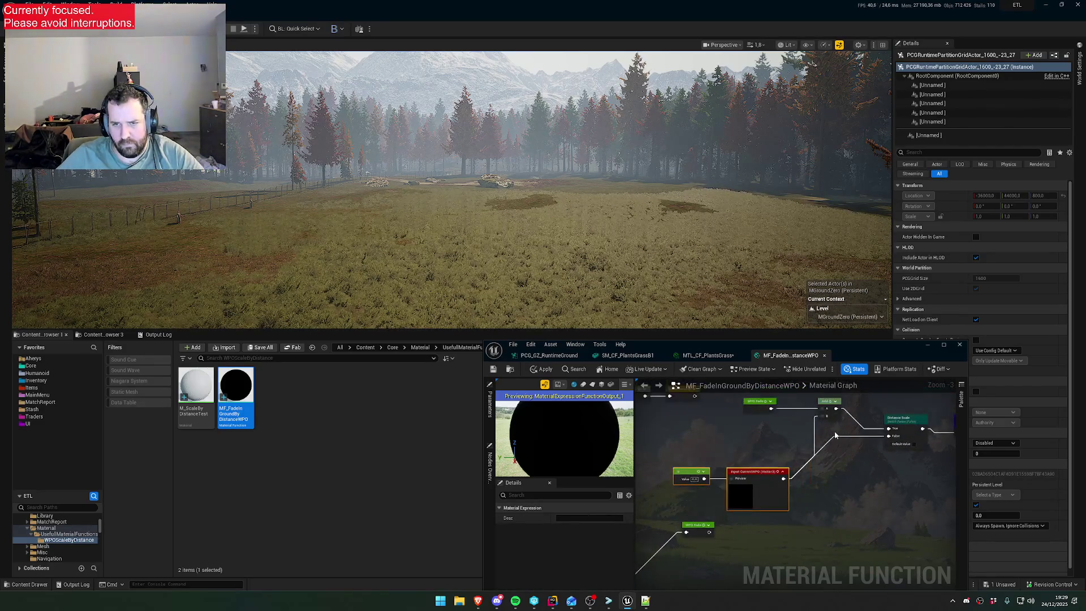
{"action": "scroll", "coordinate": [828, 441], "scroll_direction": "up", "scroll_amount": 4}
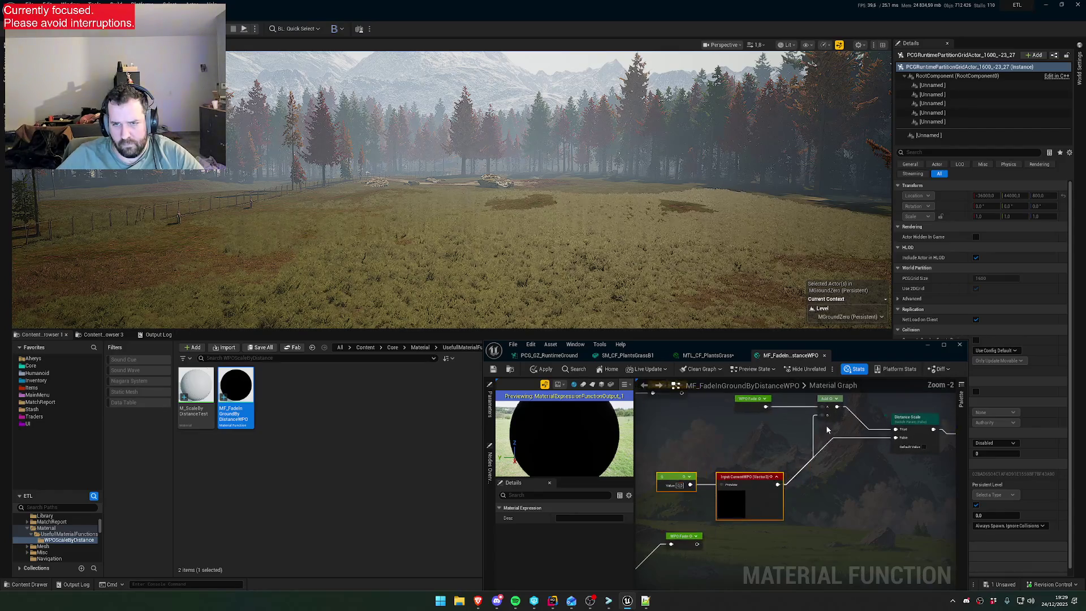
Search for a Lerp node, then place a ScaleFactor node and delete it again.
{"action": "right_click", "coordinate": [773, 419]}
{"action": "type", "text": "lerp"}
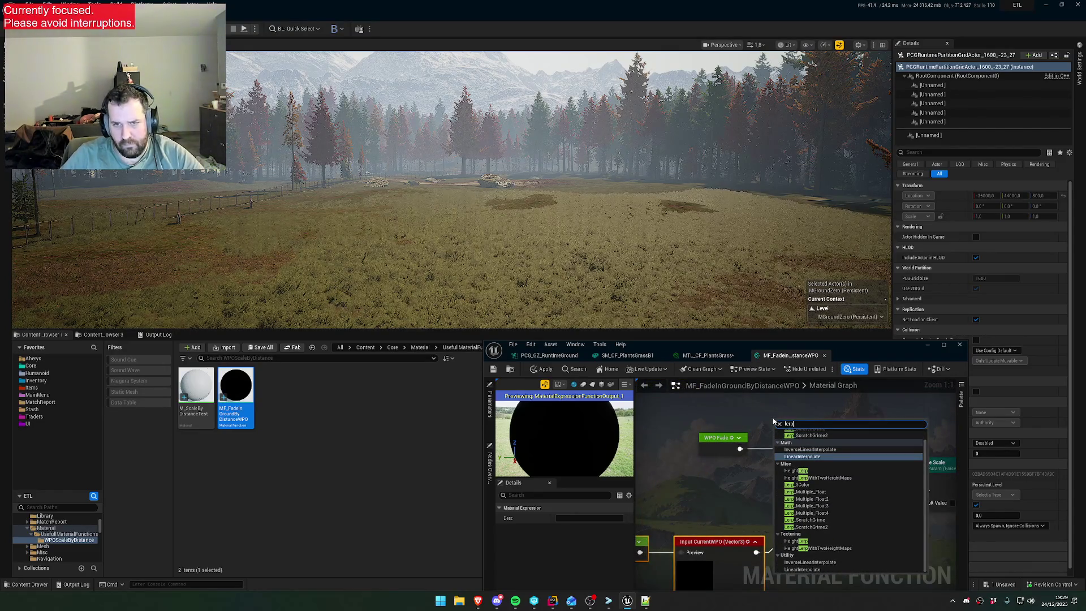
{"action": "left_click", "coordinate": [761, 407]}
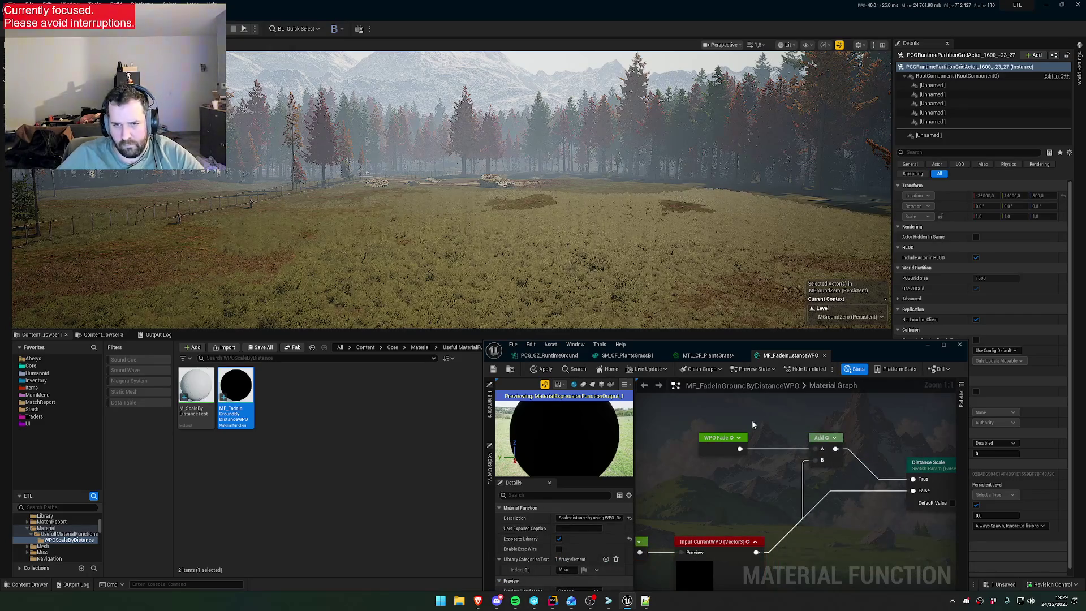
{"action": "right_click", "coordinate": [755, 413]}
{"action": "type", "text": "scalefa"}
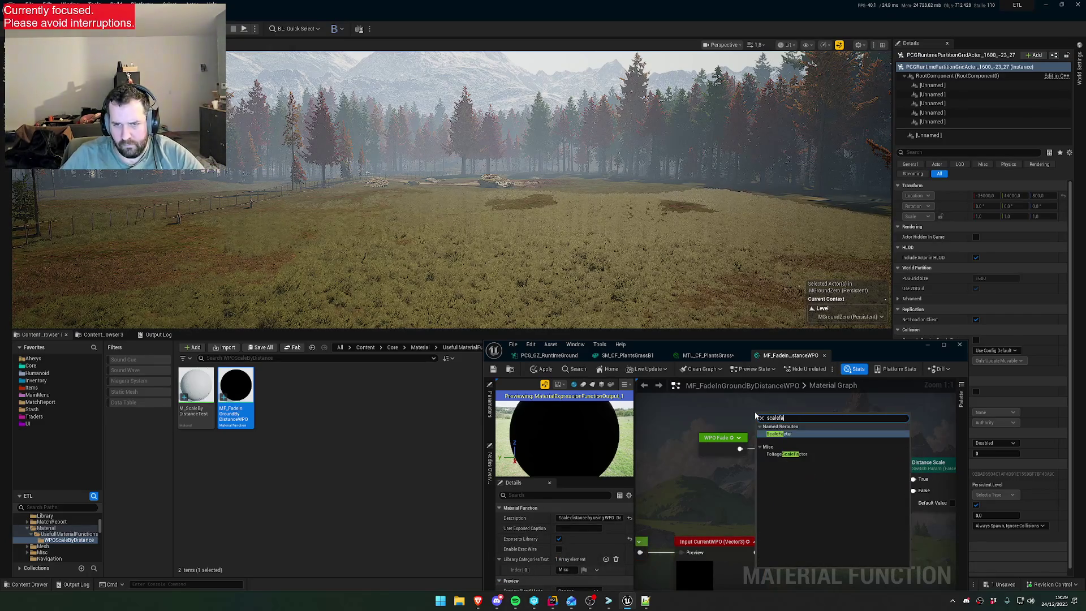
{"action": "key", "text": "Return"}
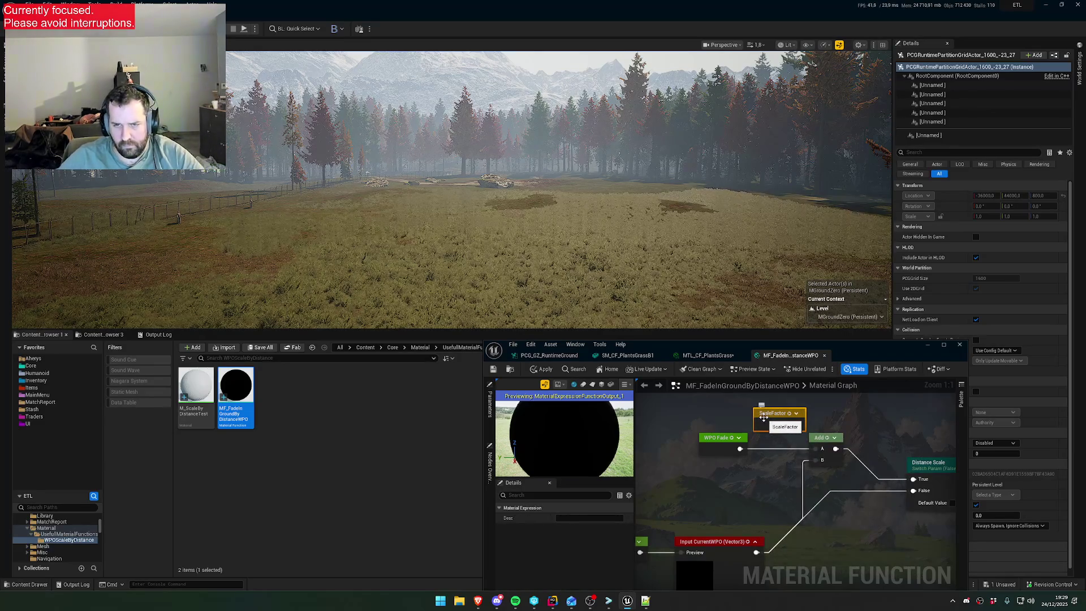
{"action": "key", "text": "Delete"}
{"action": "right_click", "coordinate": [759, 413]}
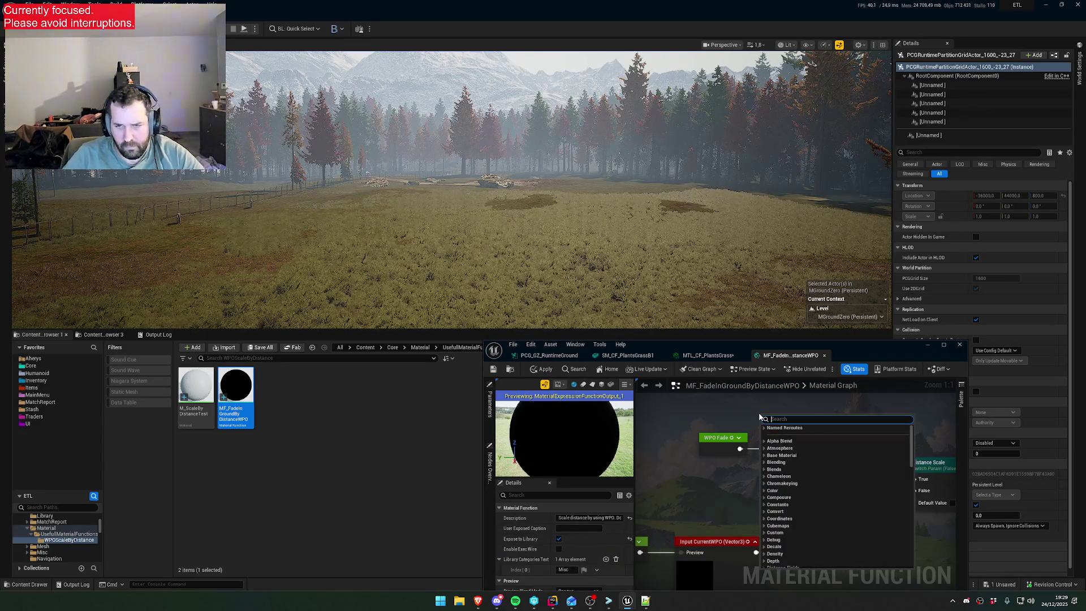
Add an If node and wire WPO Fade into its A > B input only.
{"action": "type", "text": "if"}
{"action": "key", "text": "Return"}
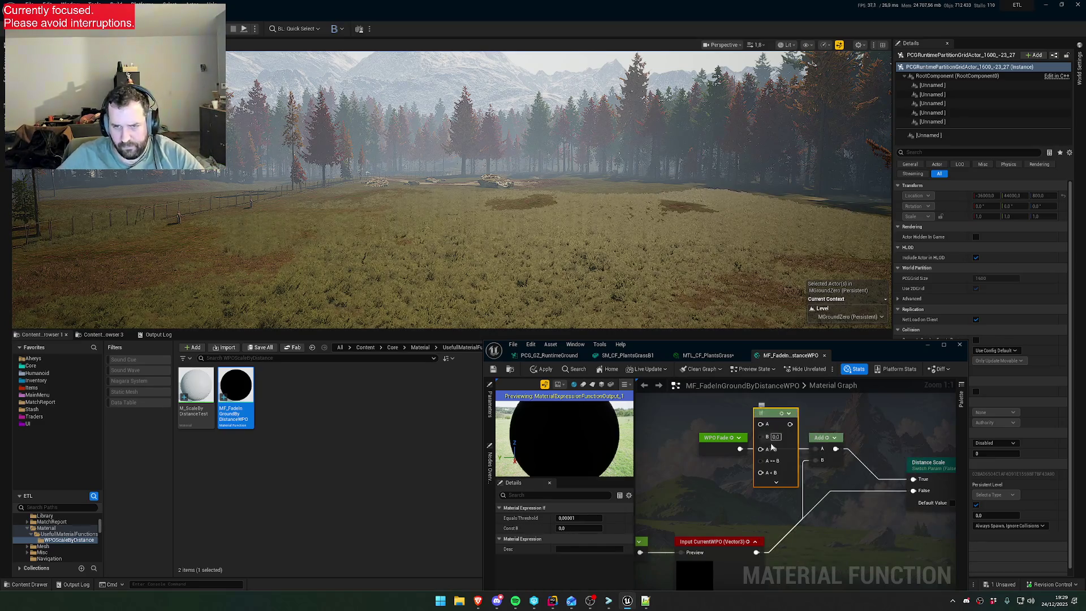
{"action": "mouse_move", "coordinate": [716, 449]}
{"action": "left_mouse_down"}
{"action": "mouse_move", "coordinate": [678, 437]}
{"action": "mouse_move", "coordinate": [761, 424]}
{"action": "left_mouse_up"}
{"action": "left_click_drag", "start_coordinate": [704, 436], "coordinate": [761, 449]}
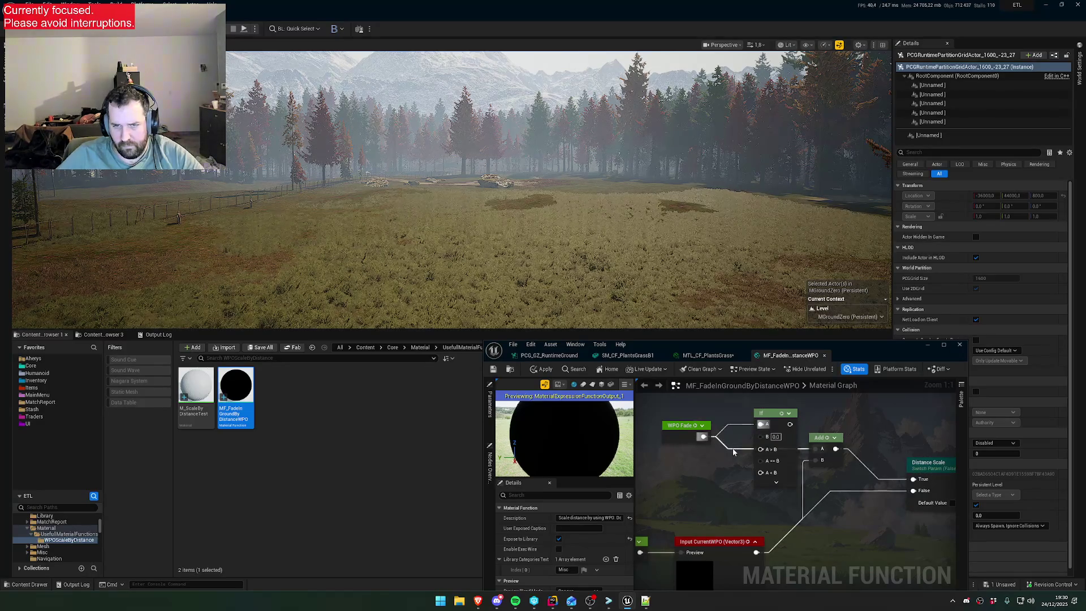
{"action": "left_click", "coordinate": [722, 434], "text": "alt"}
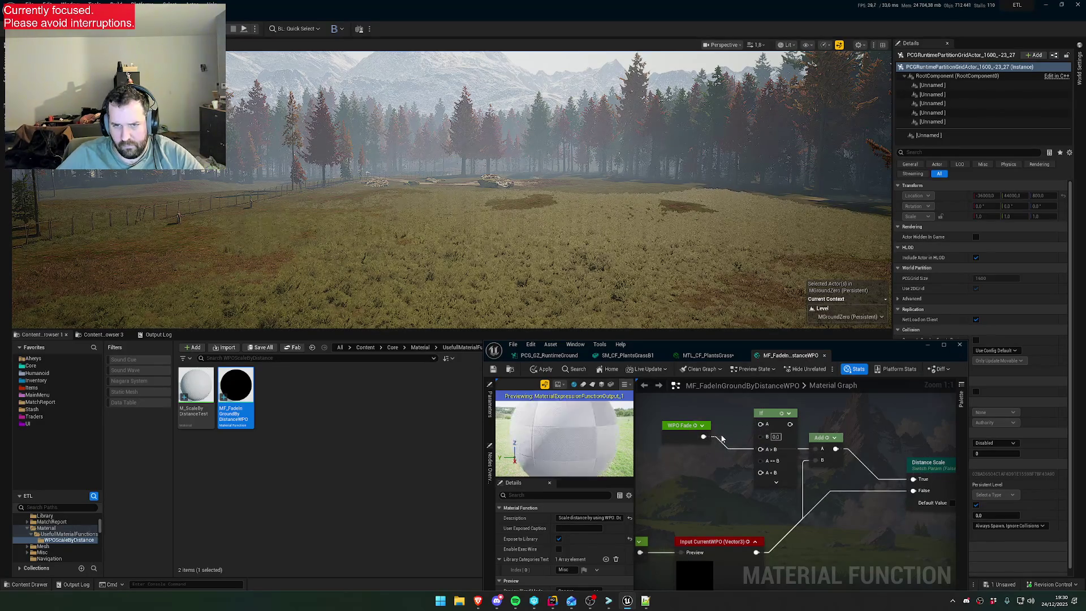
{"action": "mouse_move", "coordinate": [689, 440]}
{"action": "left_mouse_down"}
{"action": "mouse_move", "coordinate": [695, 458]}
{"action": "mouse_move", "coordinate": [761, 461]}
{"action": "left_mouse_up"}
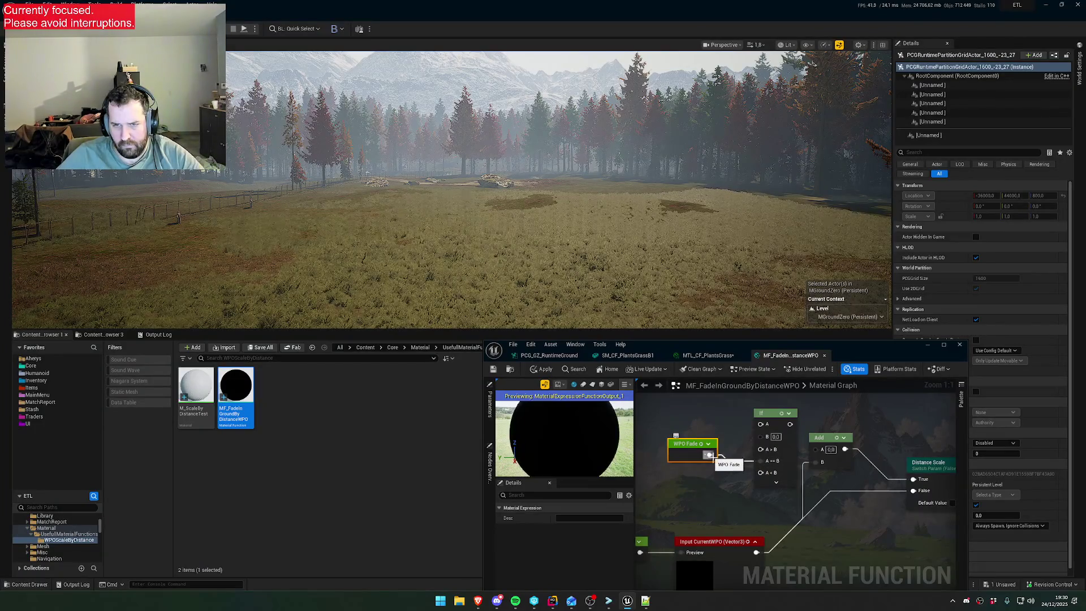
{"action": "left_click_drag", "start_coordinate": [712, 456], "coordinate": [765, 453]}
Feed ScaleFactor into If's A with B at 1.0, route If into Distance Scale True, and delete Add.
{"action": "right_click", "coordinate": [684, 411]}
{"action": "type", "text": "s"}
{"action": "type", "text": "factor"}
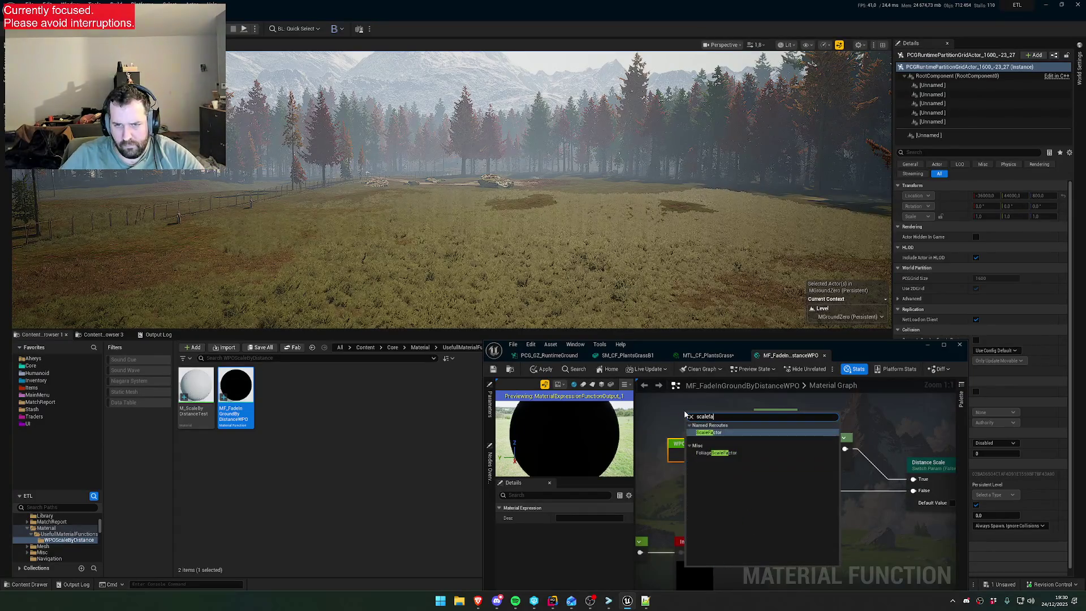
{"action": "key", "text": "Return"}
{"action": "left_click_drag", "start_coordinate": [724, 425], "coordinate": [761, 424]}
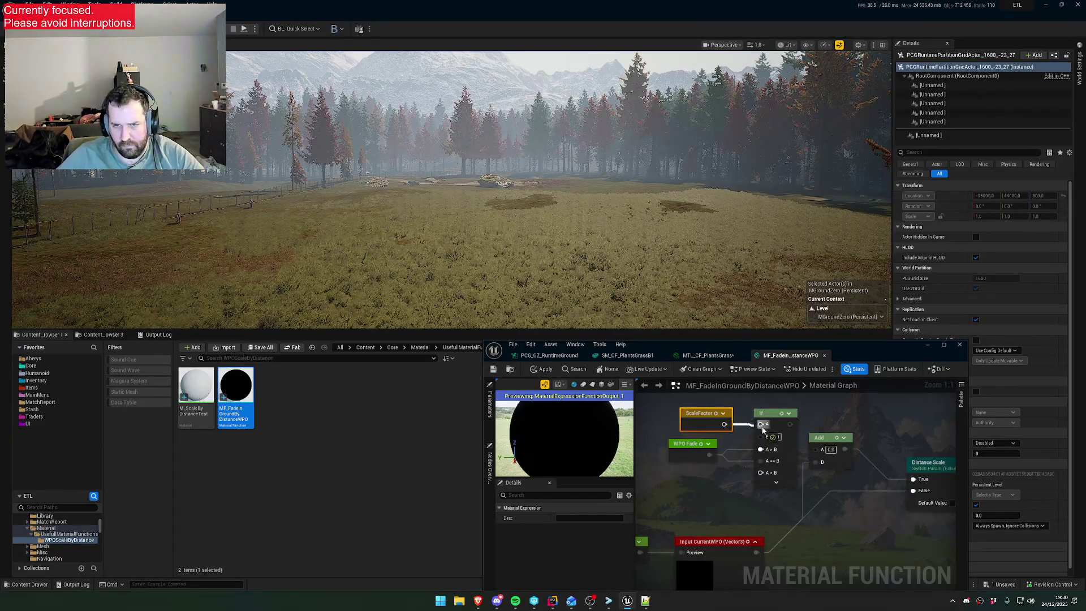
{"action": "left_click", "coordinate": [732, 479]}
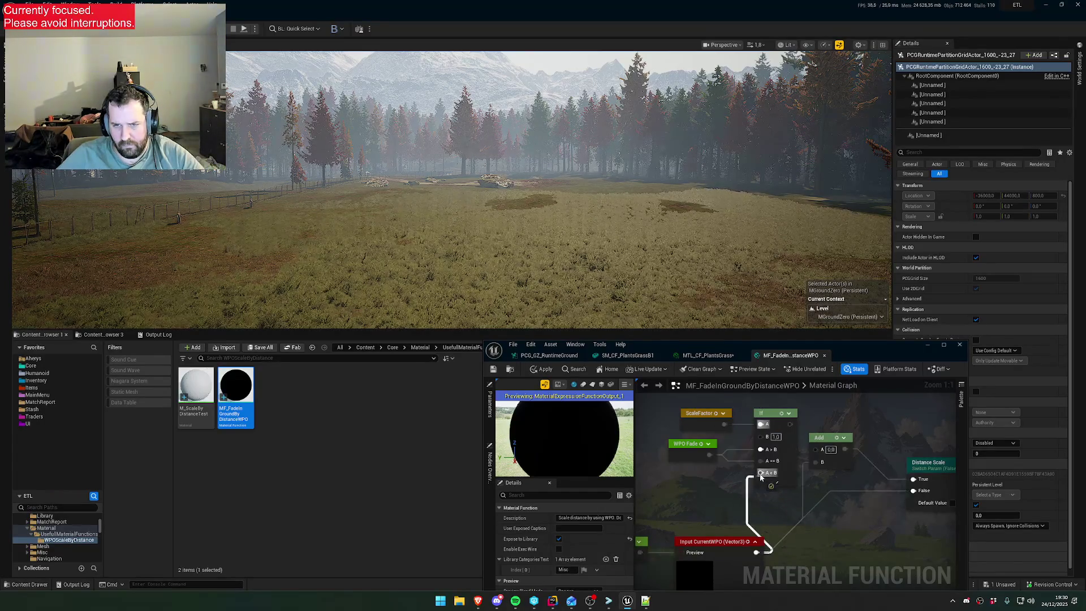
{"action": "left_click_drag", "start_coordinate": [791, 424], "coordinate": [913, 479]}
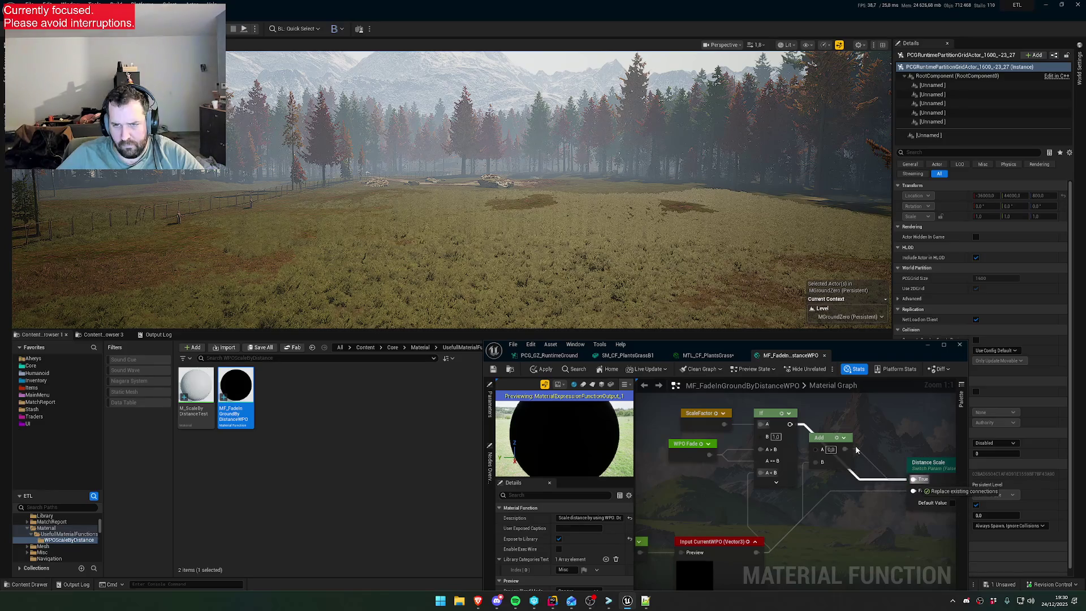
{"action": "left_click", "coordinate": [843, 444]}
{"action": "key", "text": "Delete"}
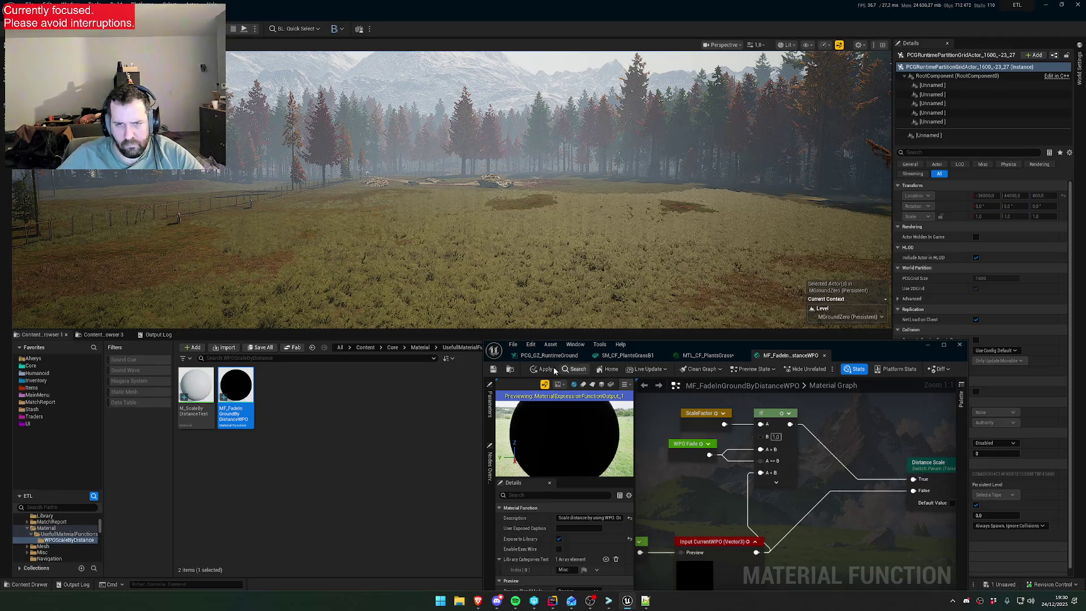
Apply the function changes to the grass, then change the If B value to 0.0 and reapply.
{"action": "left_click", "coordinate": [546, 371]}
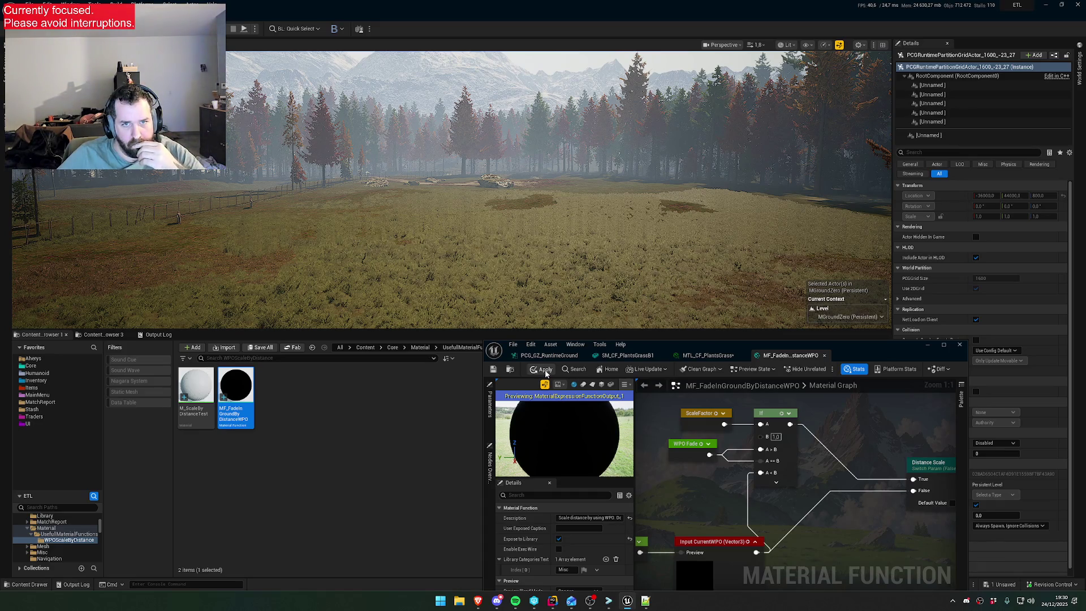
{"action": "left_click", "coordinate": [546, 373]}
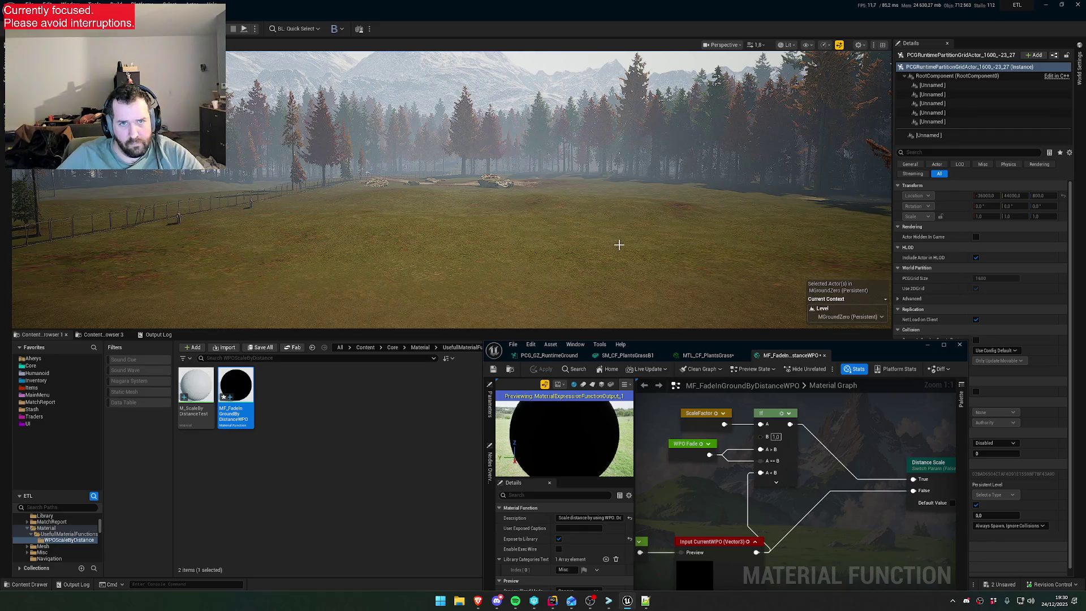
{"action": "mouse_move", "coordinate": [642, 221]}
{"action": "left_mouse_down"}
{"action": "mouse_move", "coordinate": [642, 254]}
{"action": "mouse_move", "coordinate": [642, 224]}
{"action": "mouse_move", "coordinate": [643, 249]}
{"action": "mouse_move", "coordinate": [645, 217]}
{"action": "mouse_move", "coordinate": [668, 186]}
{"action": "left_mouse_up"}
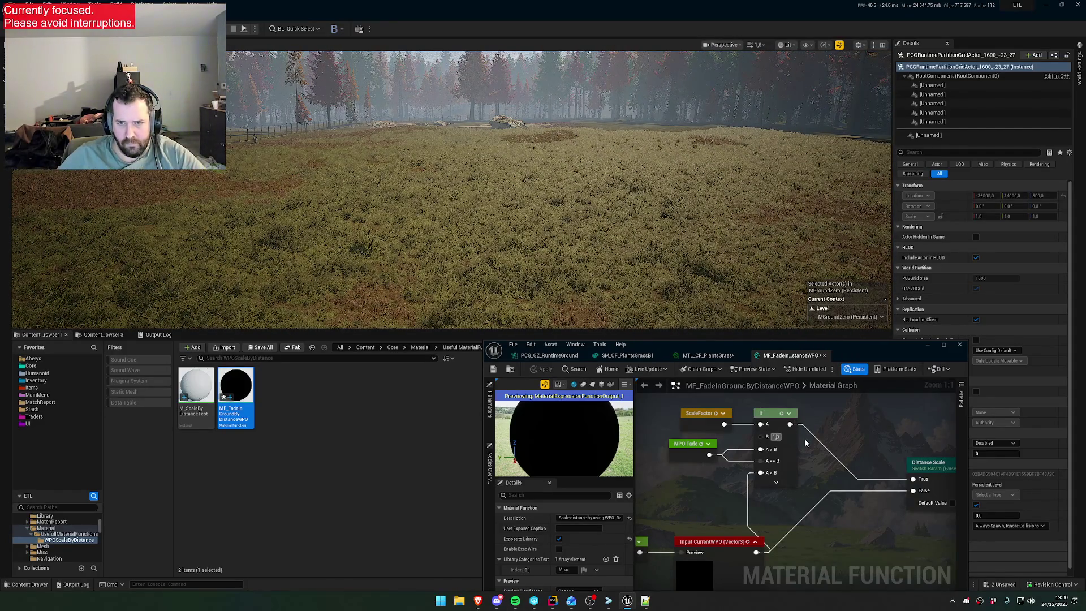
{"action": "type", "text": "0"}
{"action": "key", "text": "Return"}
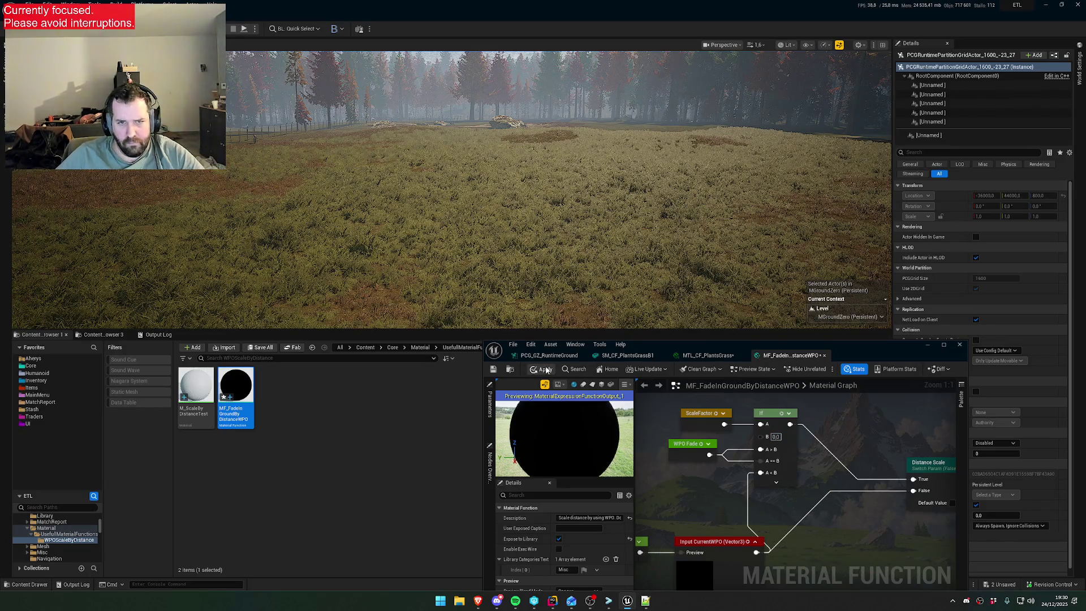
{"action": "left_click", "coordinate": [546, 370]}
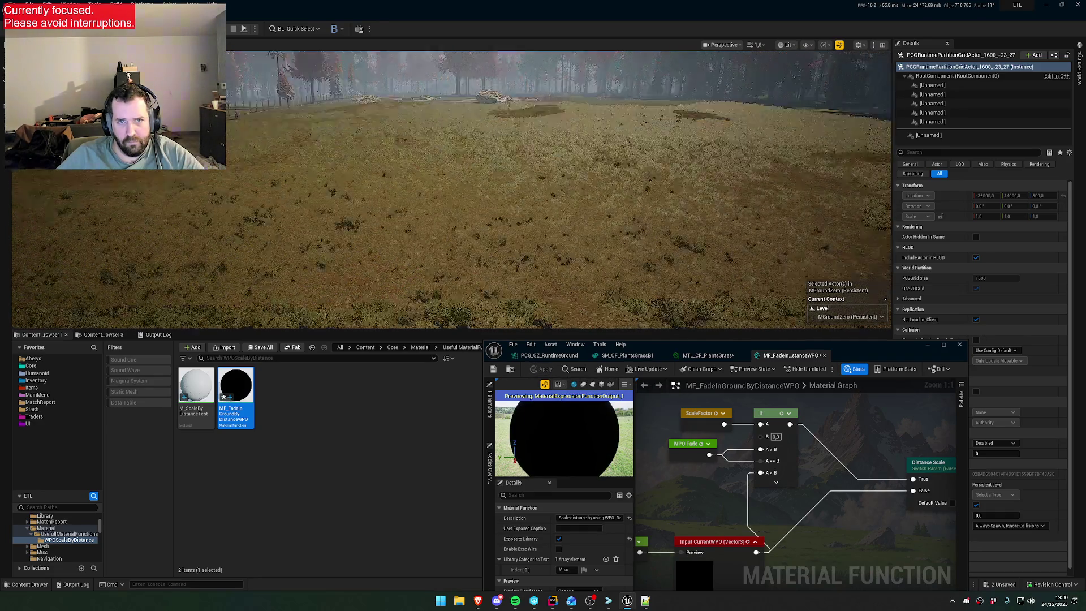
{"action": "mouse_move", "coordinate": [627, 241]}
{"action": "left_mouse_down"}
{"action": "mouse_move", "coordinate": [600, 242]}
{"action": "mouse_move", "coordinate": [629, 229]}
{"action": "left_mouse_up"}
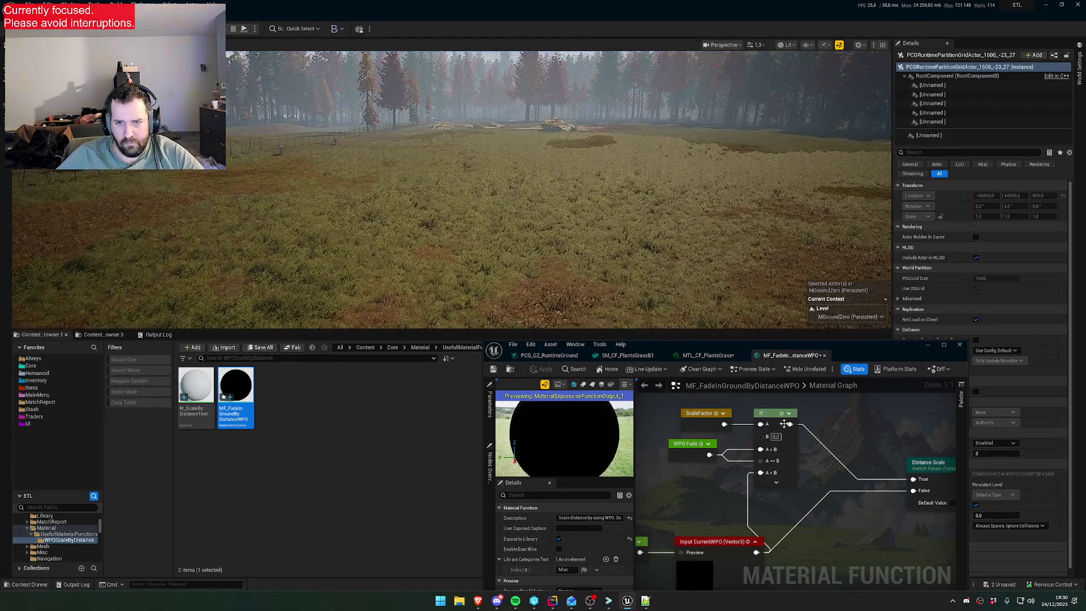
Fly the viewport camera down to the grass blades and commit 1.0 as the If B value.
{"action": "left_click_drag", "start_coordinate": [774, 494], "coordinate": [768, 477]}
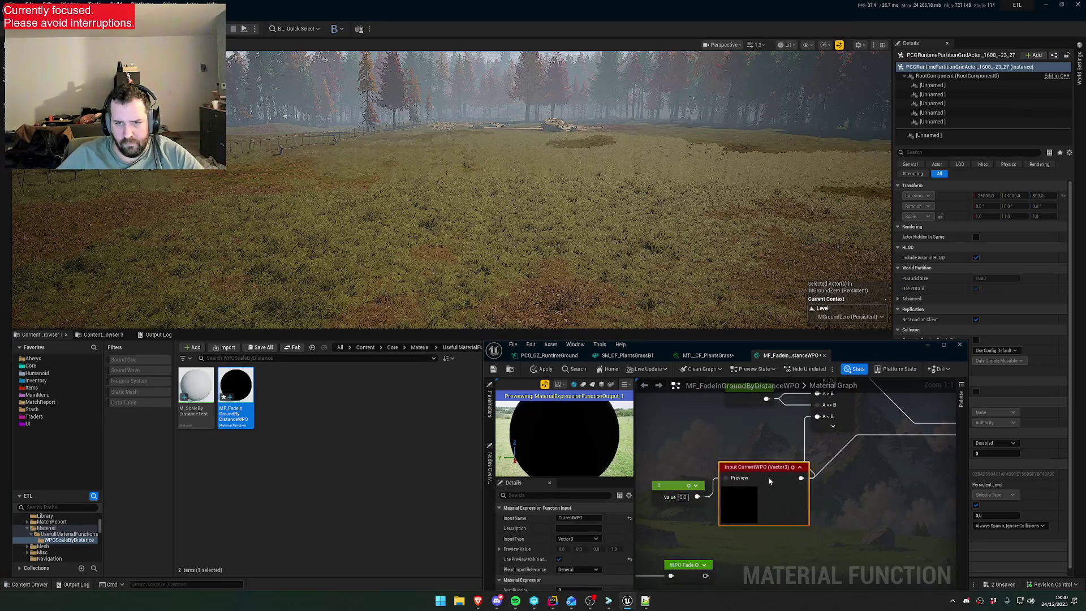
{"action": "left_click_drag", "start_coordinate": [824, 496], "coordinate": [784, 479]}
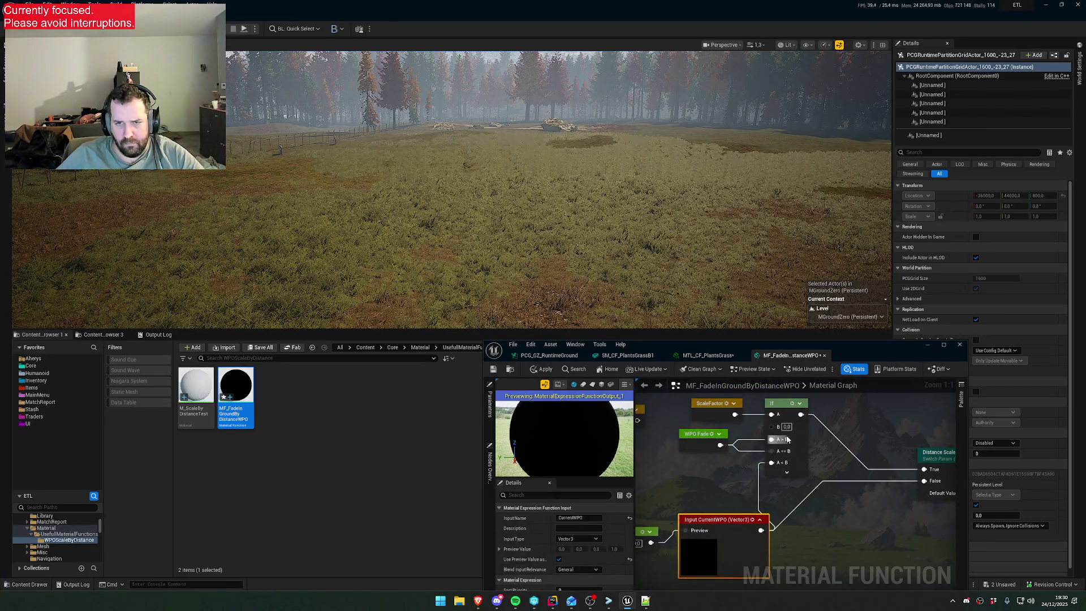
{"action": "scroll", "coordinate": [700, 277], "scroll_direction": "down", "scroll_amount": 2}
{"action": "left_click_drag", "start_coordinate": [699, 277], "coordinate": [700, 277]}
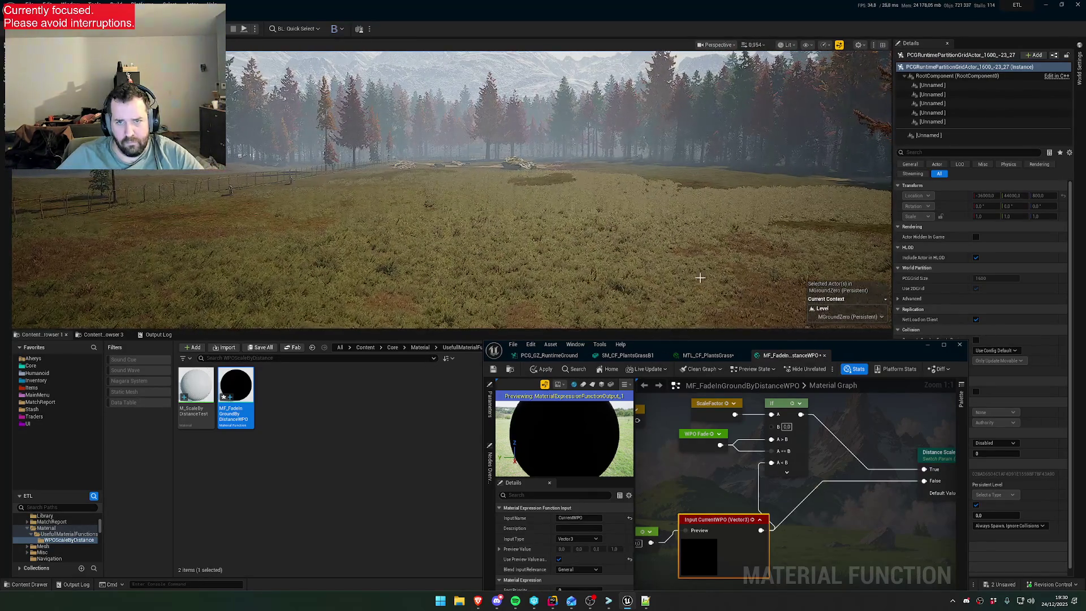
{"action": "left_click_drag", "start_coordinate": [566, 226], "coordinate": [566, 226]}
{"action": "scroll", "coordinate": [566, 227], "scroll_direction": "down", "scroll_amount": 2}
{"action": "left_click_drag", "start_coordinate": [754, 341], "coordinate": [754, 342]}
{"action": "scroll", "coordinate": [755, 342], "scroll_direction": "down", "scroll_amount": 1}
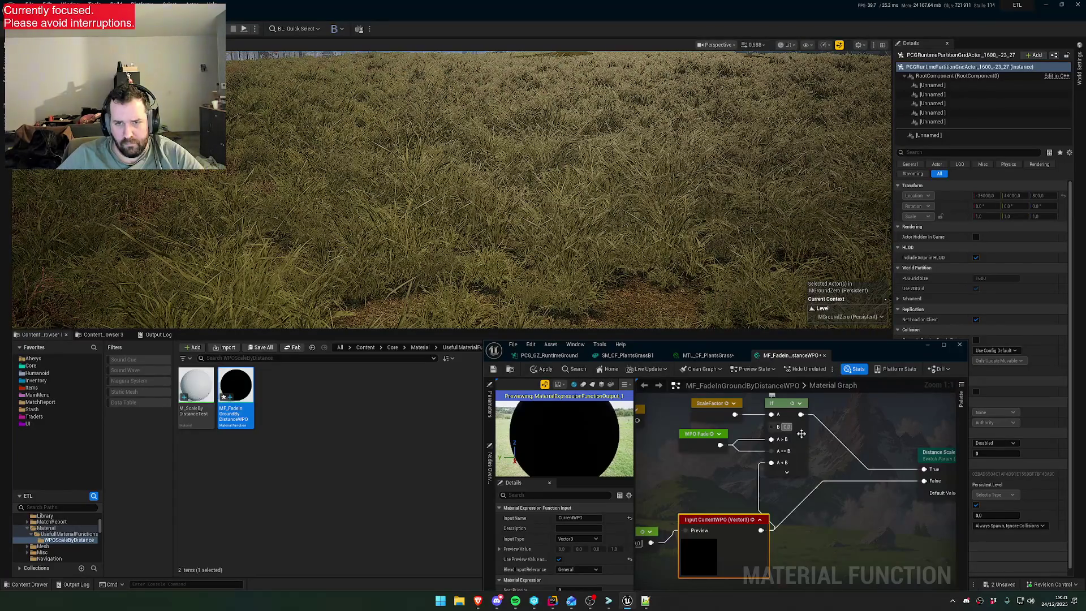
{"action": "left_click", "coordinate": [823, 448]}
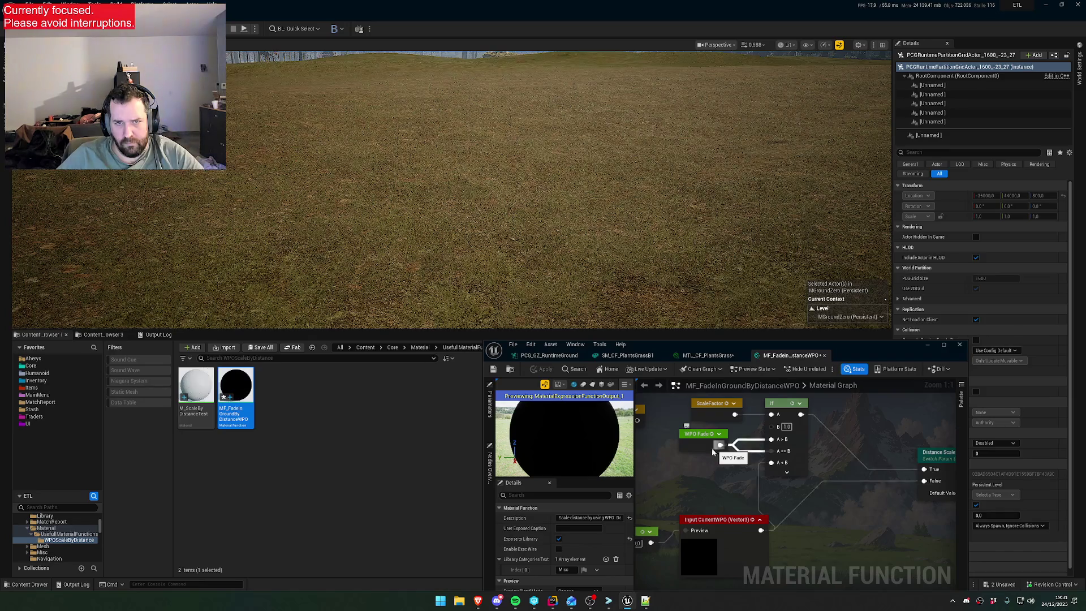
Reframe the If, Input CurrentWPO and WPO Fade nodes, then pull back to a wide field view.
{"action": "scroll", "coordinate": [637, 239], "scroll_direction": "down", "scroll_amount": 2}
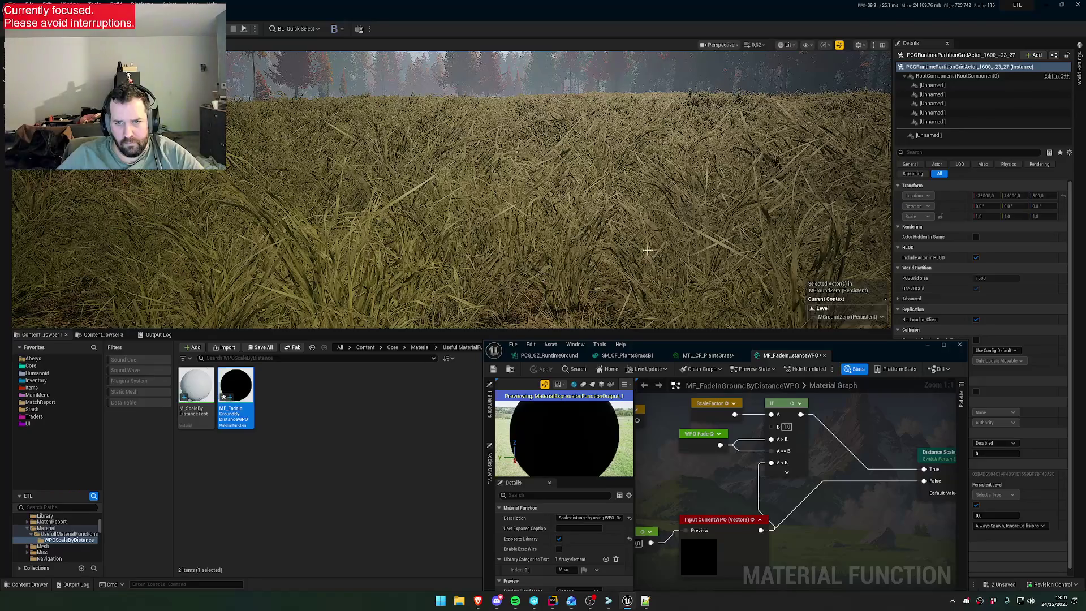
{"action": "mouse_move", "coordinate": [739, 450]}
{"action": "left_mouse_down"}
{"action": "mouse_move", "coordinate": [684, 481]}
{"action": "mouse_move", "coordinate": [740, 488]}
{"action": "left_mouse_up"}
{"action": "left_click", "coordinate": [779, 481]}
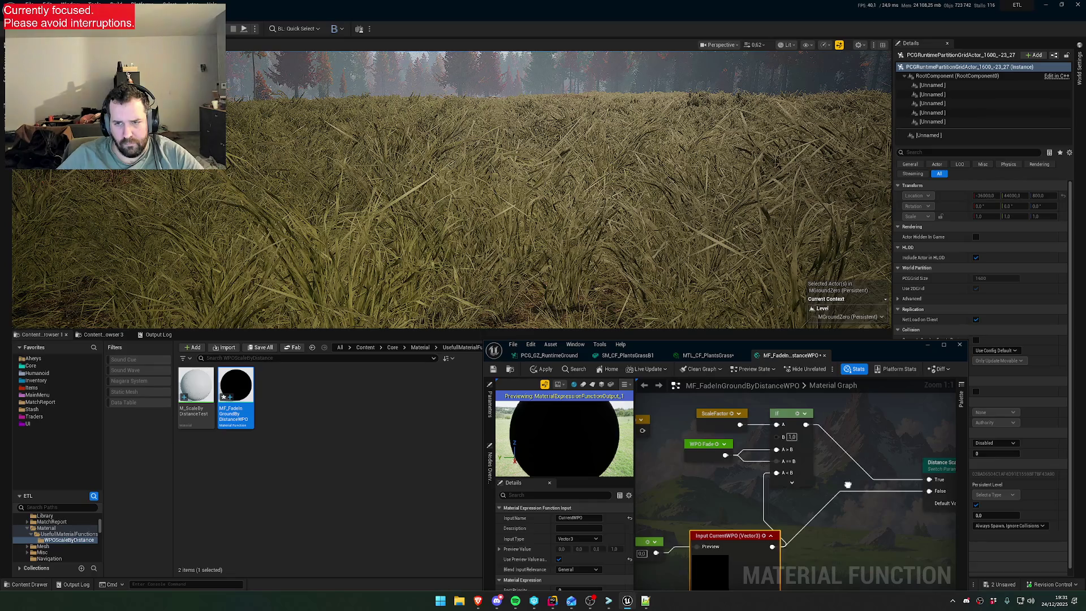
{"action": "left_click_drag", "start_coordinate": [867, 476], "coordinate": [823, 481]}
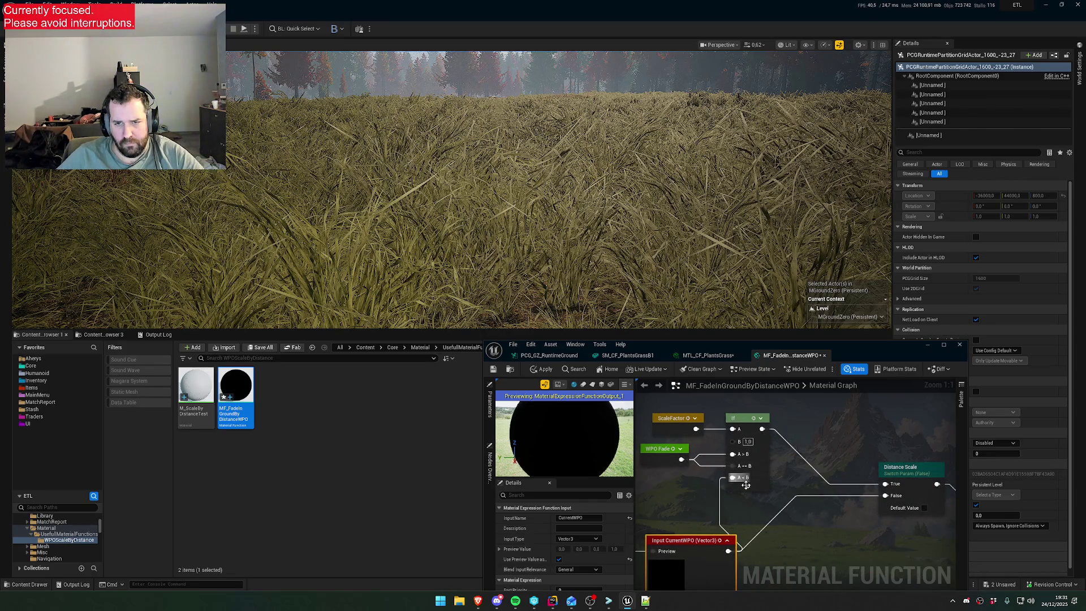
{"action": "left_click_drag", "start_coordinate": [667, 462], "coordinate": [666, 468]}
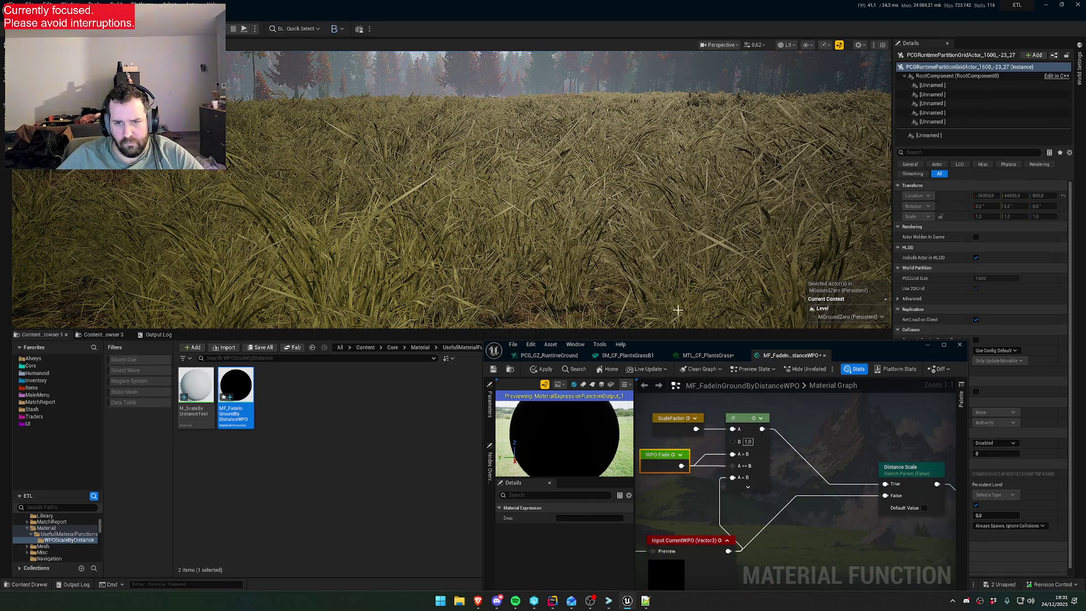
{"action": "scroll", "coordinate": [682, 326], "scroll_direction": "down", "scroll_amount": 5}
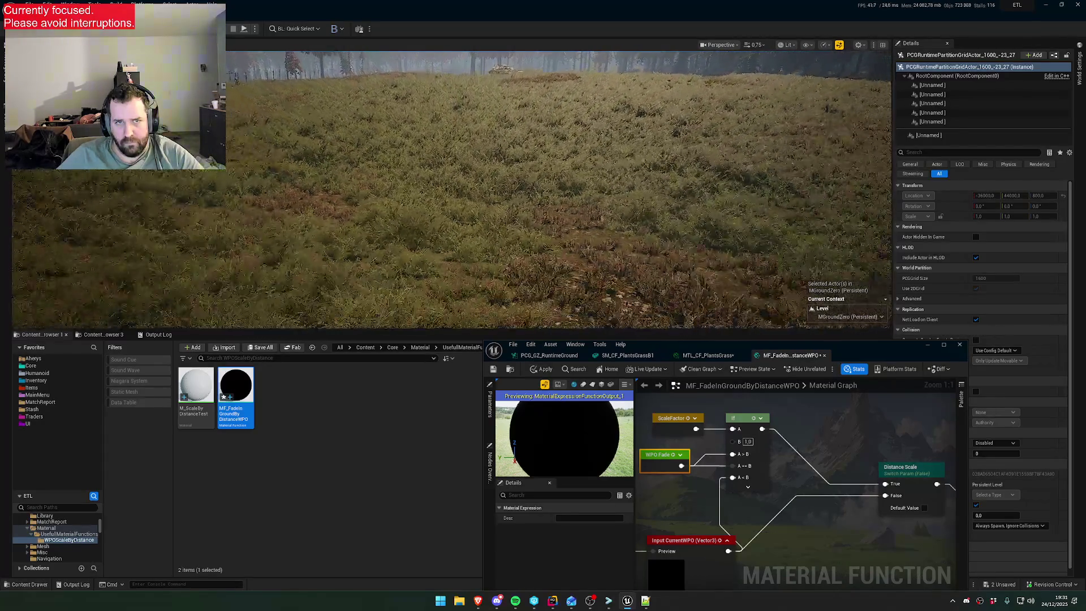
{"action": "scroll", "coordinate": [447, 189], "scroll_direction": "up", "scroll_amount": 5}
{"action": "scroll", "coordinate": [447, 189], "scroll_direction": "down", "scroll_amount": 5}
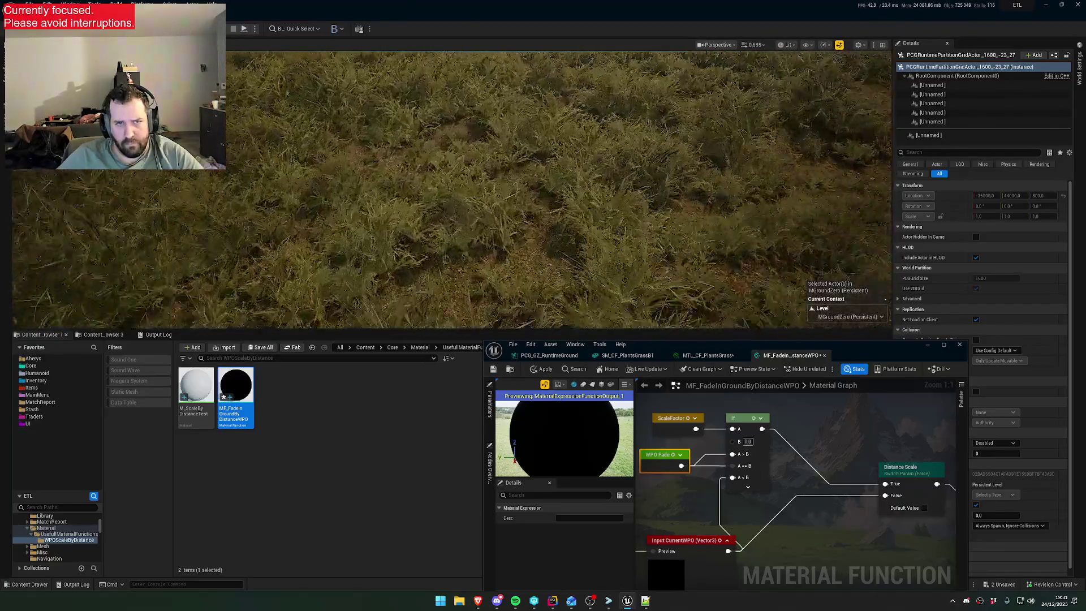
{"action": "key", "text": "s"}
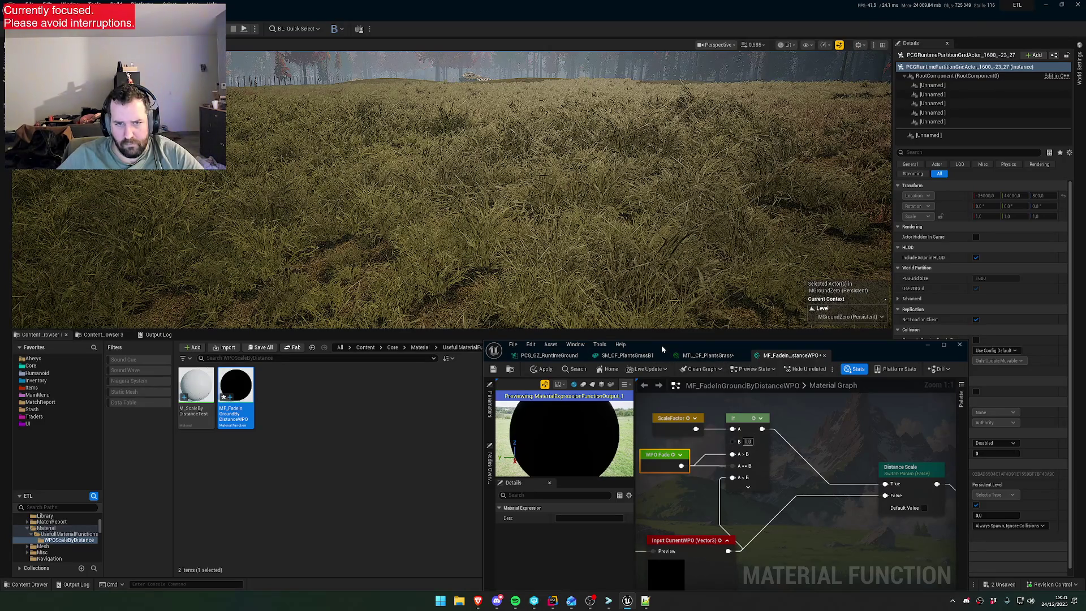
{"action": "left_click_drag", "start_coordinate": [782, 480], "coordinate": [863, 430]}
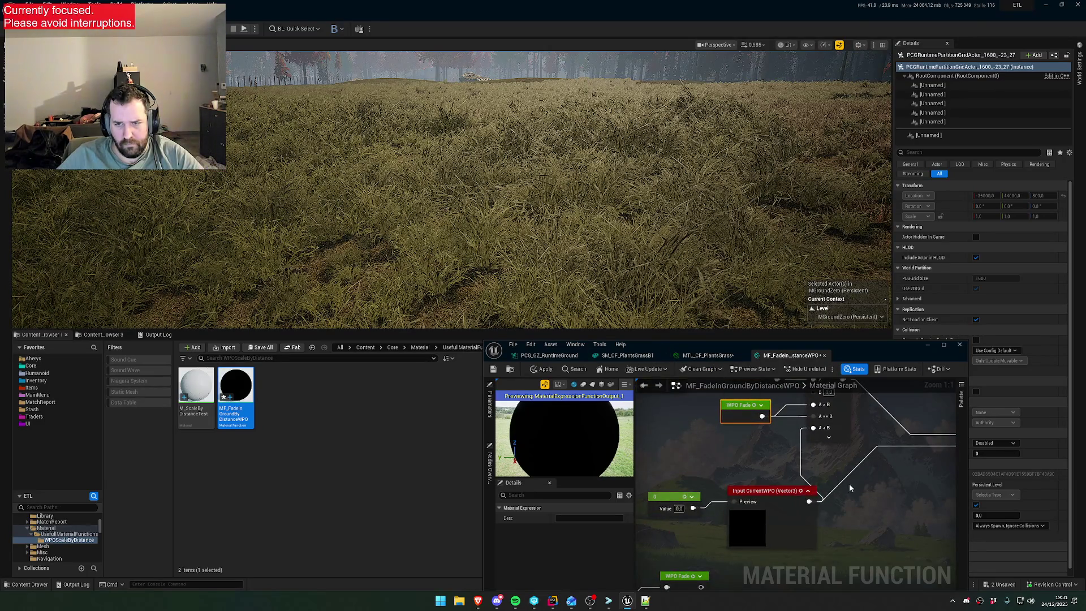
Add a Subtract node wired from ScaleFactor's output and apply the function.
{"action": "left_click_drag", "start_coordinate": [851, 488], "coordinate": [749, 509]}
{"action": "mouse_move", "coordinate": [735, 427]}
{"action": "left_mouse_down"}
{"action": "mouse_move", "coordinate": [808, 455]}
{"action": "mouse_move", "coordinate": [756, 506]}
{"action": "mouse_move", "coordinate": [721, 457]}
{"action": "left_mouse_up"}
{"action": "scroll", "coordinate": [763, 435], "scroll_direction": "down", "scroll_amount": 3}
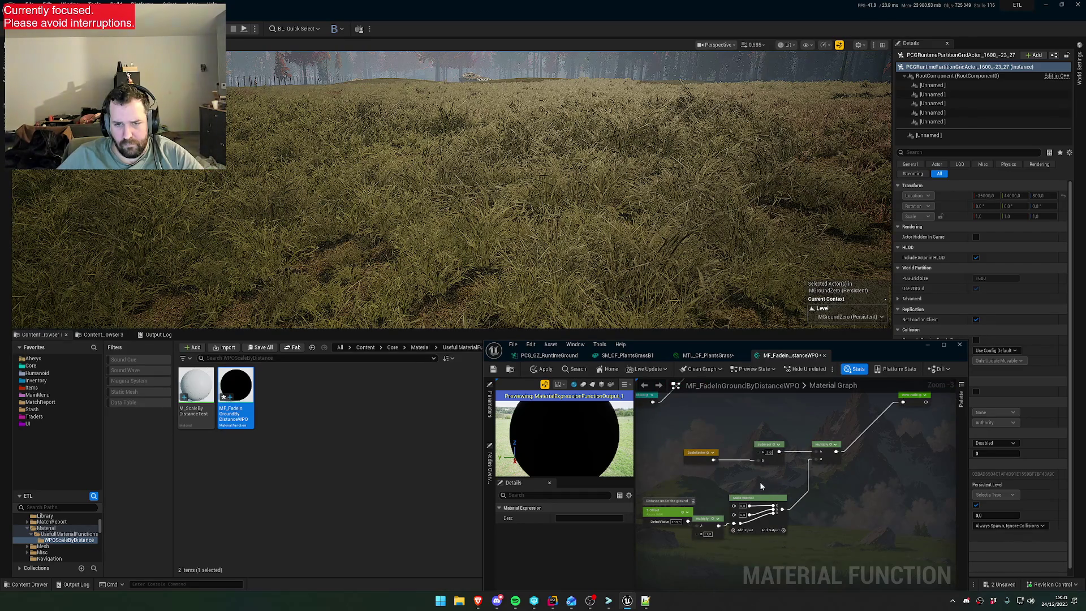
{"action": "scroll", "coordinate": [779, 468], "scroll_direction": "up", "scroll_amount": 2}
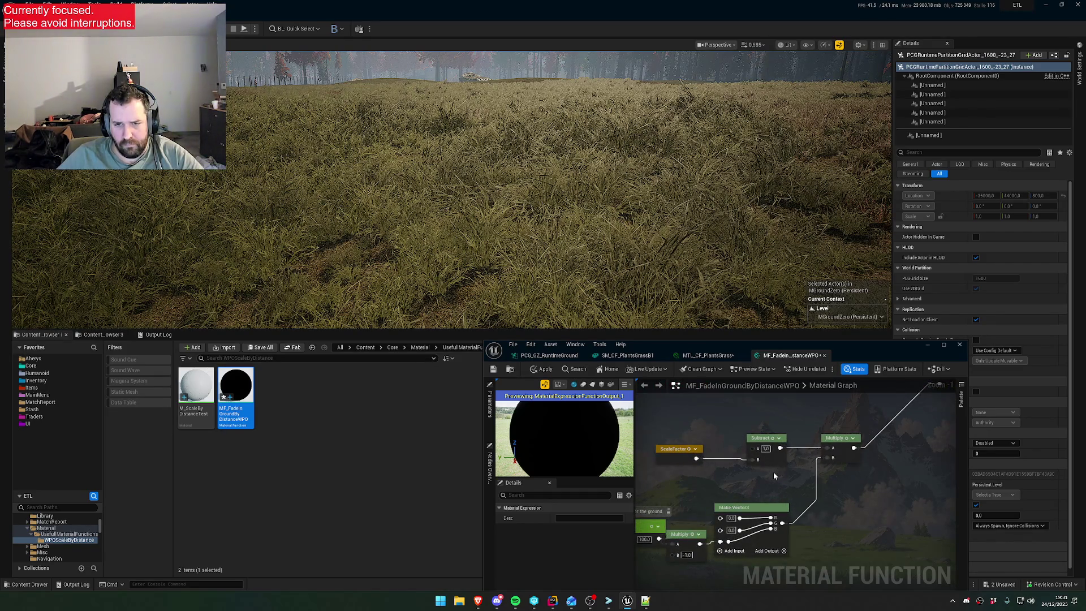
{"action": "scroll", "coordinate": [802, 431], "scroll_direction": "down", "scroll_amount": 2}
{"action": "scroll", "coordinate": [788, 436], "scroll_direction": "up", "scroll_amount": 2}
{"action": "mouse_move", "coordinate": [854, 392]}
{"action": "left_mouse_down"}
{"action": "mouse_move", "coordinate": [769, 456]}
{"action": "mouse_move", "coordinate": [821, 506]}
{"action": "left_mouse_up"}
{"action": "mouse_move", "coordinate": [730, 426]}
{"action": "left_mouse_down"}
{"action": "mouse_move", "coordinate": [765, 427]}
{"action": "mouse_move", "coordinate": [804, 460]}
{"action": "mouse_move", "coordinate": [753, 411]}
{"action": "left_mouse_up"}
{"action": "type", "text": "sub"}
{"action": "key", "text": "Return"}
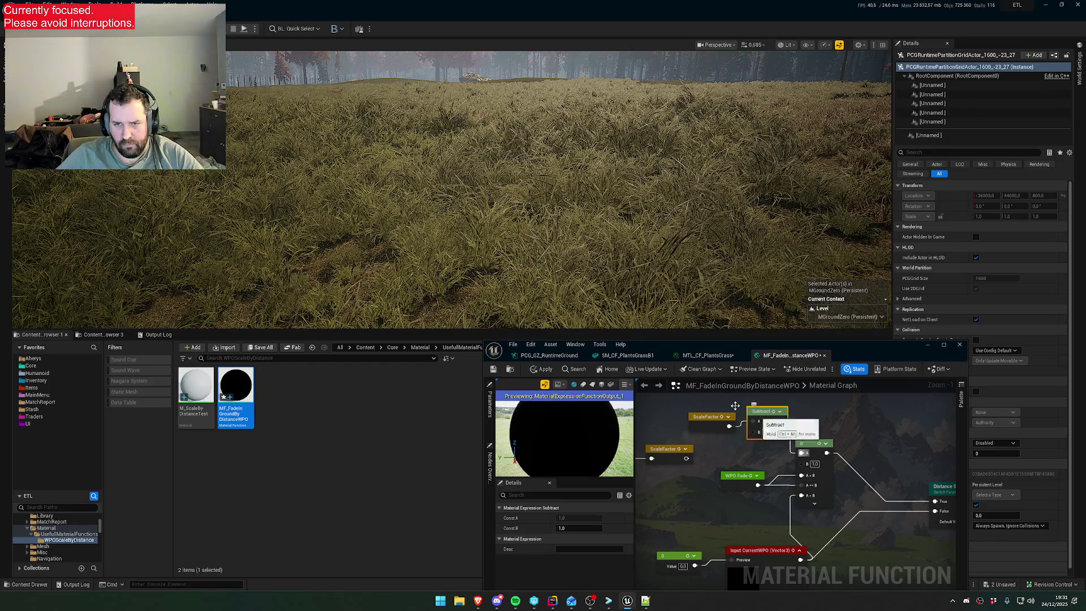
{"action": "left_click", "coordinate": [541, 370]}
Test the If threshold B at 0.0 with Apply, then set it back to 1.0.
{"action": "mouse_move", "coordinate": [665, 191]}
{"action": "left_mouse_down"}
{"action": "mouse_move", "coordinate": [642, 206]}
{"action": "mouse_move", "coordinate": [642, 241]}
{"action": "mouse_move", "coordinate": [642, 198]}
{"action": "left_mouse_up"}
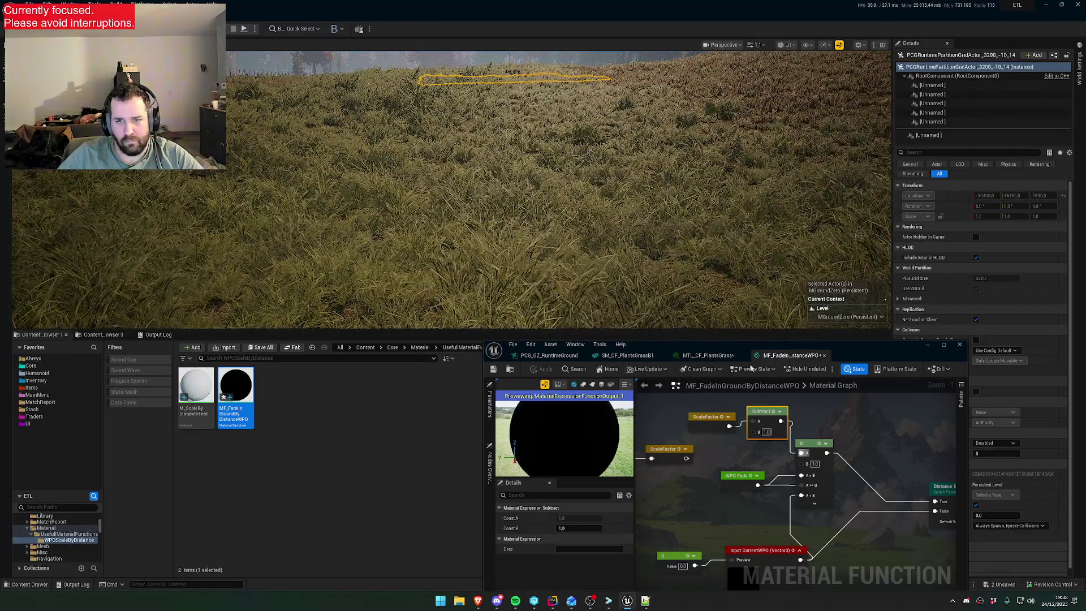
{"action": "left_click", "coordinate": [814, 463]}
{"action": "key", "text": "Return"}
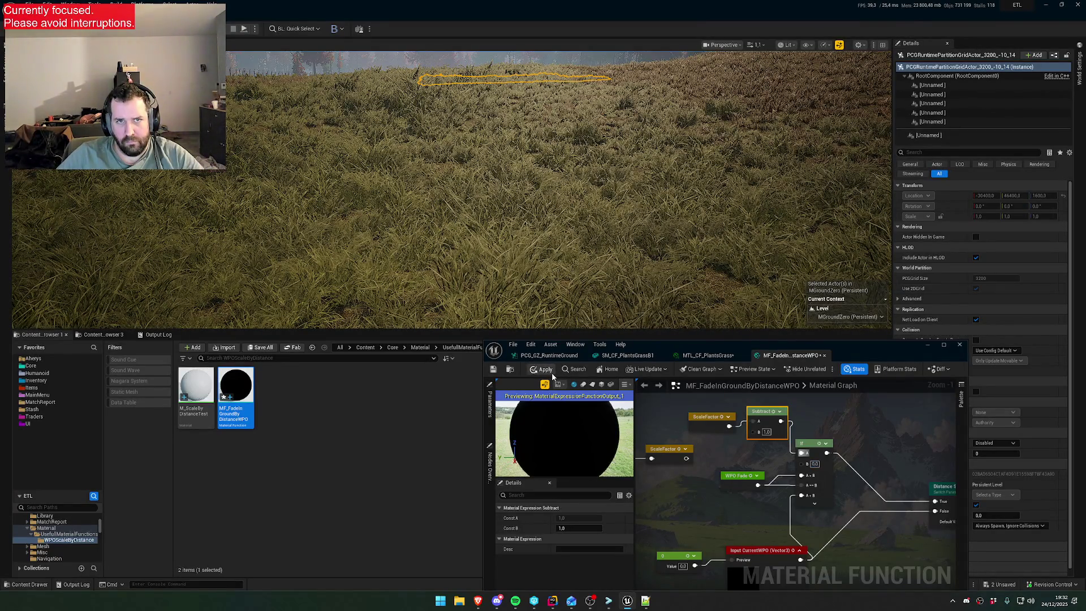
{"action": "left_click", "coordinate": [551, 373]}
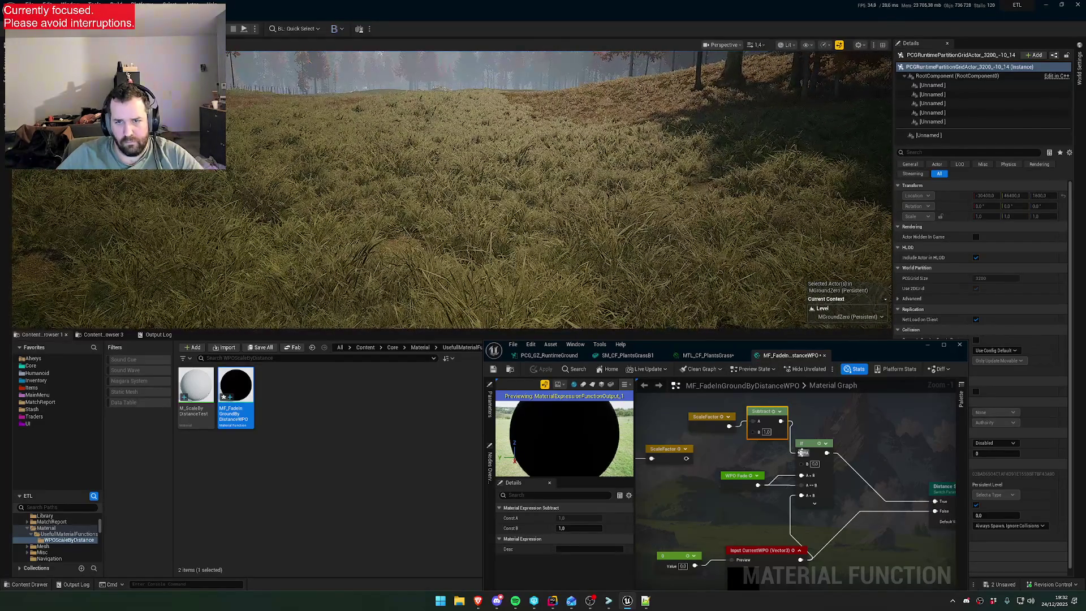
{"action": "type", "text": "1"}
{"action": "key", "text": "Return"}
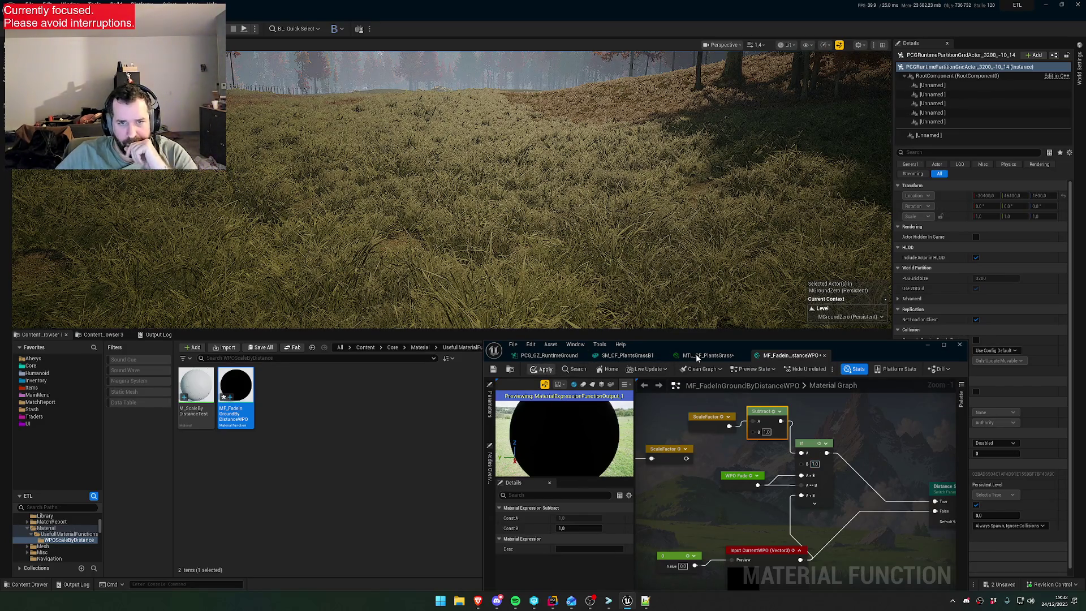
{"action": "left_click", "coordinate": [697, 358]}
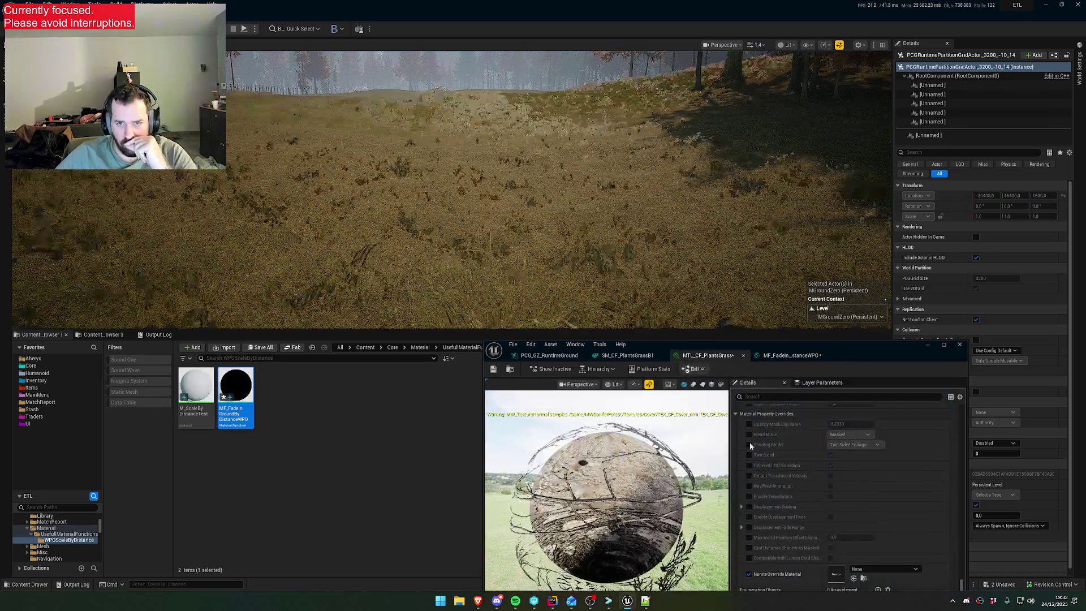
In MTL_CF_PlantsGrass, set FadeDistanceEnd to 3200 and FadeDistanceStart to 1000.
{"action": "left_click", "coordinate": [549, 356]}
{"action": "left_click", "coordinate": [701, 355]}
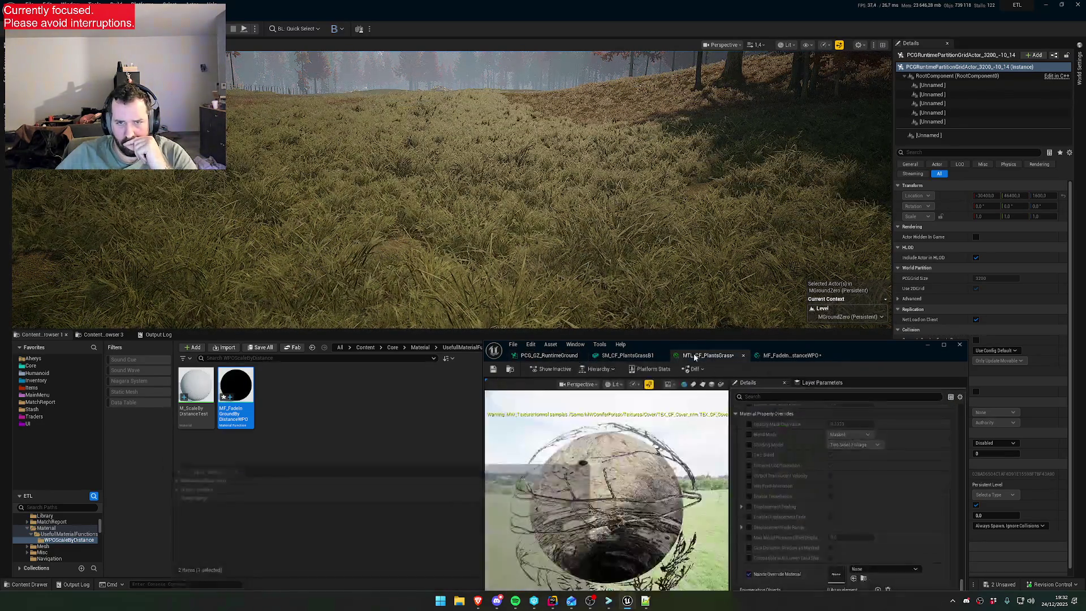
{"action": "scroll", "coordinate": [792, 475], "scroll_direction": "up", "scroll_amount": 2}
{"action": "scroll", "coordinate": [792, 475], "scroll_direction": "up", "scroll_amount": 4}
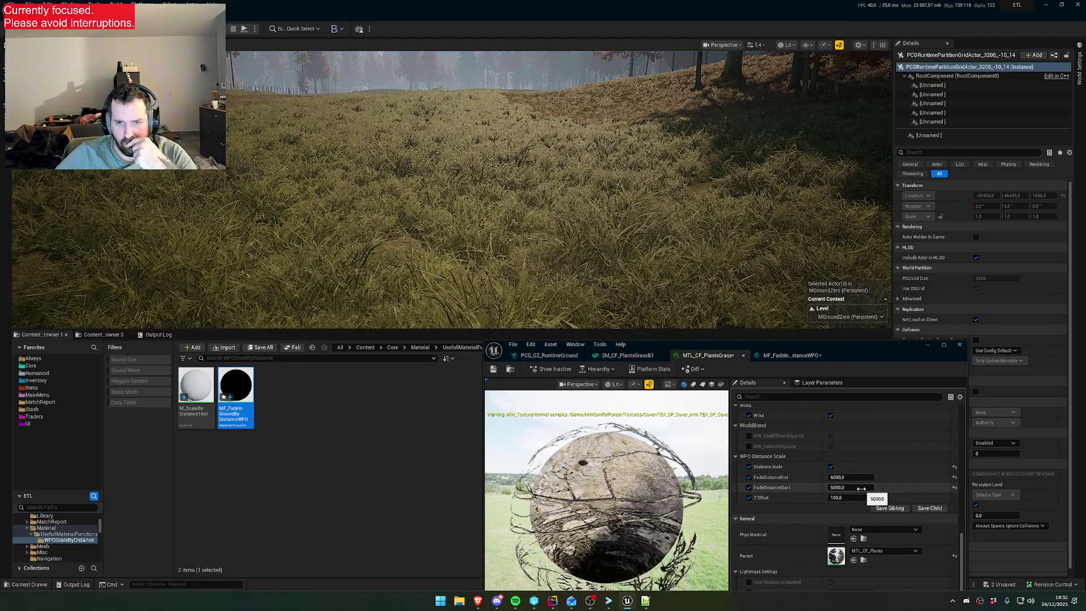
{"action": "left_click", "coordinate": [861, 487]}
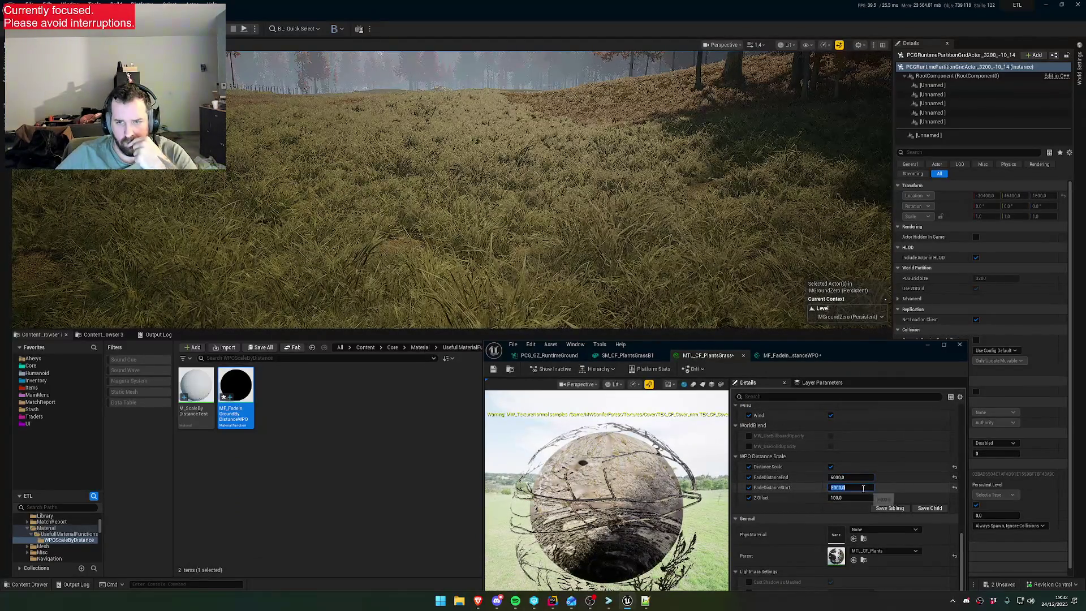
{"action": "left_click", "coordinate": [858, 477]}
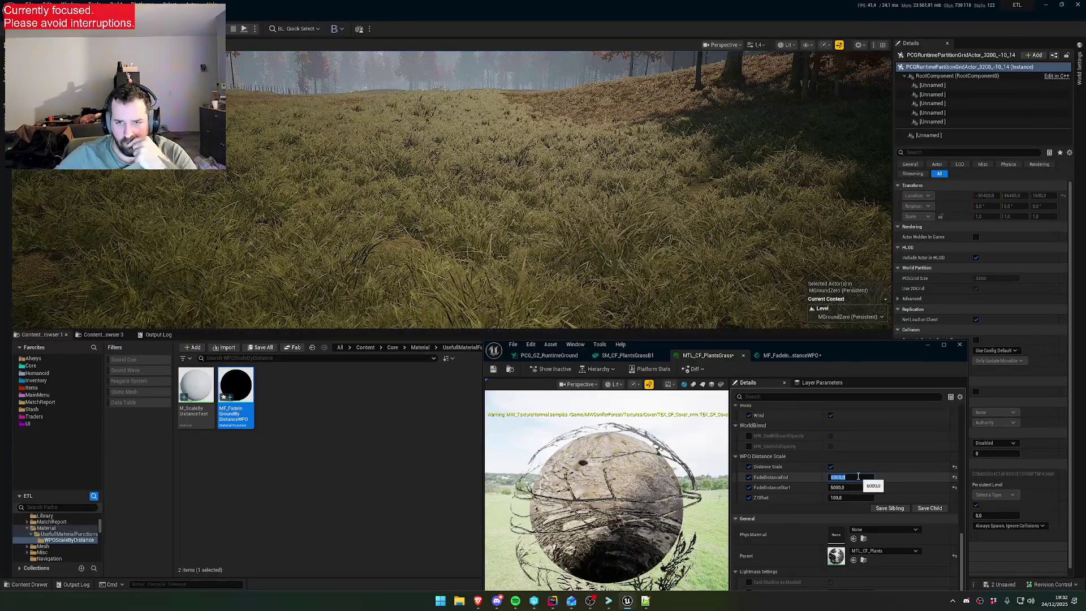
{"action": "left_click", "coordinate": [857, 487]}
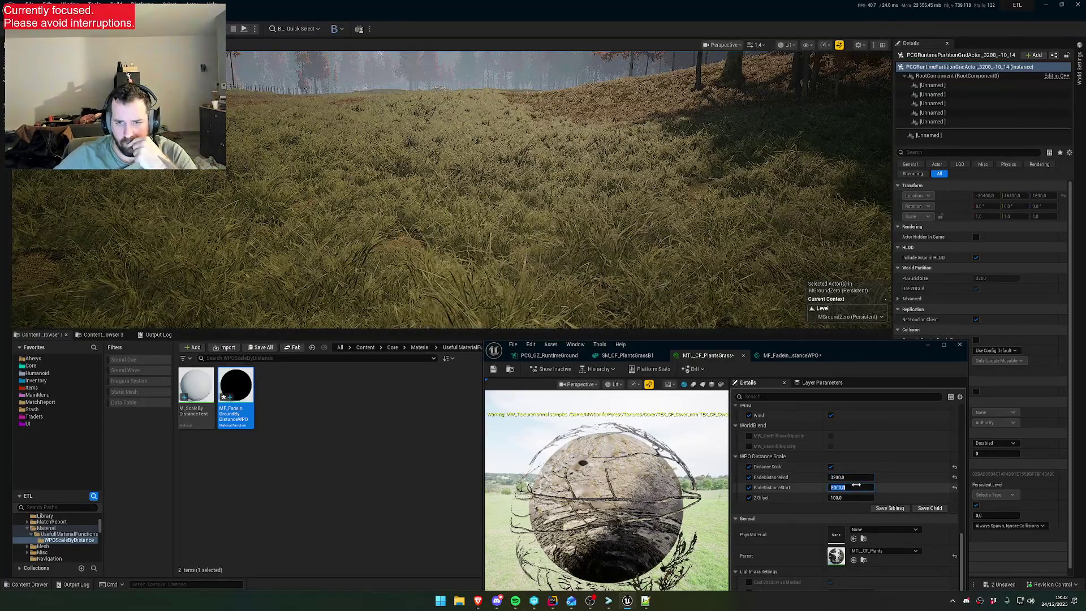
{"action": "type", "text": "1000"}
{"action": "key", "text": "Return"}
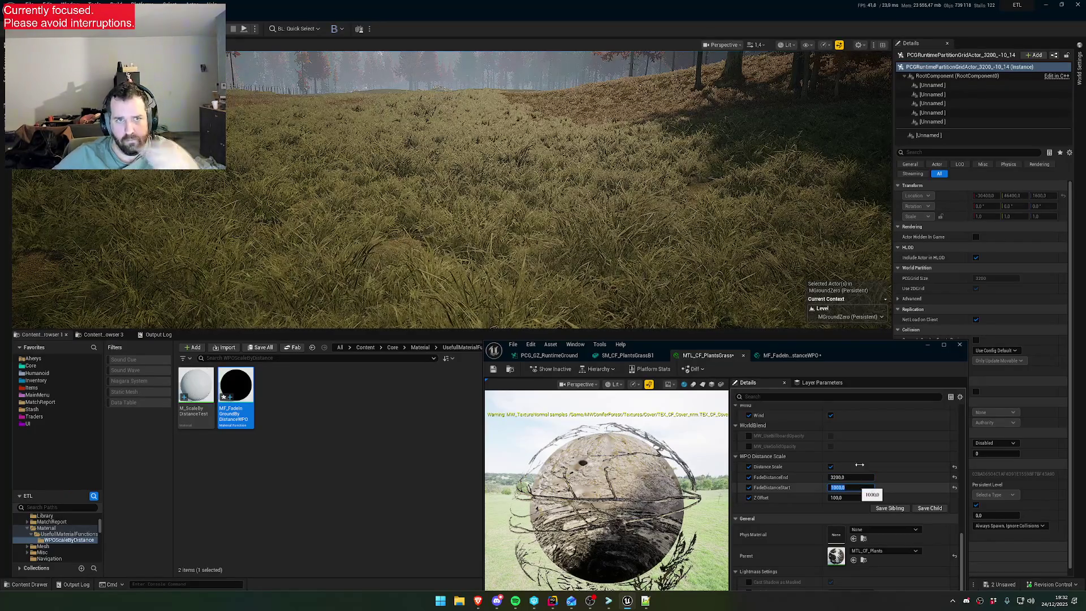
Fly over the grass toward the trees and rocks, then enter 0.0 as the fade function's If B value.
{"action": "left_click_drag", "start_coordinate": [453, 186], "coordinate": [464, 181]}
{"action": "key", "text": "w"}
{"action": "scroll", "coordinate": [558, 190], "scroll_direction": "down", "scroll_amount": 2}
{"action": "key", "text": "w"}
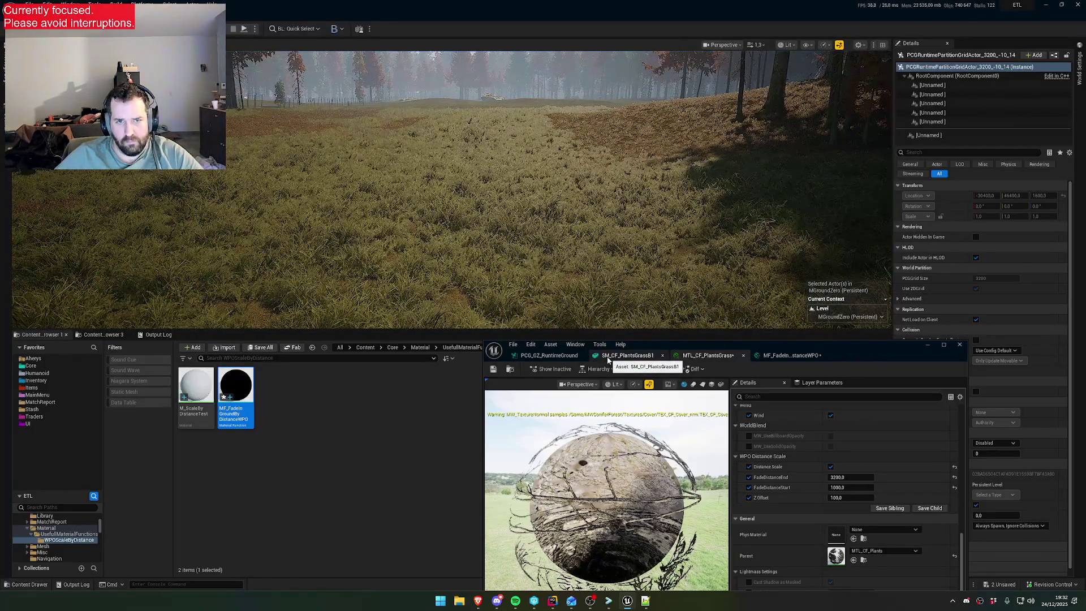
{"action": "key", "text": "w"}
{"action": "scroll", "coordinate": [651, 218], "scroll_direction": "up", "scroll_amount": 1}
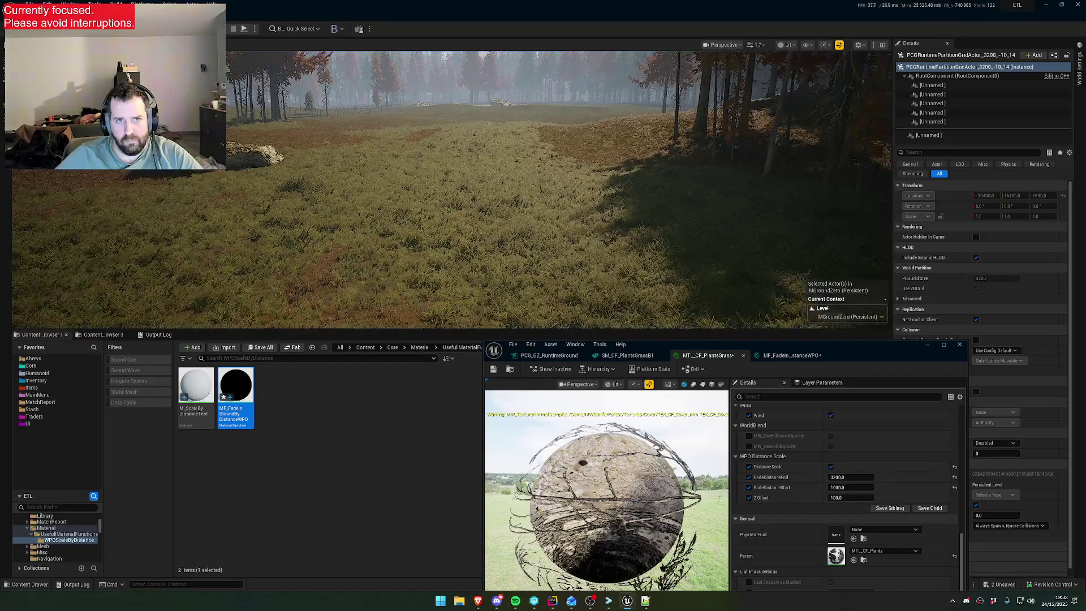
{"action": "key", "text": "w"}
{"action": "scroll", "coordinate": [559, 189], "scroll_direction": "up", "scroll_amount": 1}
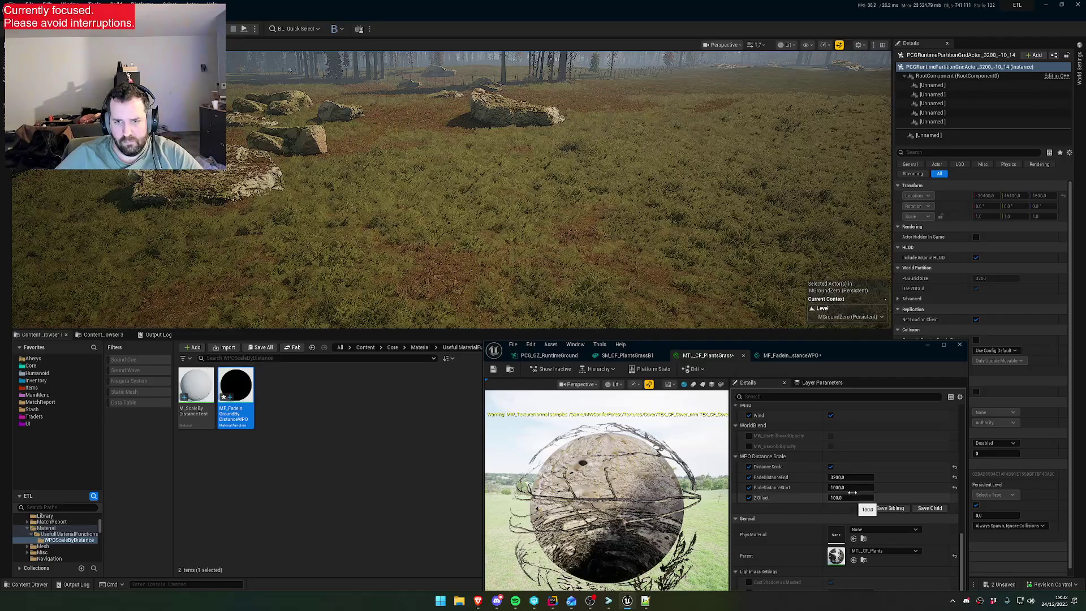
{"action": "key", "text": "w"}
{"action": "key", "text": "s"}
{"action": "scroll", "coordinate": [447, 189], "scroll_direction": "up", "scroll_amount": 5}
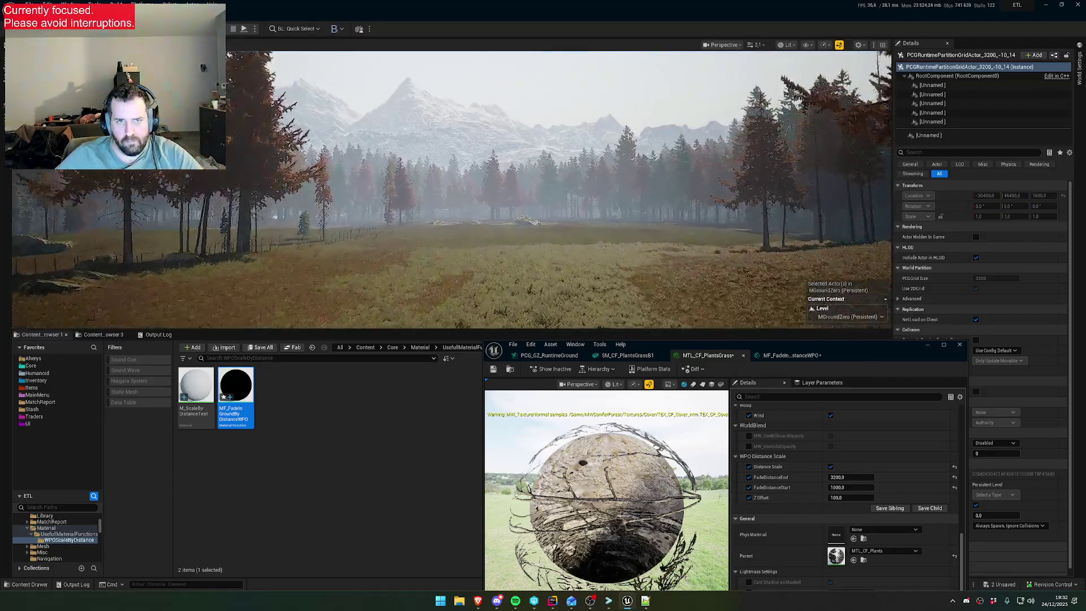
{"action": "scroll", "coordinate": [447, 189], "scroll_direction": "down", "scroll_amount": 4}
{"action": "key", "text": "w"}
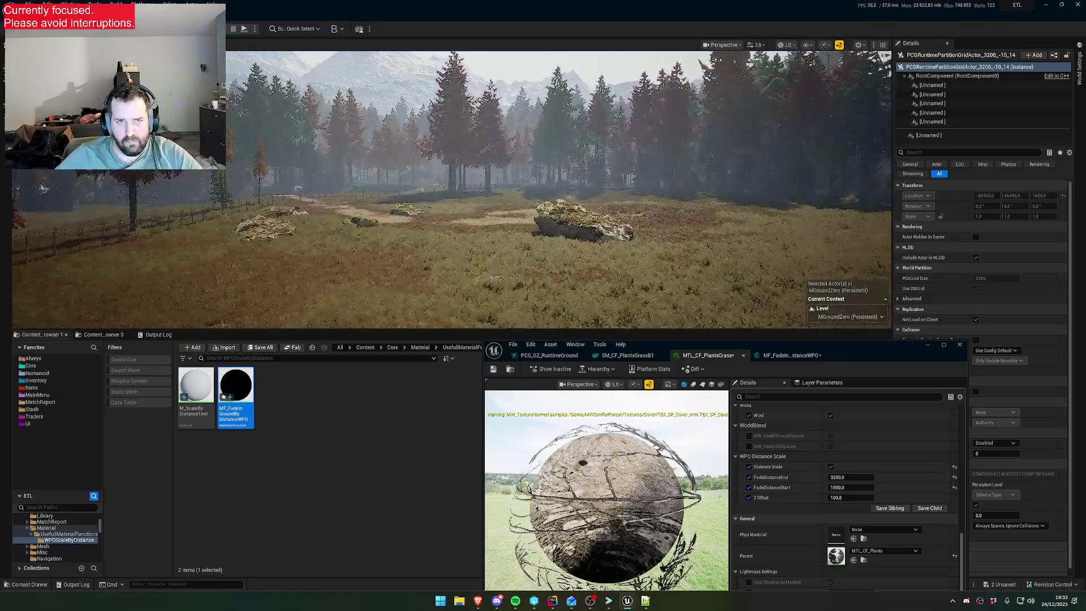
{"action": "scroll", "coordinate": [447, 189], "scroll_direction": "down", "scroll_amount": 1}
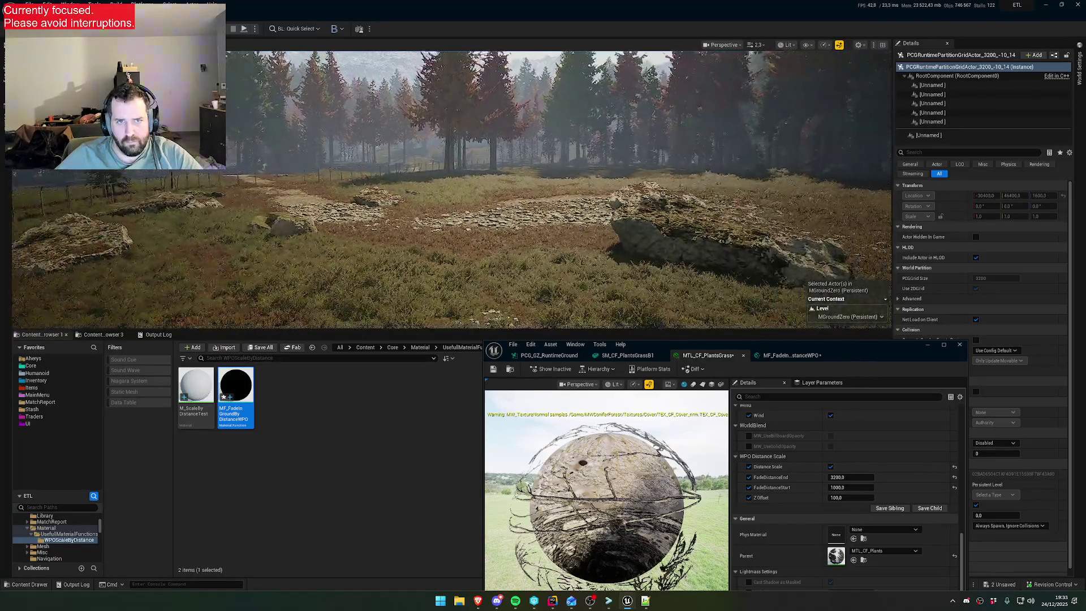
{"action": "key", "text": "w"}
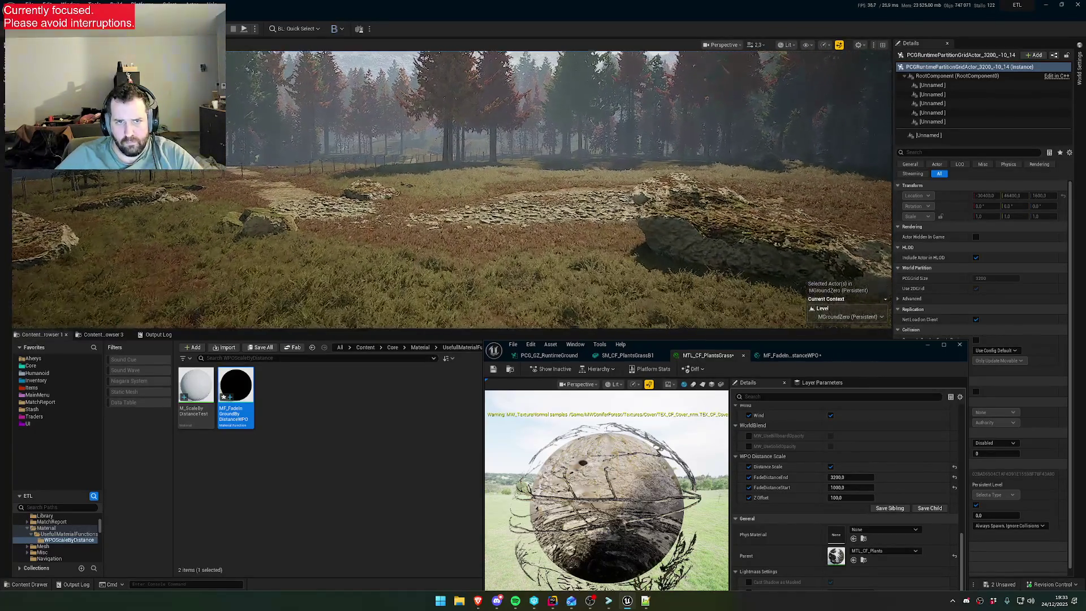
{"action": "left_click", "coordinate": [783, 356]}
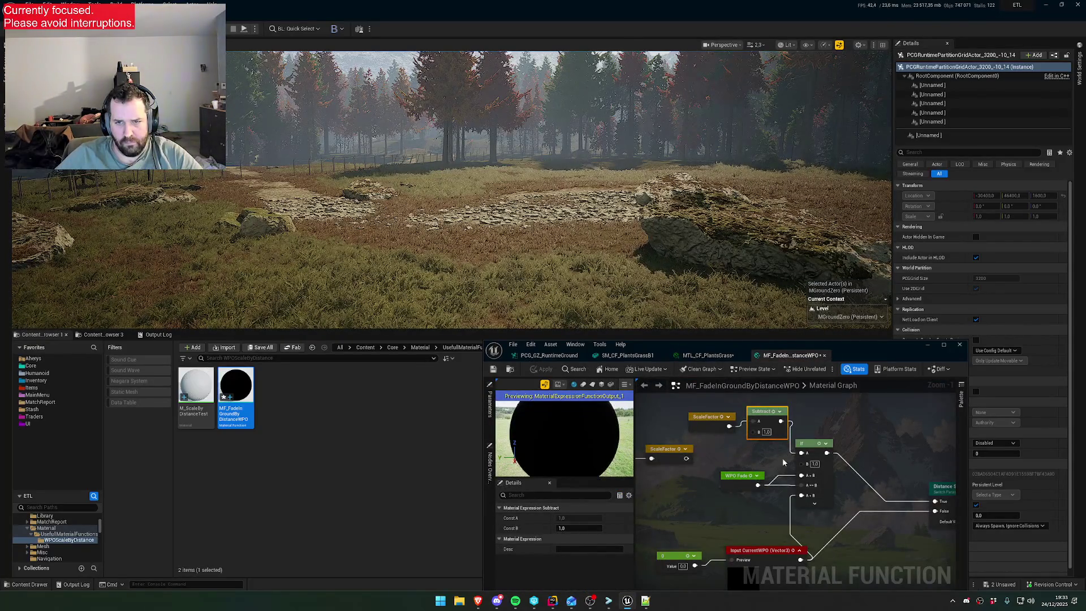
{"action": "type", "text": "0.0"}
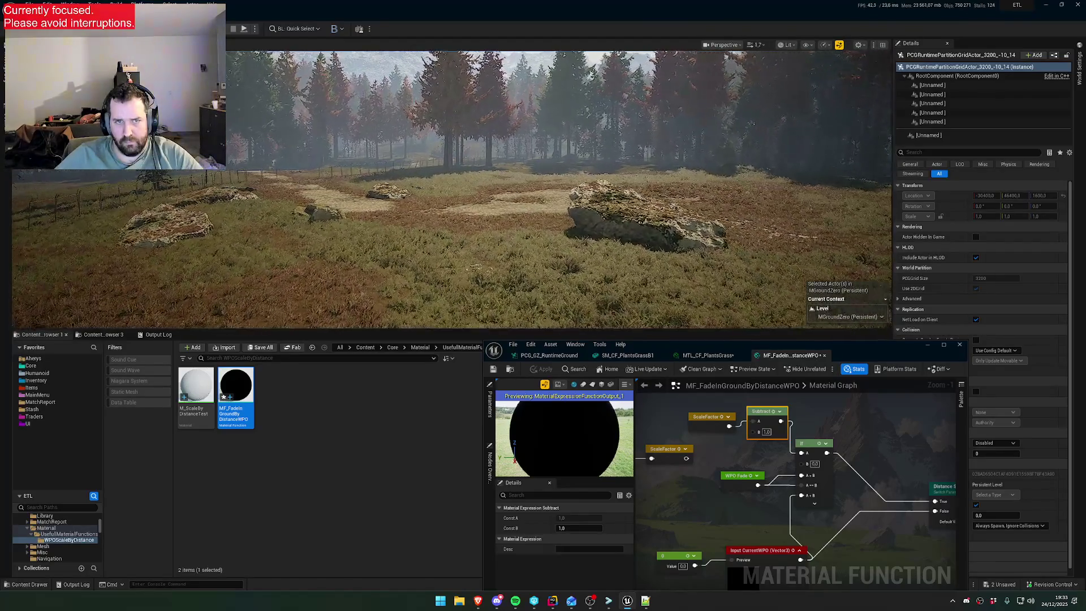
Reframe the fade function graph to bring the Subtract and Distance Scale nodes into view.
{"action": "scroll", "coordinate": [452, 190], "scroll_direction": "down", "scroll_amount": 2}
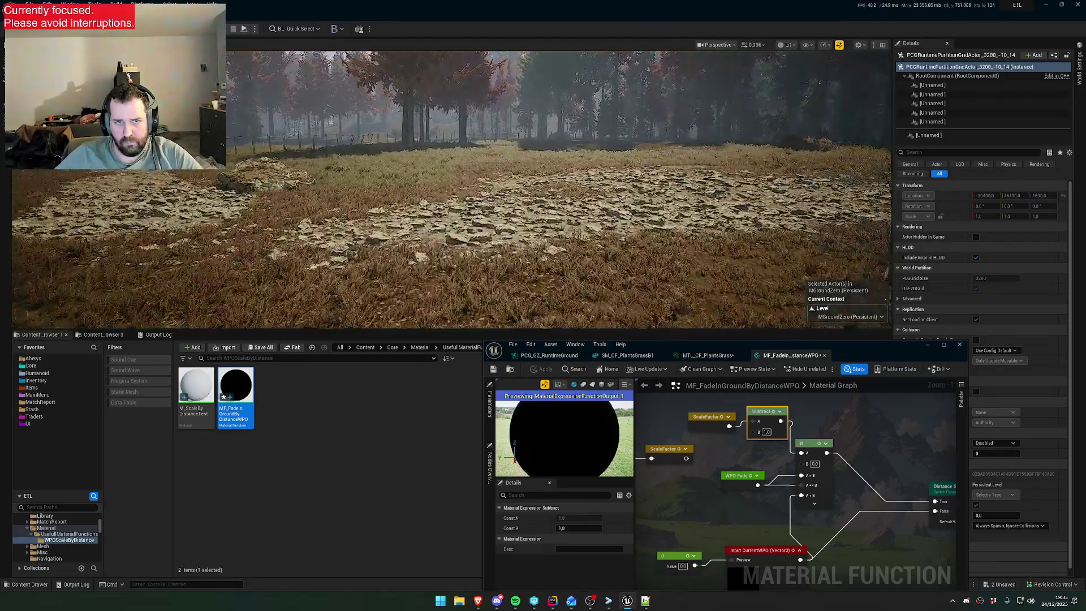
{"action": "mouse_move", "coordinate": [865, 464]}
{"action": "left_mouse_down"}
{"action": "mouse_move", "coordinate": [808, 444]}
{"action": "mouse_move", "coordinate": [858, 464]}
{"action": "left_mouse_up"}
{"action": "left_click_drag", "start_coordinate": [775, 534], "coordinate": [759, 528]}
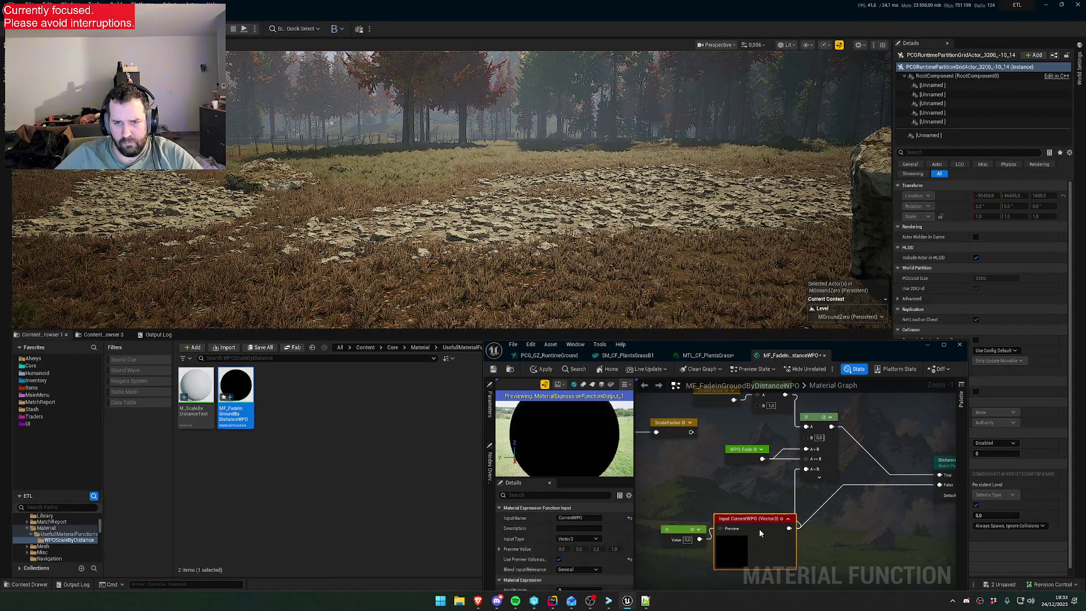
{"action": "left_click_drag", "start_coordinate": [862, 472], "coordinate": [864, 505]}
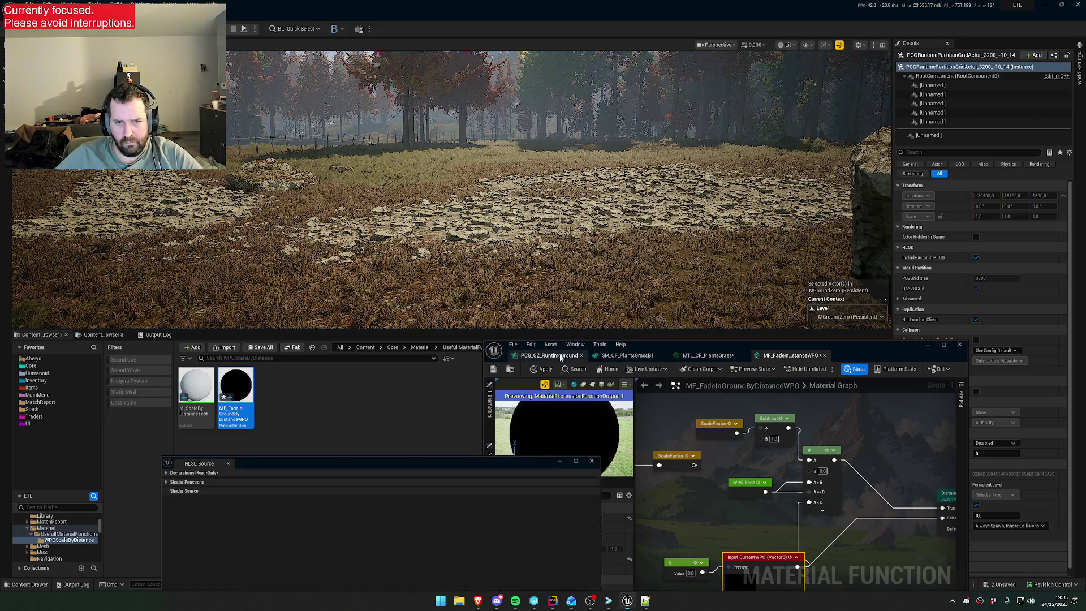
{"action": "left_click", "coordinate": [702, 356]}
{"action": "left_click", "coordinate": [783, 356]}
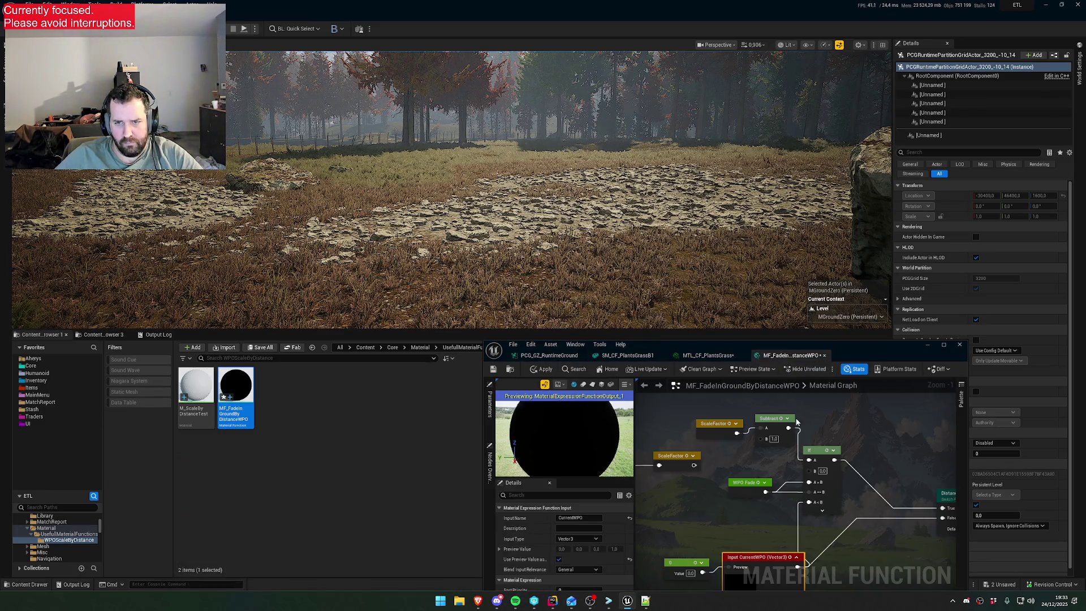
{"action": "left_click_drag", "start_coordinate": [833, 432], "coordinate": [768, 415]}
{"action": "left_click", "coordinate": [683, 433]}
{"action": "scroll", "coordinate": [683, 433], "scroll_direction": "down", "scroll_amount": 2}
{"action": "mouse_move", "coordinate": [683, 432]}
{"action": "left_mouse_down"}
{"action": "mouse_move", "coordinate": [791, 440]}
{"action": "mouse_move", "coordinate": [729, 473]}
{"action": "left_mouse_up"}
{"action": "right_click", "coordinate": [800, 470]}
Delete the Subtract, If and WPO Fade nodes and apply the function to the world.
{"action": "mouse_move", "coordinate": [786, 487]}
{"action": "left_mouse_down"}
{"action": "mouse_move", "coordinate": [727, 422]}
{"action": "mouse_move", "coordinate": [774, 461]}
{"action": "mouse_move", "coordinate": [881, 480]}
{"action": "left_mouse_up"}
{"action": "key", "text": "Delete"}
{"action": "scroll", "coordinate": [797, 473], "scroll_direction": "up", "scroll_amount": 2}
{"action": "left_click", "coordinate": [799, 473]}
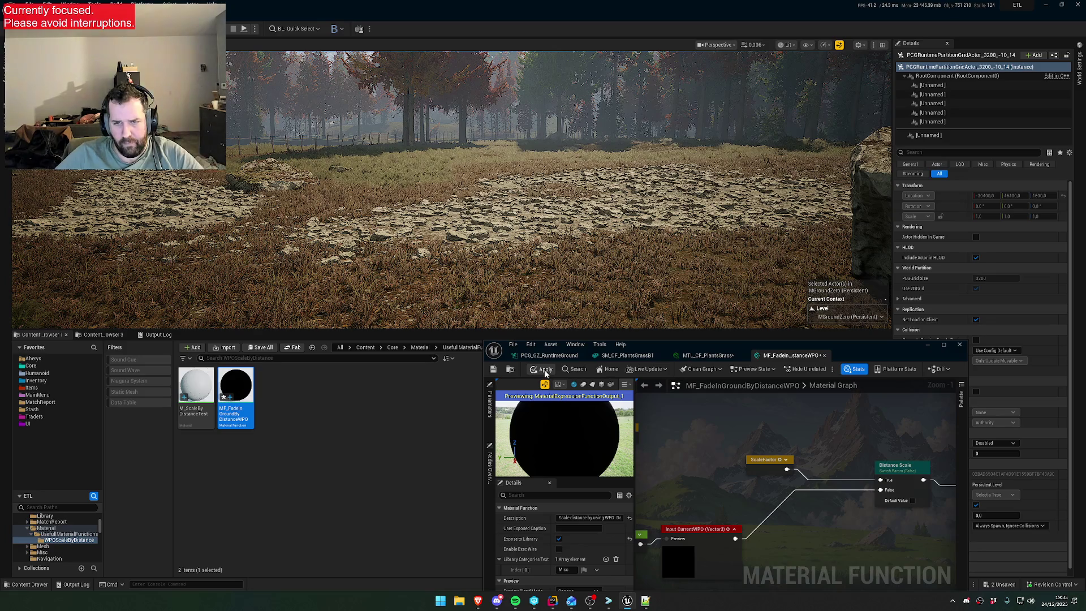
{"action": "left_click", "coordinate": [546, 371]}
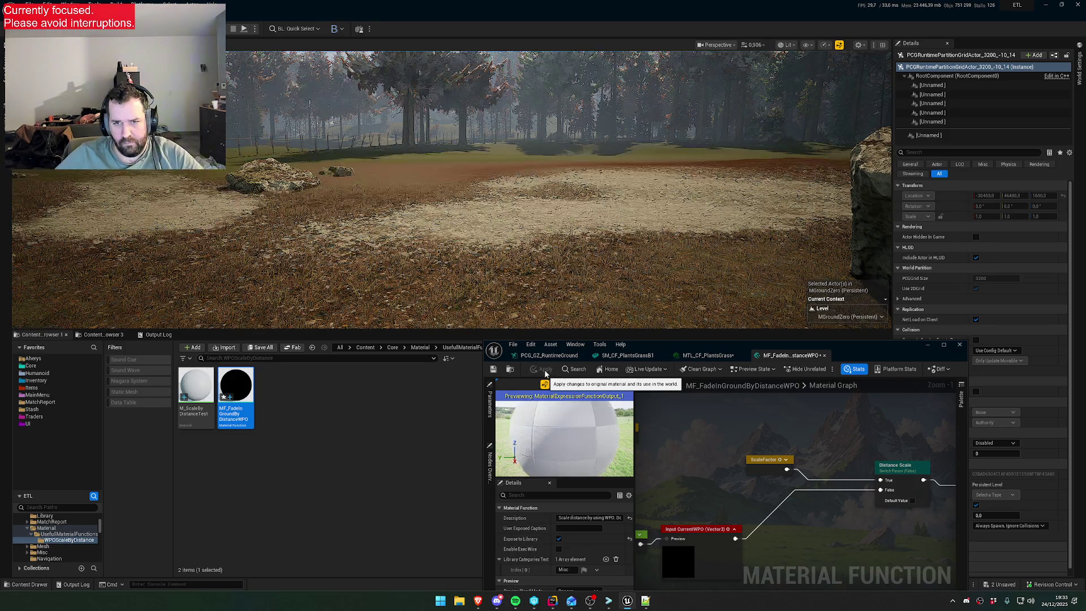
{"action": "key", "text": "w"}
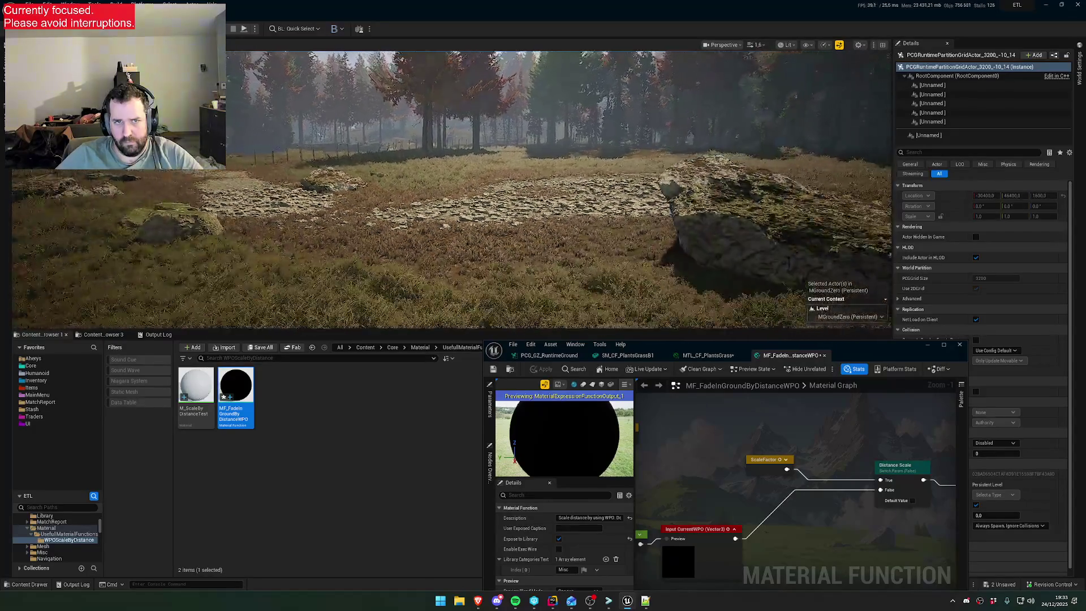
Paste a WPO Fade node, wire it into Distance Scale's True input, and delete ScaleFactor.
{"action": "right_click", "coordinate": [736, 449]}
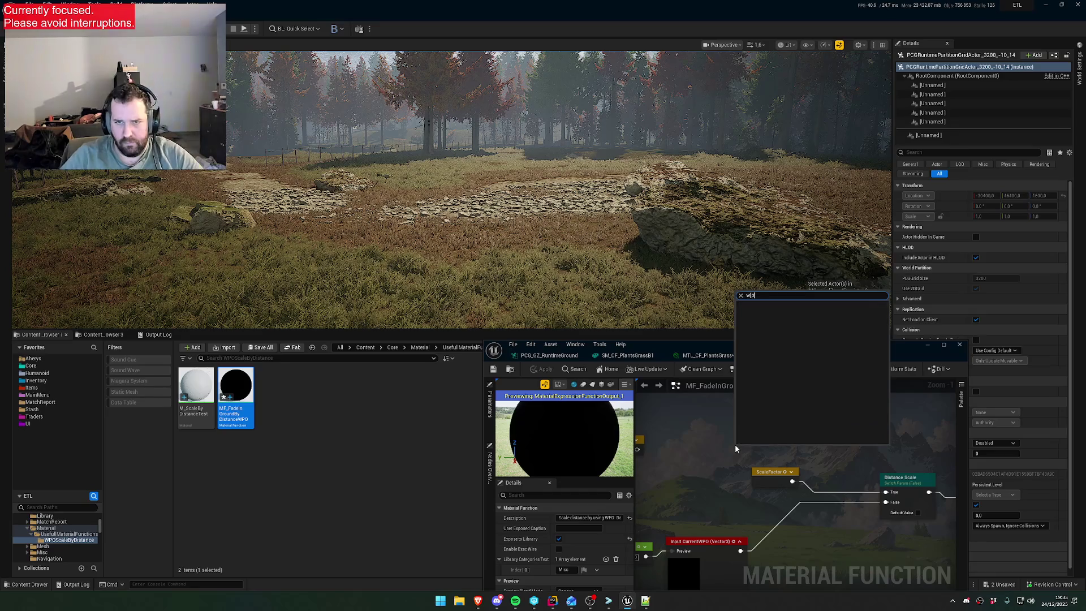
{"action": "key", "text": "Escape"}
{"action": "key", "text": "ctrl+v"}
{"action": "left_click_drag", "start_coordinate": [768, 460], "coordinate": [886, 492]}
{"action": "left_click", "coordinate": [776, 479]}
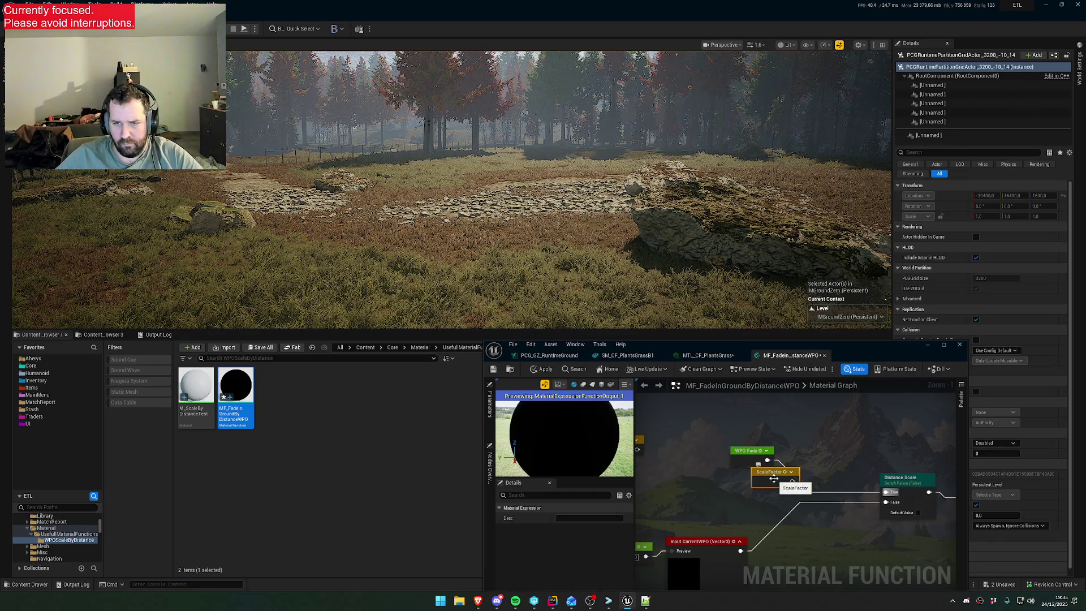
{"action": "key", "text": "Delete"}
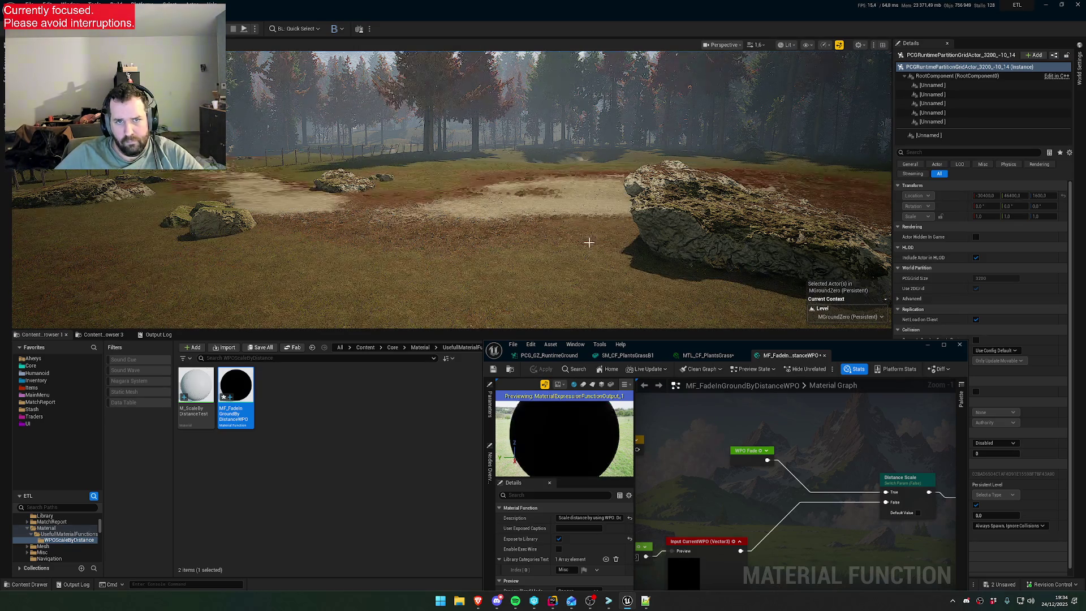
Fly low over the clearing's grass toward the dirt patch, then return to MTL_CF_PlantsGrass.
{"action": "scroll", "coordinate": [600, 230], "scroll_direction": "up", "scroll_amount": 5}
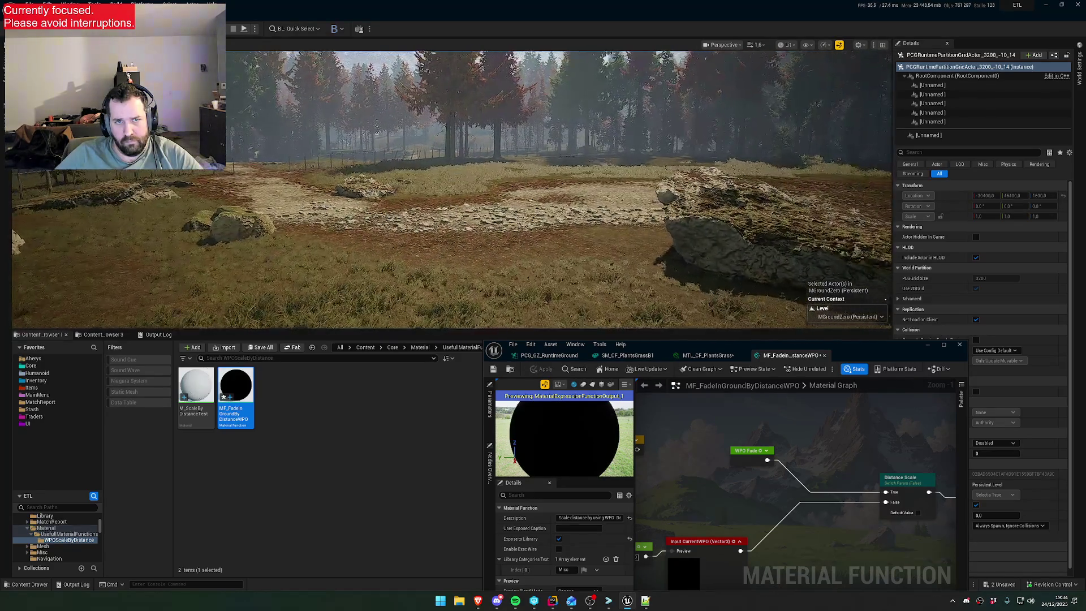
{"action": "scroll", "coordinate": [452, 189], "scroll_direction": "up", "scroll_amount": 5}
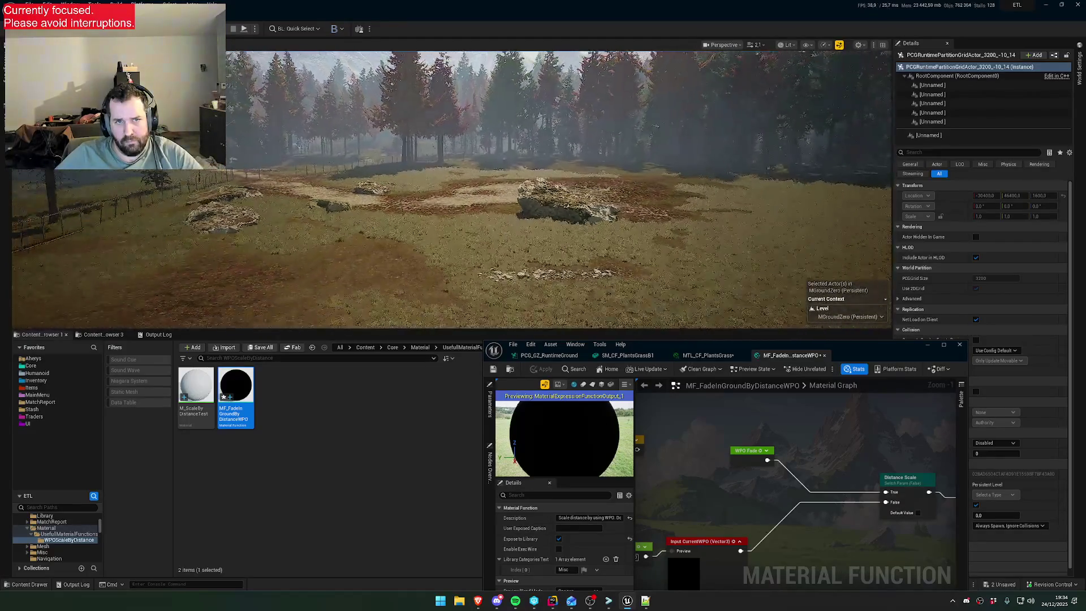
{"action": "scroll", "coordinate": [673, 284], "scroll_direction": "up", "scroll_amount": 5}
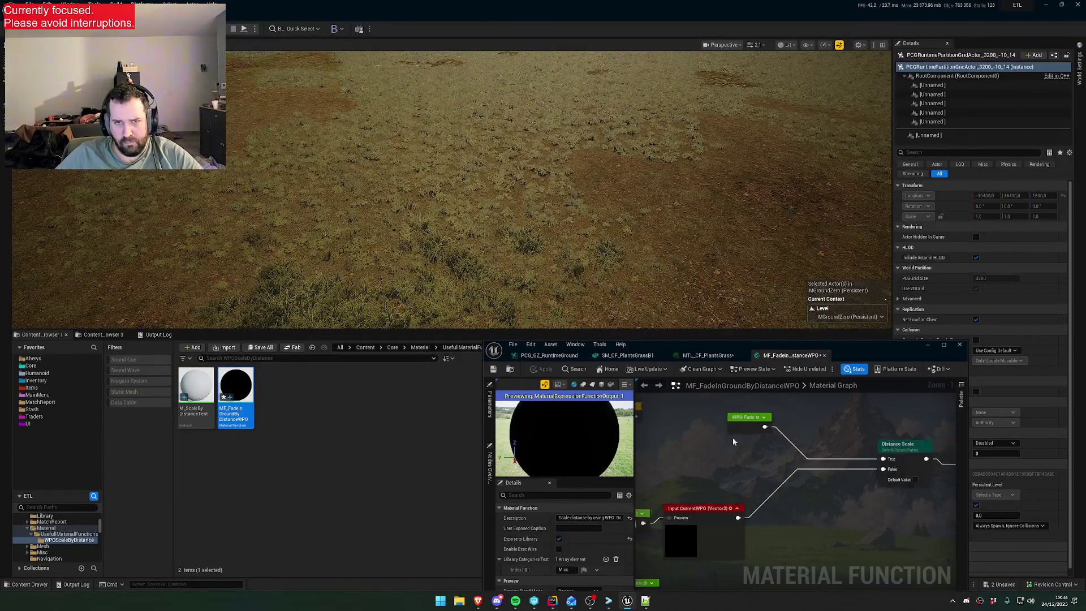
{"action": "left_click_drag", "start_coordinate": [673, 284], "coordinate": [674, 238]}
{"action": "scroll", "coordinate": [673, 238], "scroll_direction": "down", "scroll_amount": 3}
{"action": "key", "text": "w"}
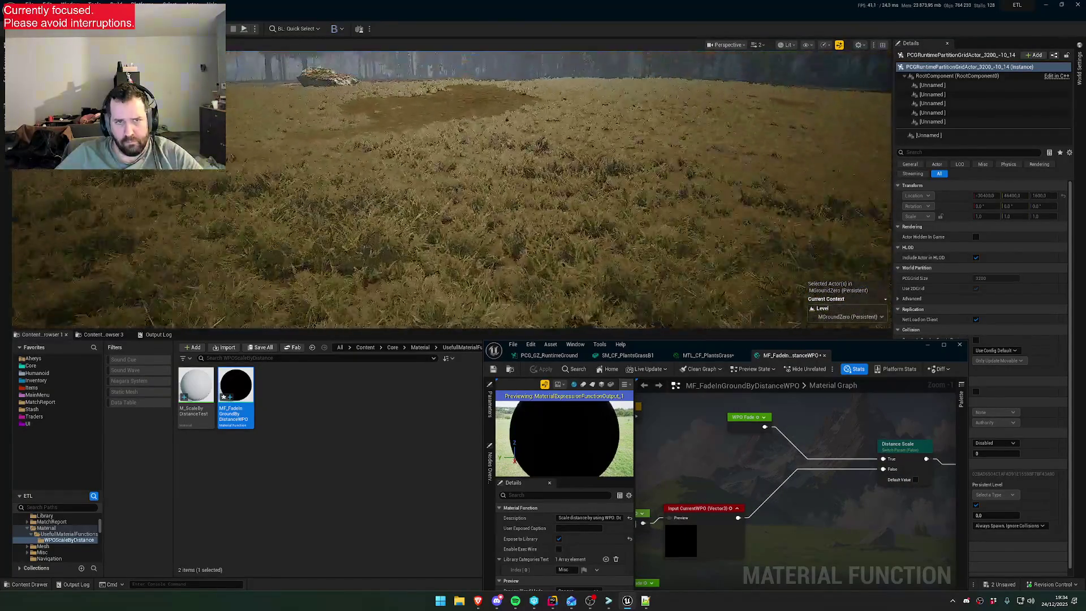
{"action": "scroll", "coordinate": [453, 187], "scroll_direction": "down", "scroll_amount": 3}
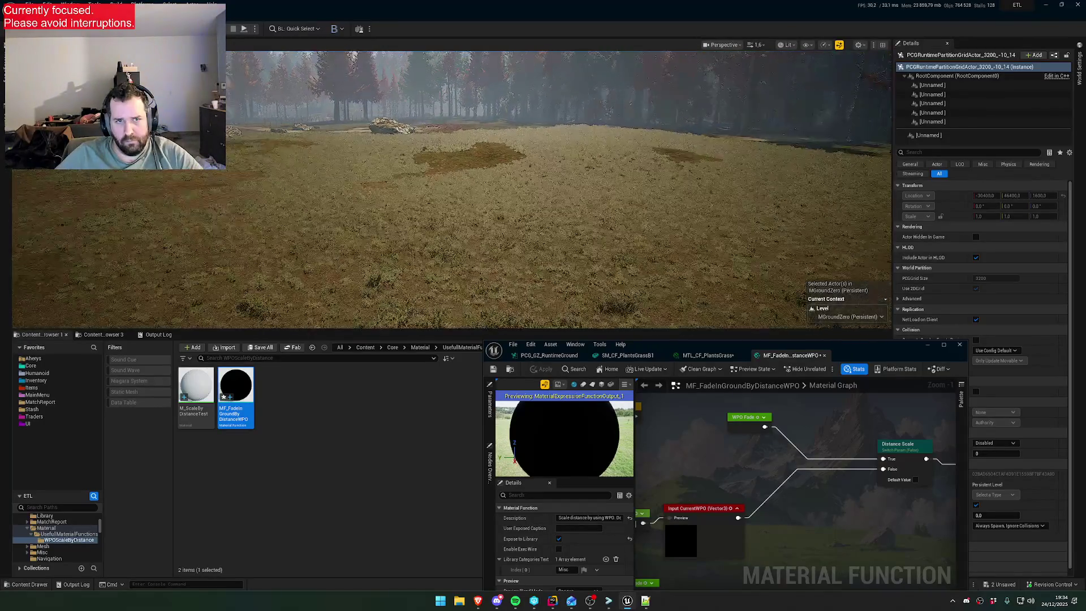
{"action": "scroll", "coordinate": [452, 187], "scroll_direction": "down", "scroll_amount": 1}
{"action": "key", "text": "w"}
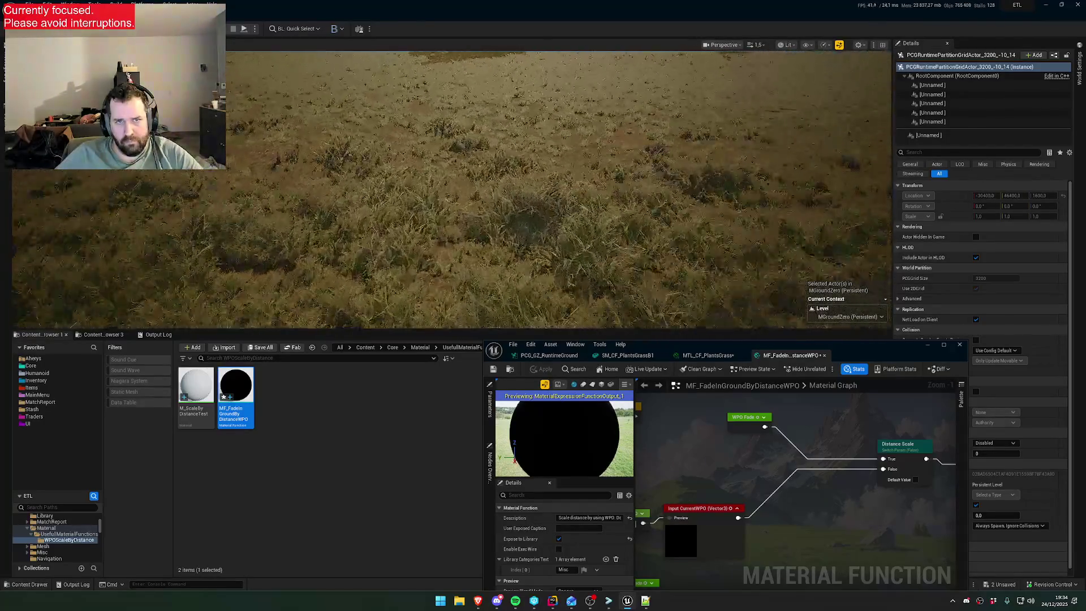
{"action": "scroll", "coordinate": [452, 186], "scroll_direction": "up", "scroll_amount": 1}
{"action": "key", "text": "e"}
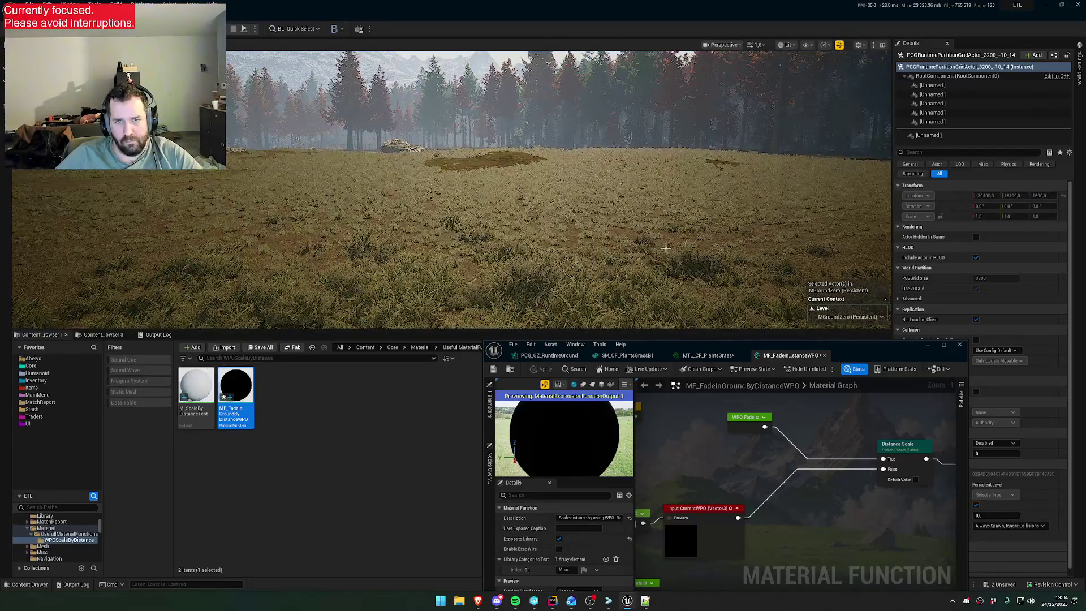
{"action": "left_click", "coordinate": [708, 355]}
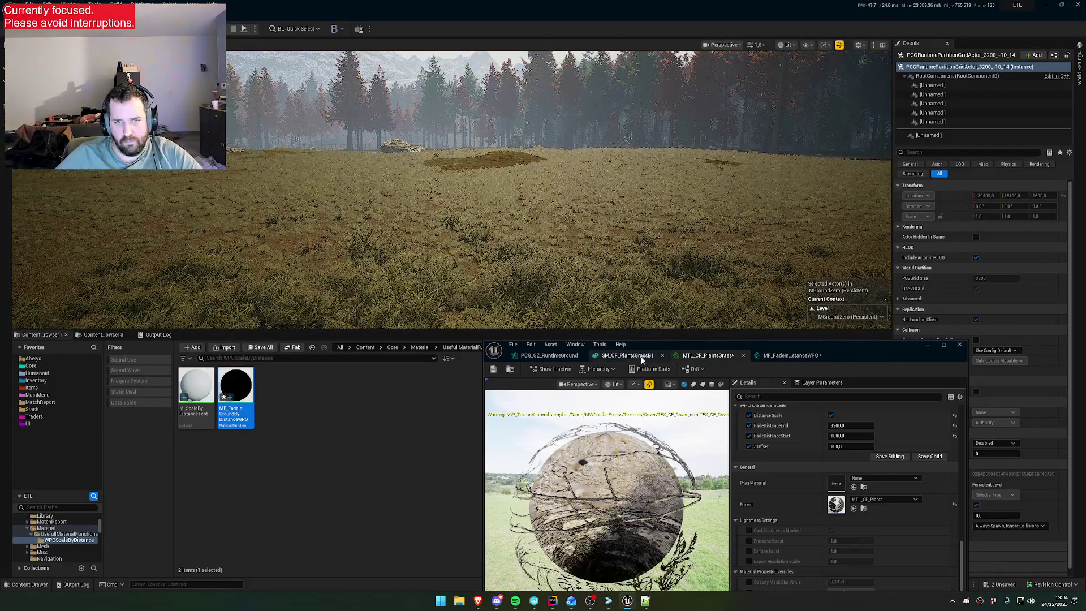
Check the fade function, PCG_GZ_RuntimeGround graph and grass mesh, then open MTL_CF_PlantsGrass instance.
{"action": "left_click", "coordinate": [772, 355]}
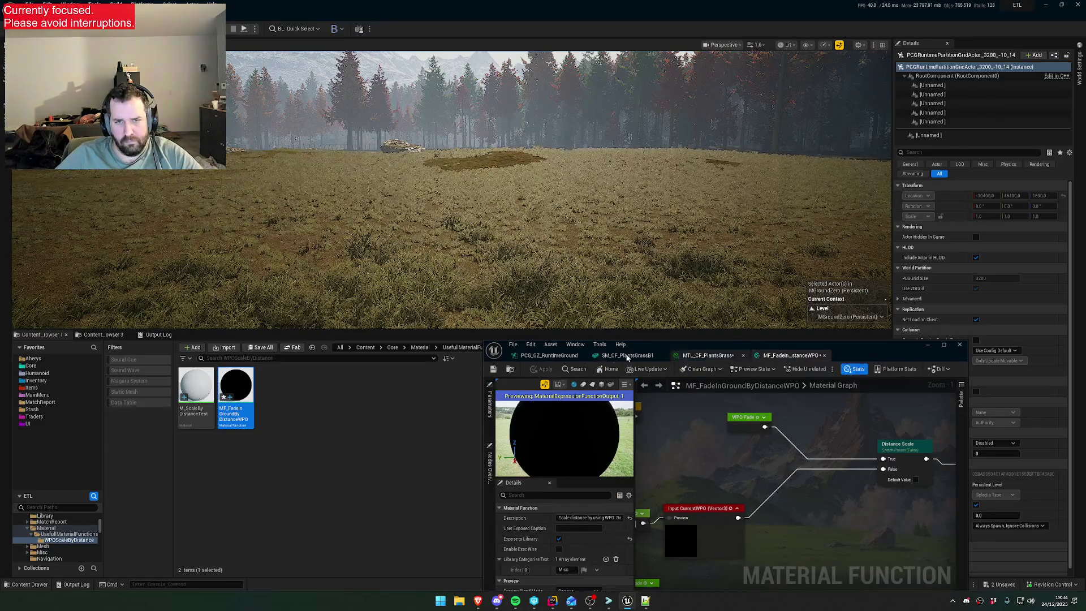
{"action": "left_click", "coordinate": [571, 357]}
{"action": "left_click", "coordinate": [620, 355]}
{"action": "left_click_drag", "start_coordinate": [754, 351], "coordinate": [732, 283]}
{"action": "left_click", "coordinate": [529, 287]}
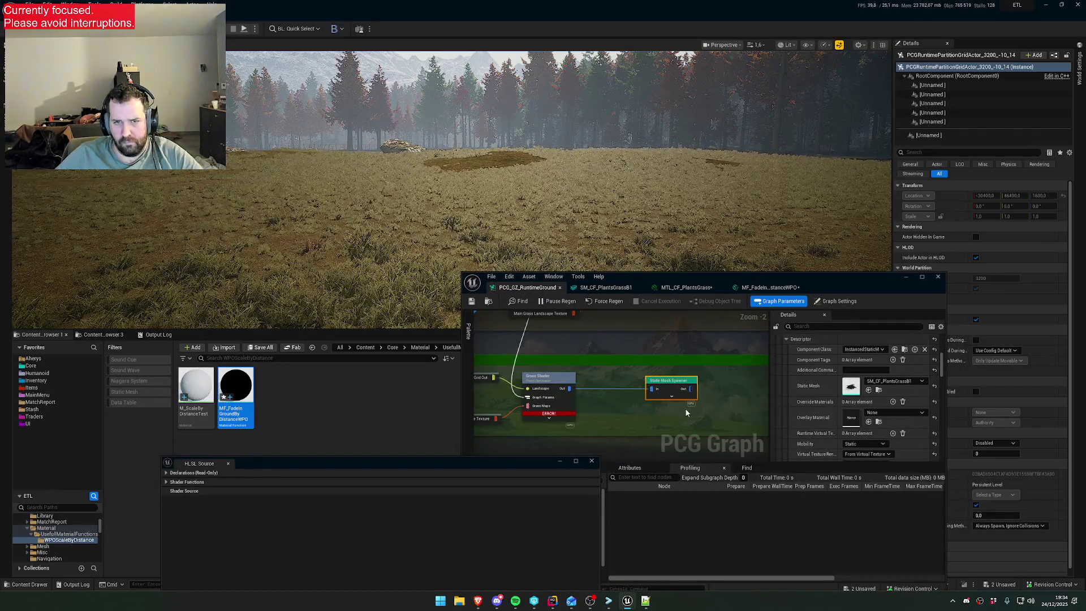
{"action": "left_click", "coordinate": [685, 288]}
{"action": "scroll", "coordinate": [840, 464], "scroll_direction": "up", "scroll_amount": 2}
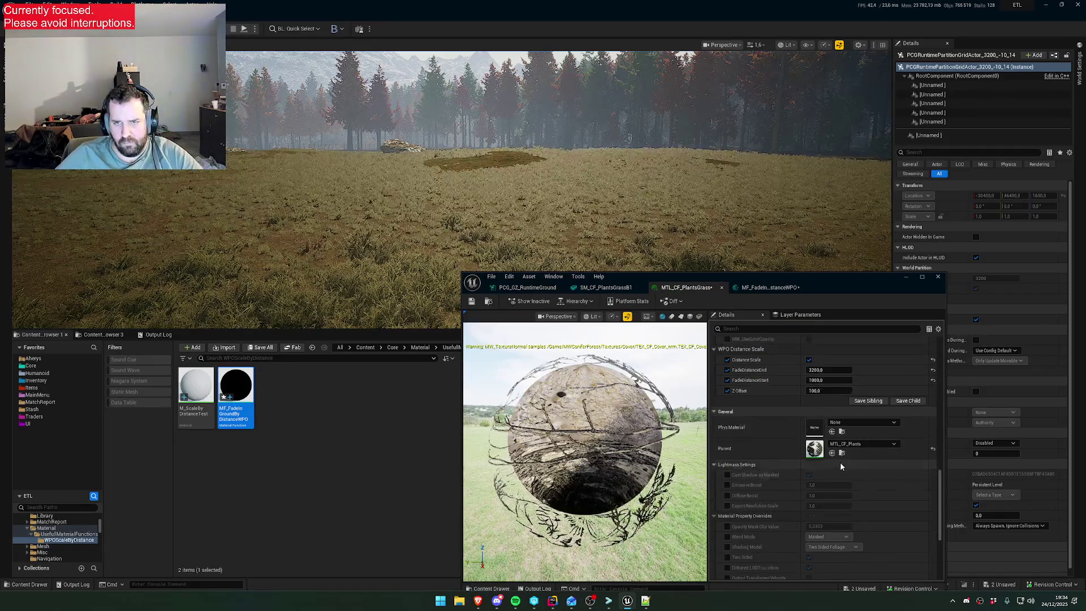
Try Z Offset values of 200 and 400 on the grass, then settle on 100.
{"action": "left_click", "coordinate": [828, 404]}
{"action": "type", "text": "200"}
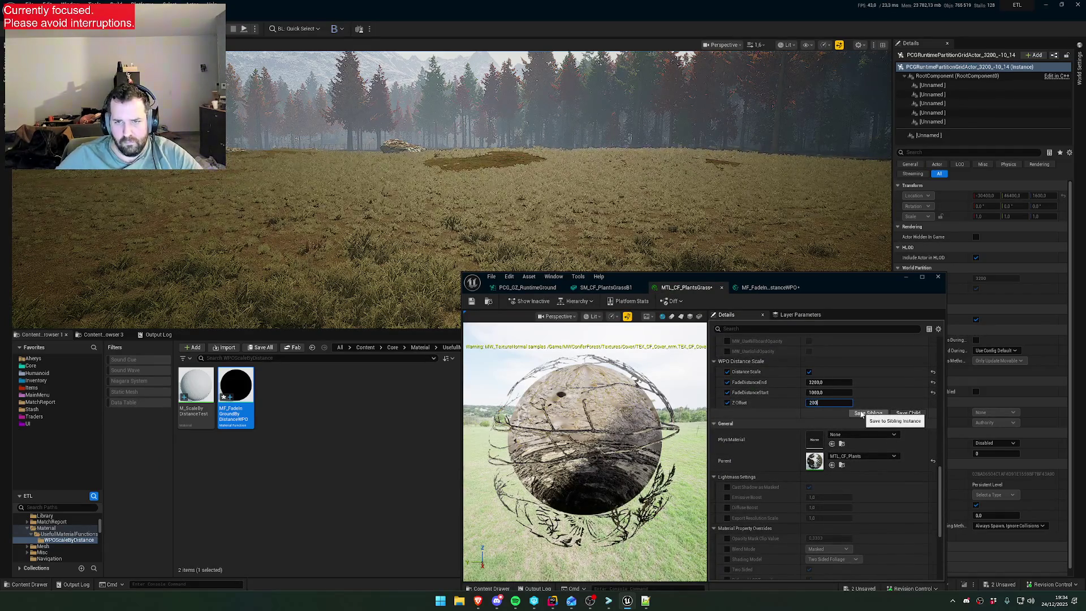
{"action": "key", "text": "Return"}
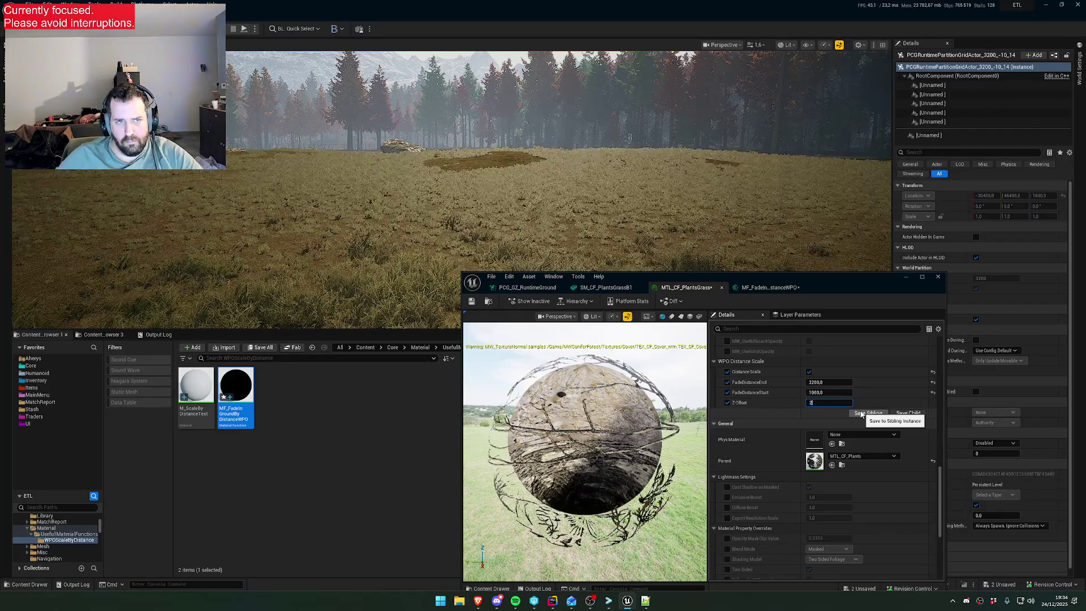
{"action": "type", "text": "4"}
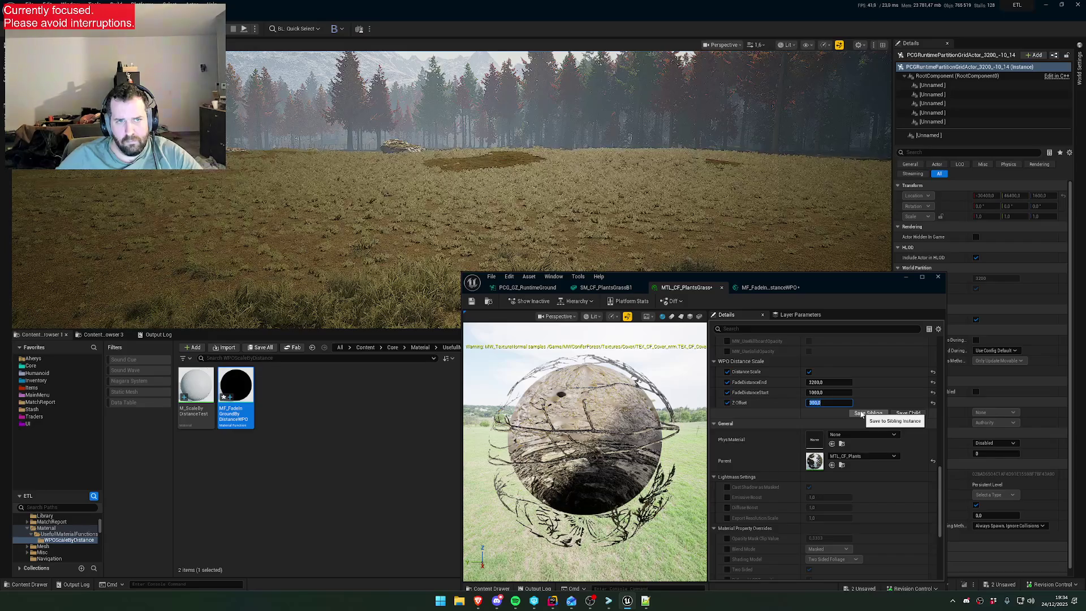
{"action": "type", "text": "00"}
{"action": "key", "text": "Return"}
{"action": "type", "text": "100"}
{"action": "key", "text": "Return"}
{"action": "mouse_move", "coordinate": [396, 170]}
{"action": "left_mouse_down"}
{"action": "mouse_move", "coordinate": [396, 226]}
{"action": "mouse_move", "coordinate": [396, 136]}
{"action": "mouse_move", "coordinate": [396, 169]}
{"action": "mouse_move", "coordinate": [396, 139]}
{"action": "mouse_move", "coordinate": [396, 170]}
{"action": "mouse_move", "coordinate": [339, 175]}
{"action": "mouse_move", "coordinate": [339, 141]}
{"action": "mouse_move", "coordinate": [371, 151]}
{"action": "left_mouse_up"}
{"action": "scroll", "coordinate": [340, 170], "scroll_direction": "up", "scroll_amount": 2}
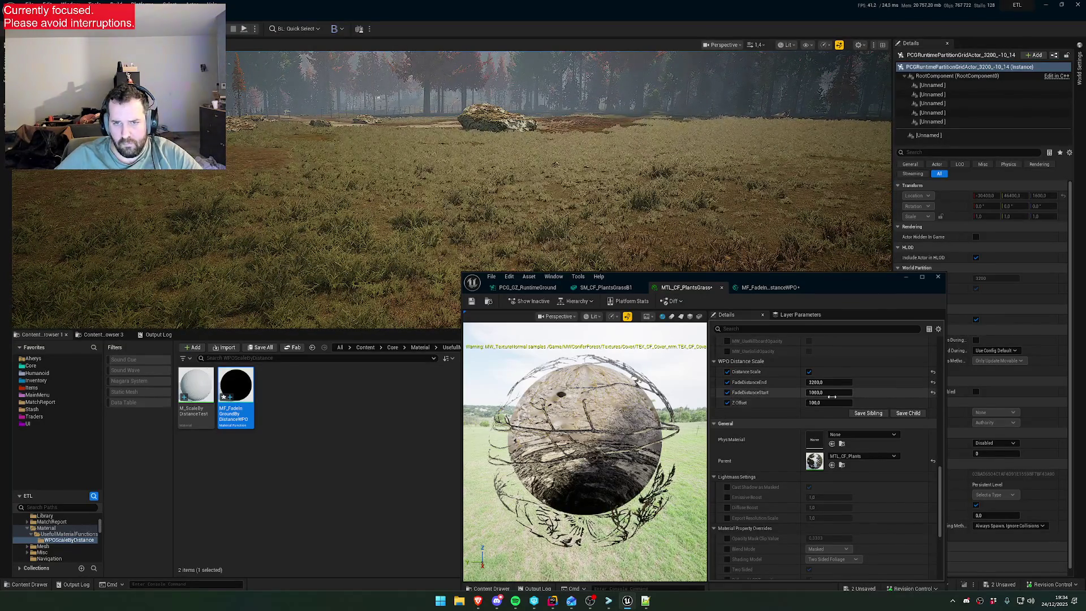
Set FadeDistanceStart to 2000 and FadeDistanceEnd to 3200, fixing an initially swapped entry.
{"action": "left_click", "coordinate": [834, 392]}
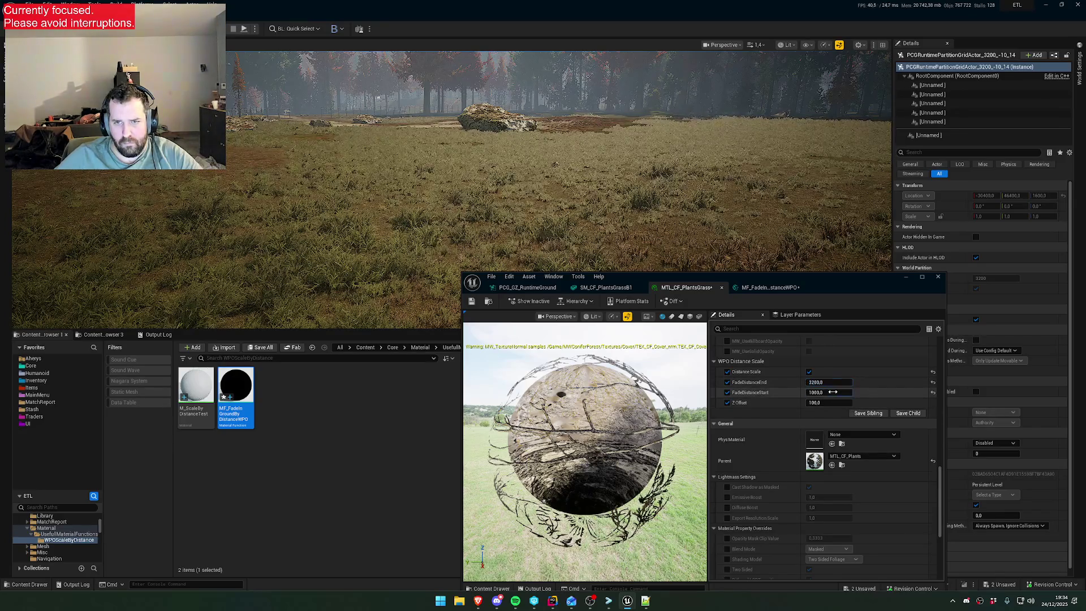
{"action": "type", "text": "3200"}
{"action": "key", "text": "Return"}
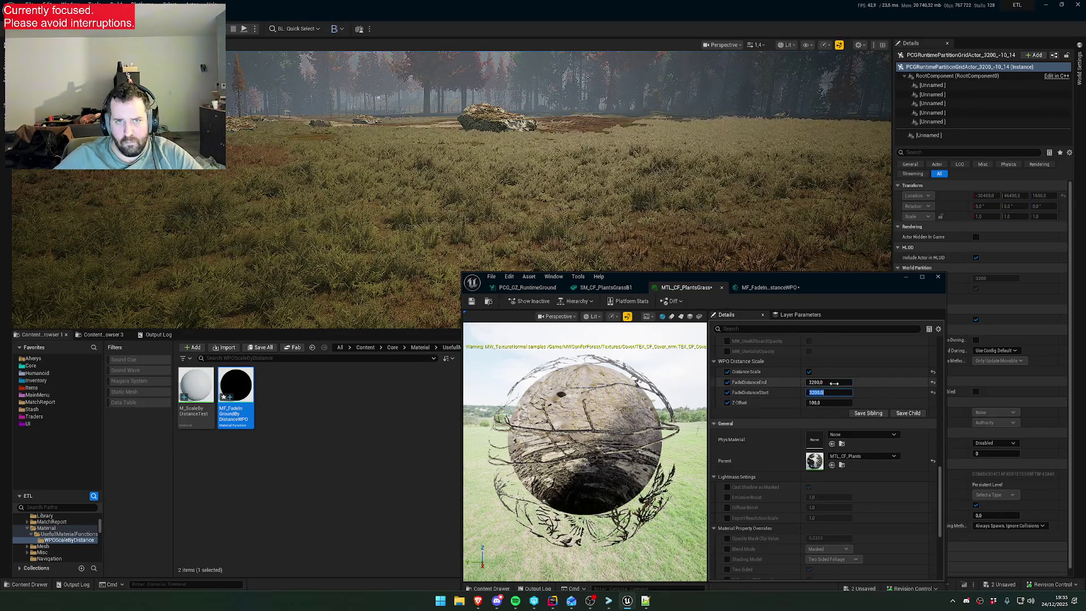
{"action": "left_click", "coordinate": [829, 383]}
{"action": "type", "text": "2"}
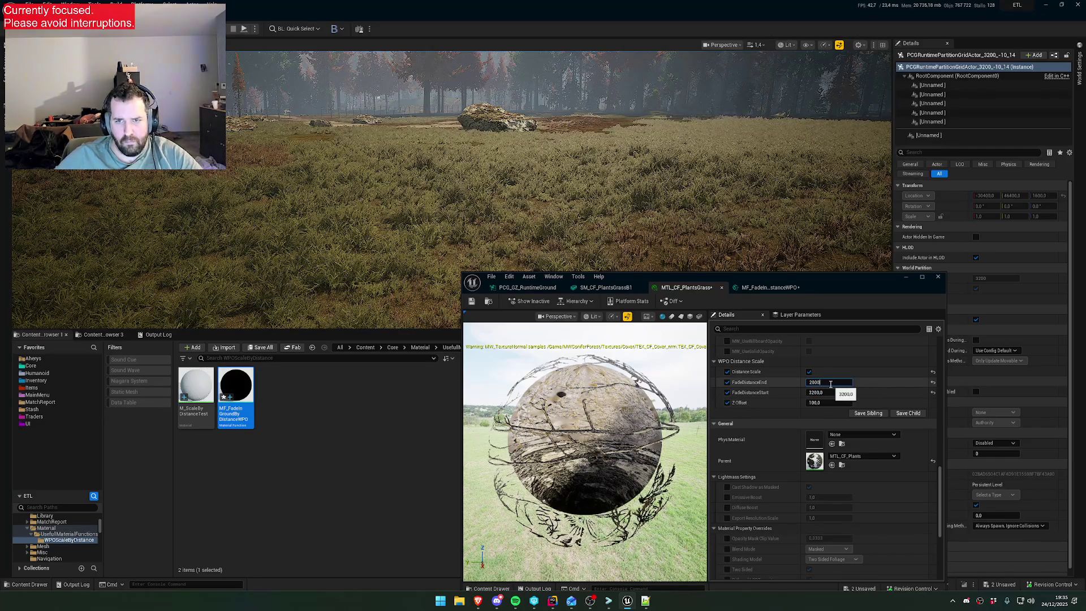
{"action": "key", "text": "Return"}
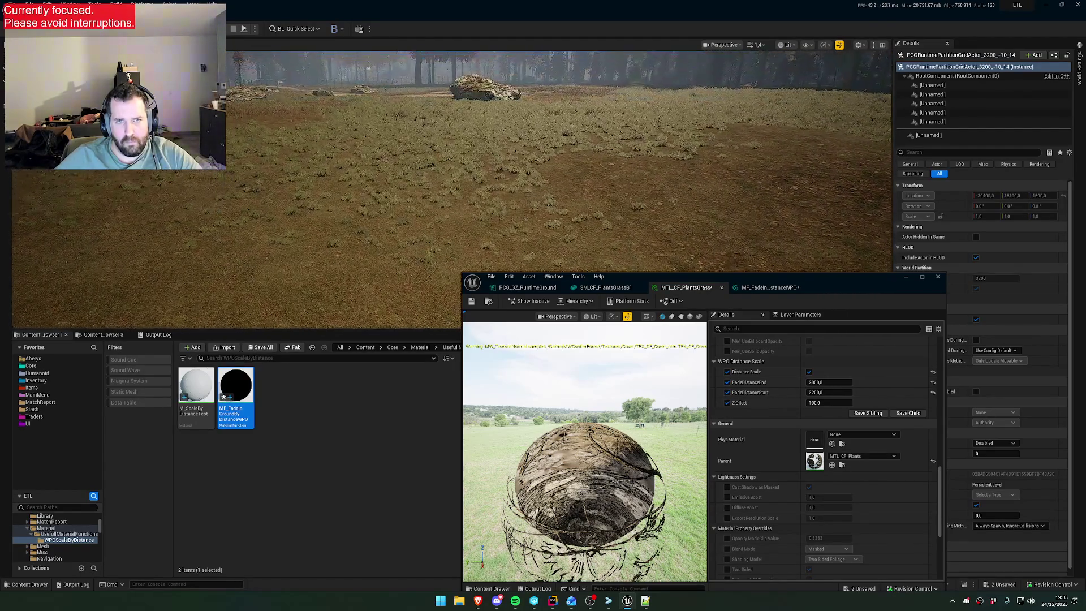
{"action": "left_click", "coordinate": [840, 384]}
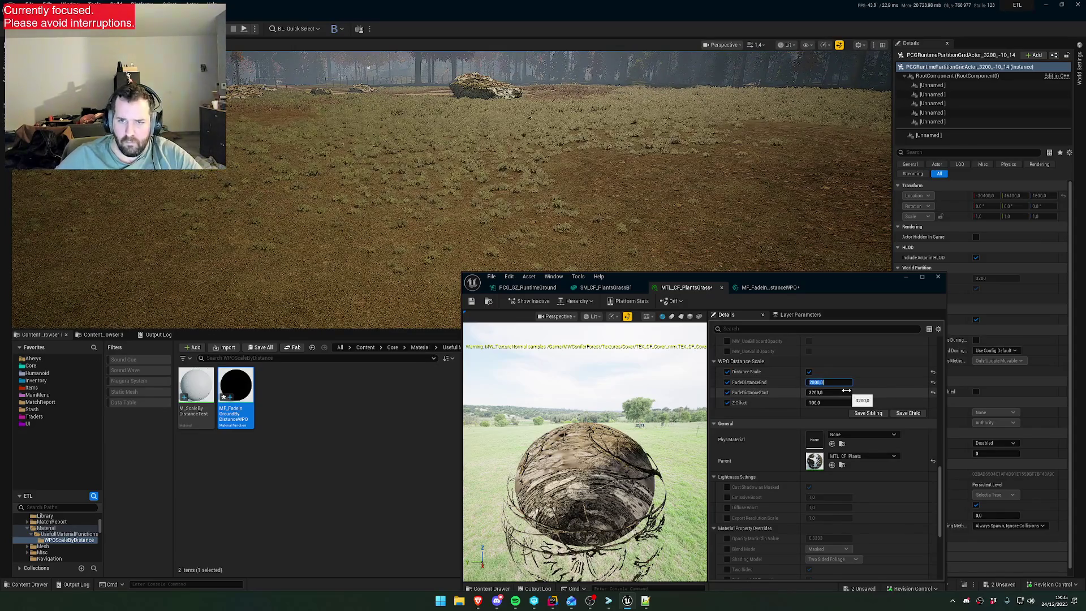
{"action": "type", "text": "3200"}
{"action": "key", "text": "Return"}
{"action": "left_click", "coordinate": [847, 391]}
{"action": "type", "text": "2"}
{"action": "key", "text": "Return"}
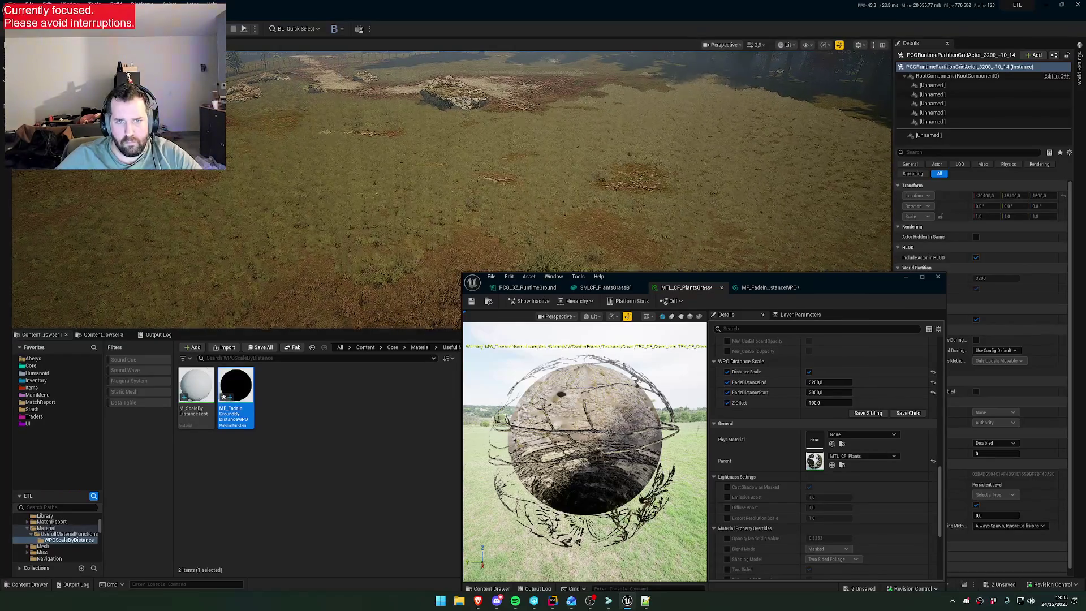
Bring the camera down to ground level and maximize the level viewport with F11.
{"action": "scroll", "coordinate": [452, 186], "scroll_direction": "down", "scroll_amount": 2}
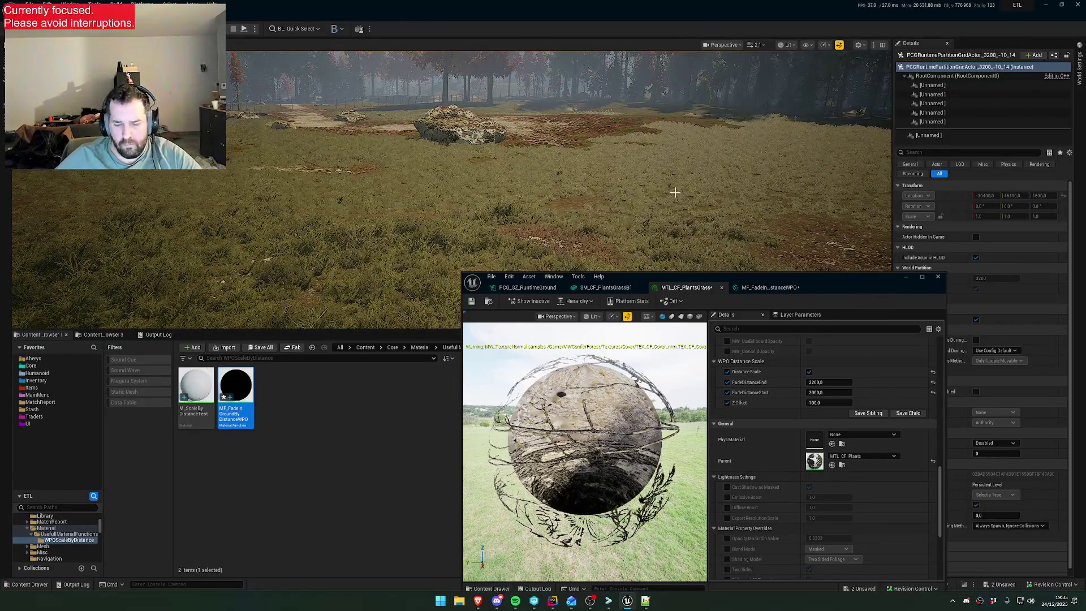
{"action": "key", "text": "F11"}
{"action": "scroll", "coordinate": [675, 193], "scroll_direction": "down", "scroll_amount": 1}
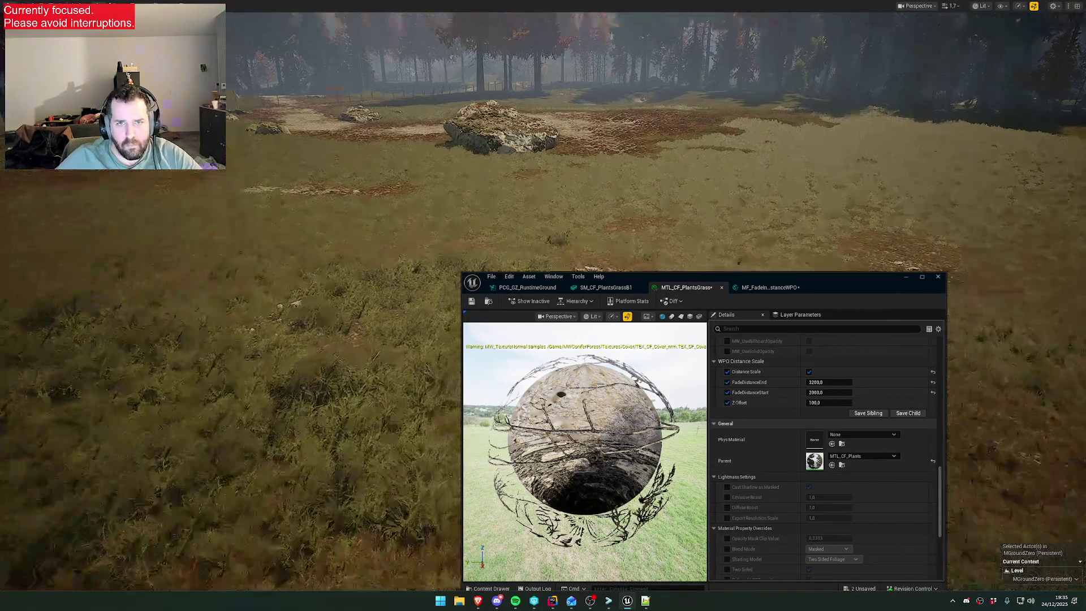
{"action": "left_click", "coordinate": [759, 288]}
{"action": "scroll", "coordinate": [684, 405], "scroll_direction": "down", "scroll_amount": 3}
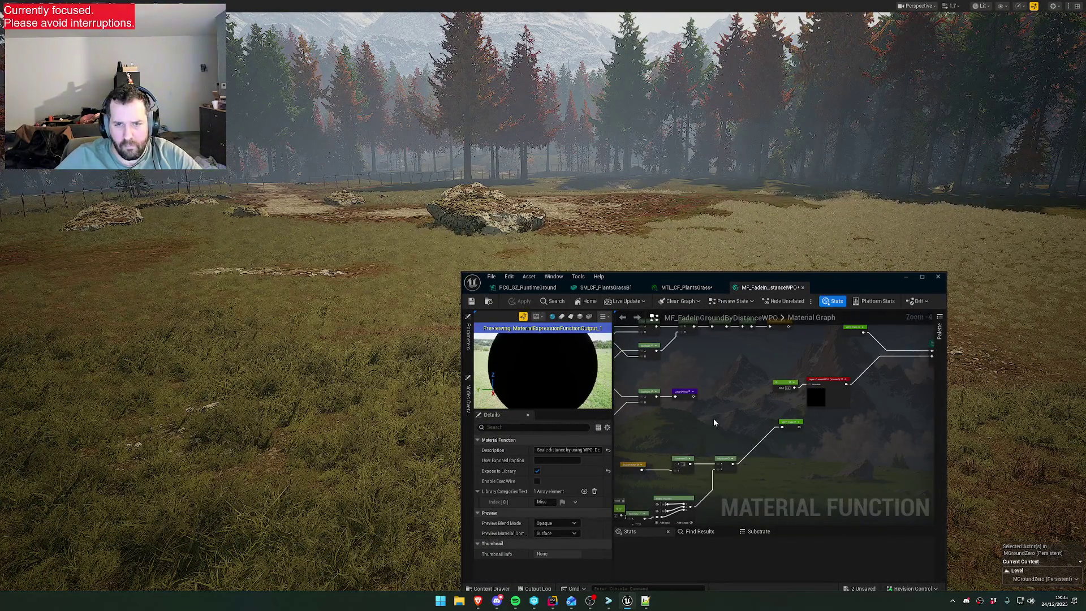
{"action": "scroll", "coordinate": [712, 408], "scroll_direction": "up", "scroll_amount": 3}
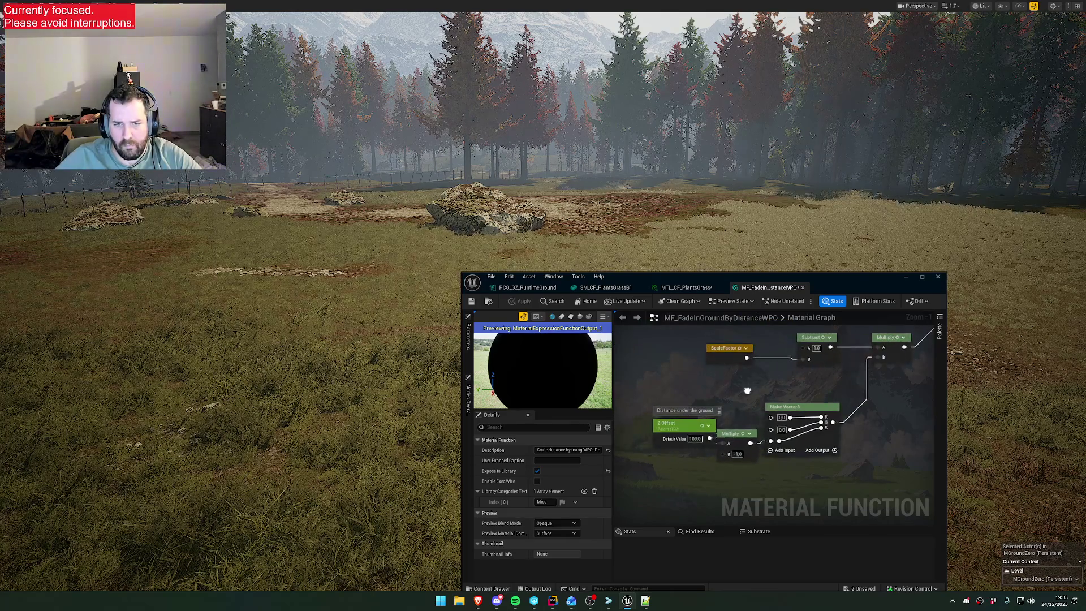
{"action": "left_click", "coordinate": [677, 289]}
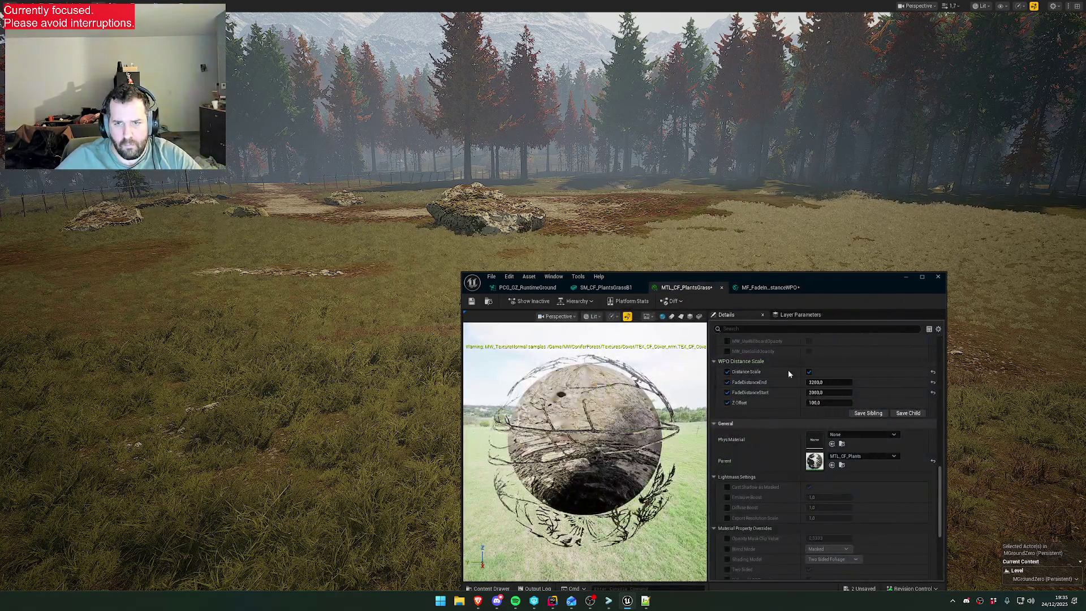
{"action": "left_click", "coordinate": [848, 404]}
{"action": "type", "text": "8"}
{"action": "key", "text": "Return"}
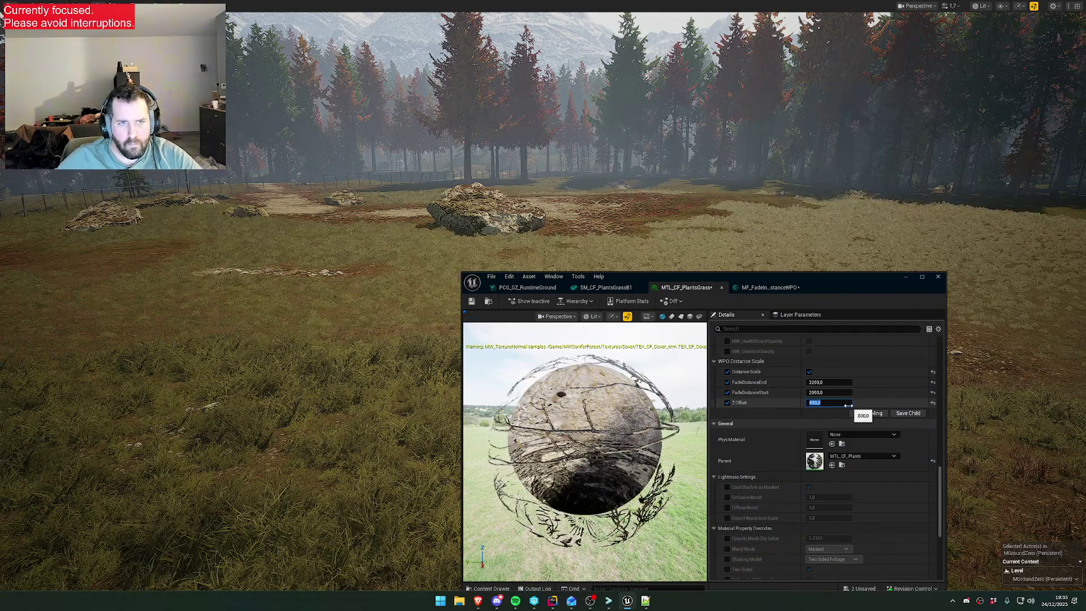
{"action": "type", "text": "20"}
{"action": "key", "text": "Return"}
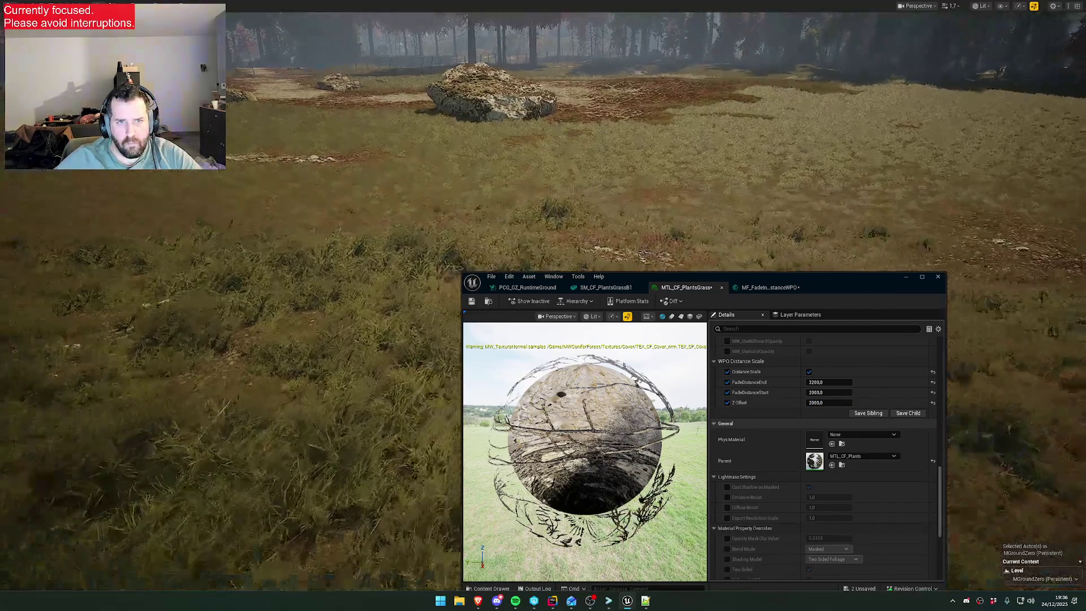
{"action": "left_click", "coordinate": [838, 405]}
{"action": "type", "text": "1"}
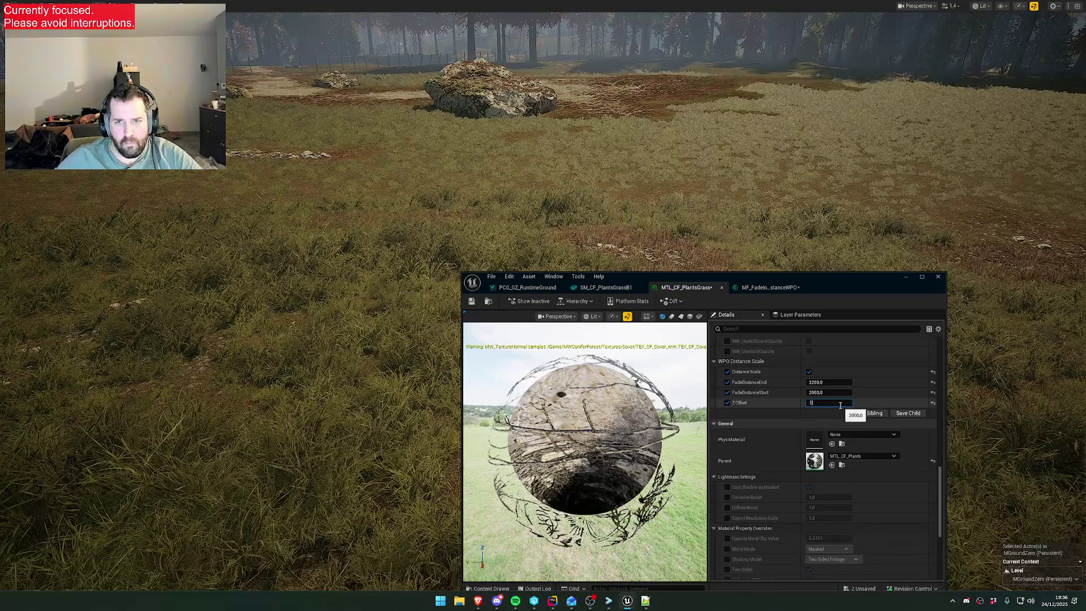
{"action": "key", "text": "Return"}
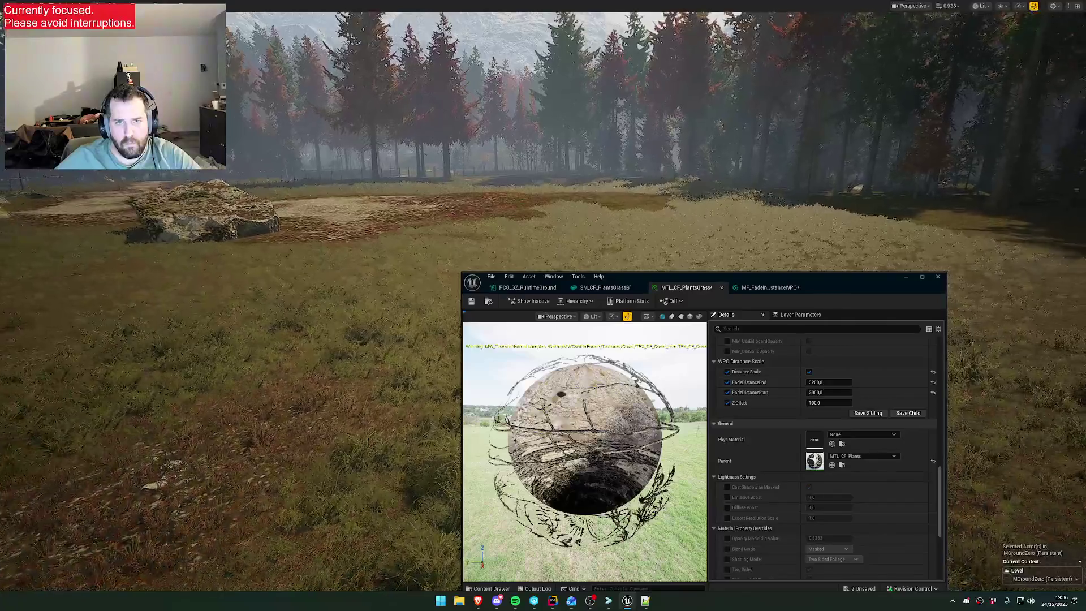
Switch to MF_FadeInGroundByDistanceWPO, raise its window, zoom out and select all nodes.
{"action": "left_click", "coordinate": [771, 288]}
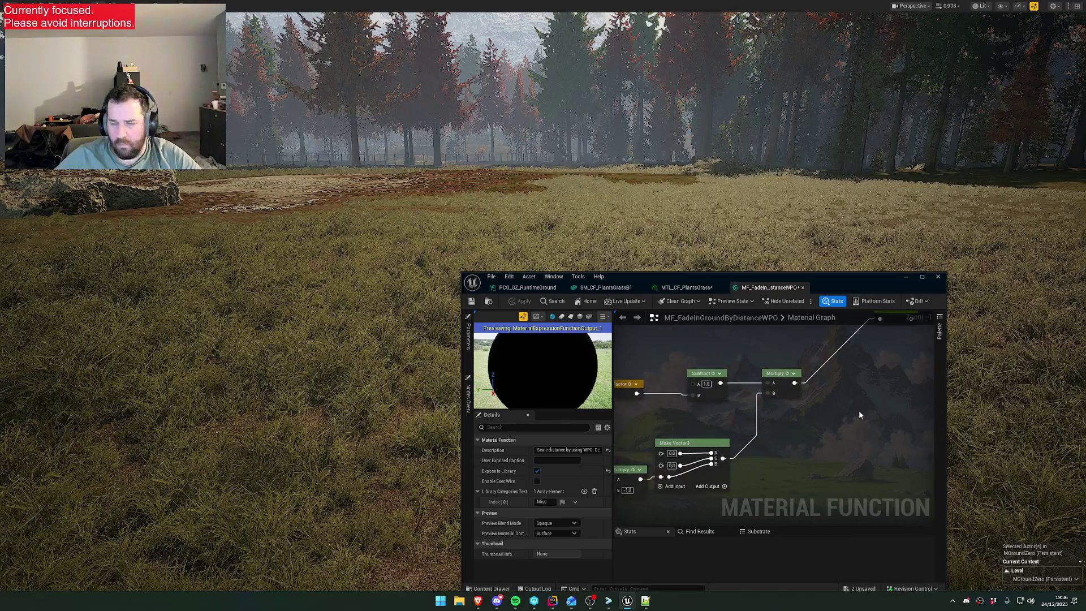
{"action": "scroll", "coordinate": [823, 413], "scroll_direction": "down", "scroll_amount": 2}
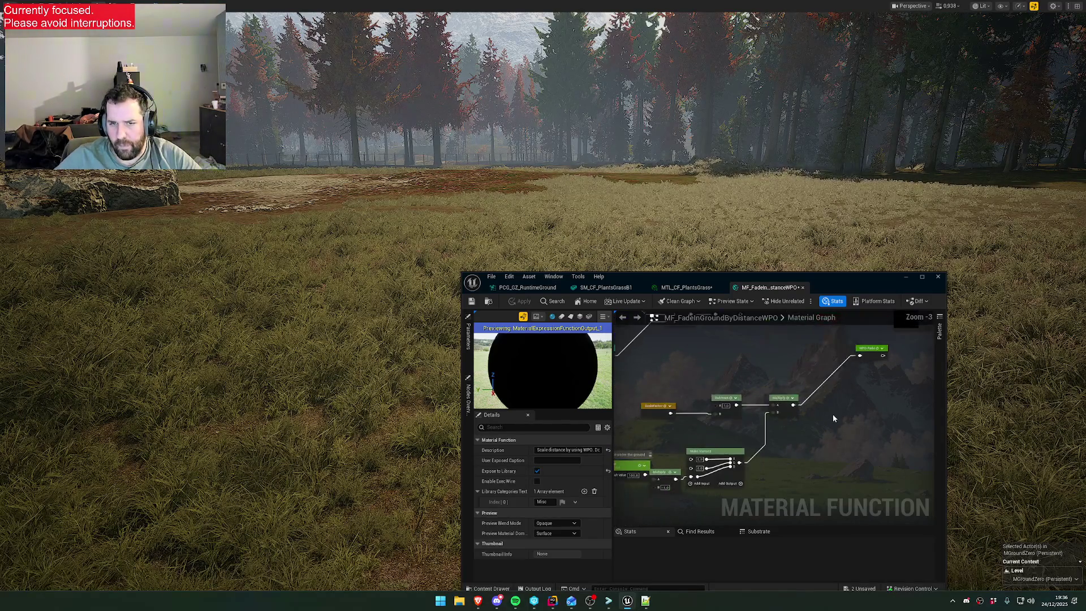
{"action": "scroll", "coordinate": [771, 431], "scroll_direction": "up", "scroll_amount": 1}
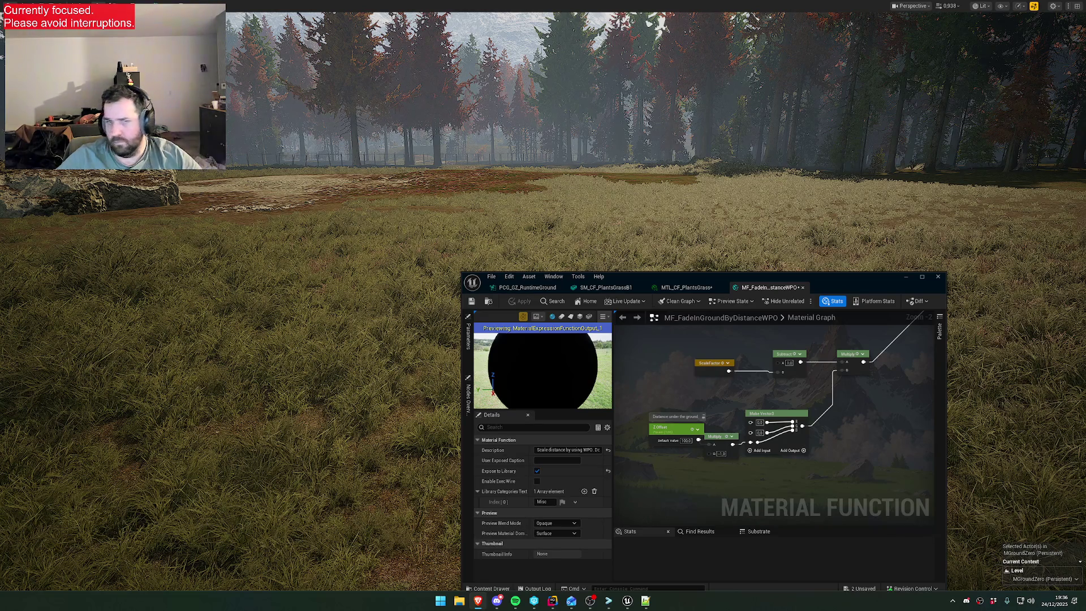
{"action": "key", "text": "w"}
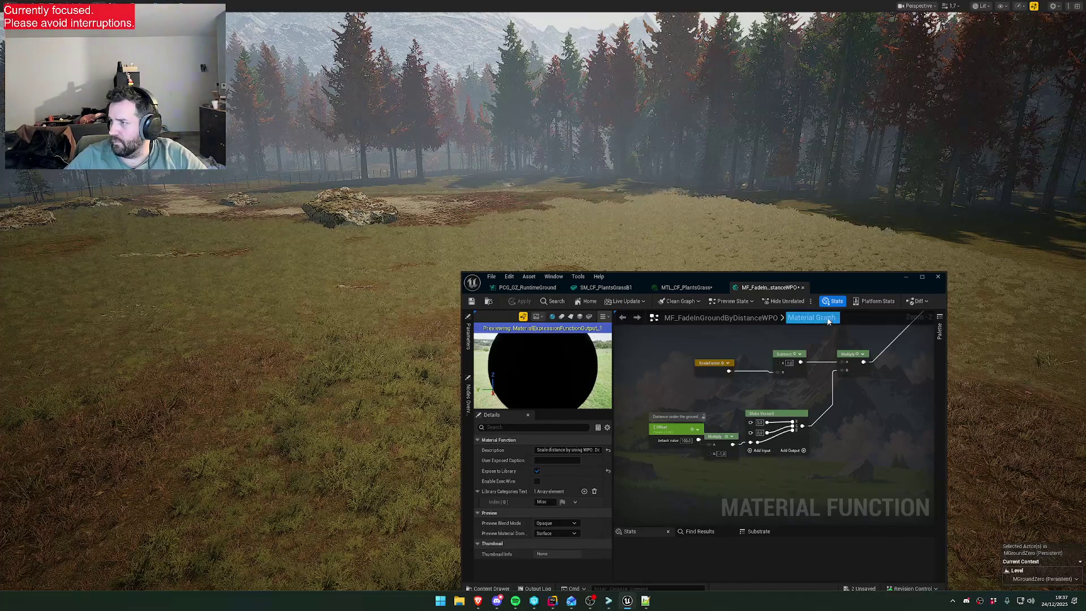
{"action": "left_click_drag", "start_coordinate": [760, 278], "coordinate": [747, 201]}
{"action": "scroll", "coordinate": [749, 331], "scroll_direction": "up", "scroll_amount": 2}
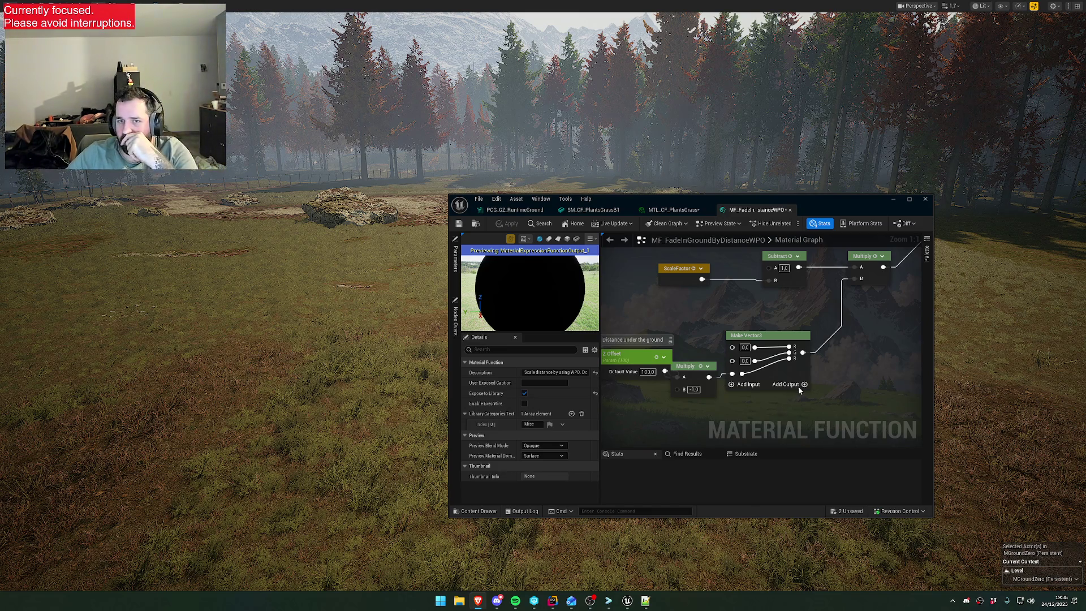
{"action": "scroll", "coordinate": [795, 385], "scroll_direction": "down", "scroll_amount": 8}
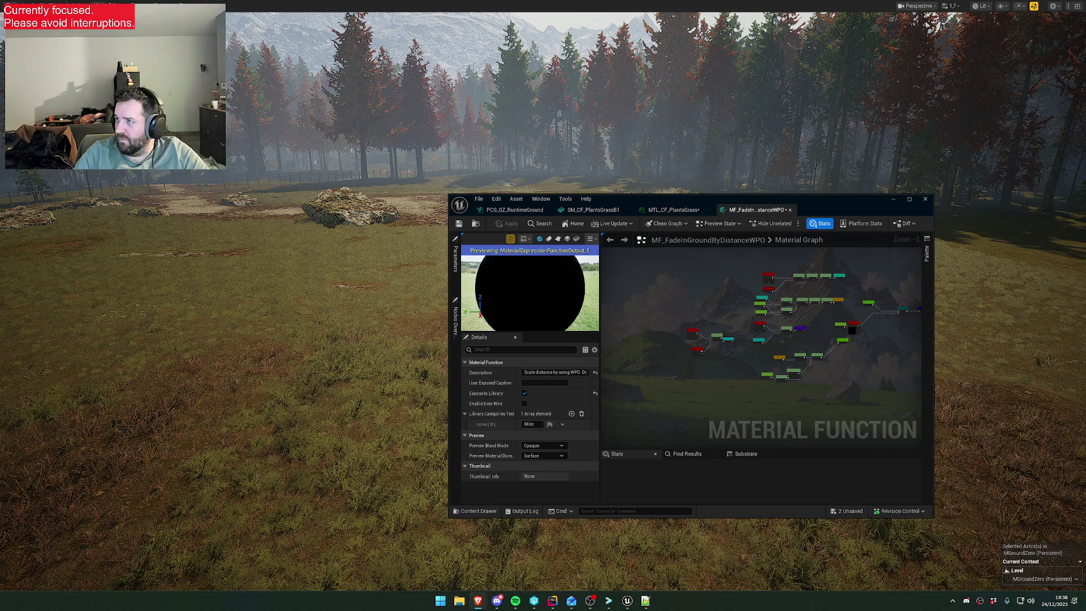
{"action": "key", "text": "ctrl+a"}
{"action": "scroll", "coordinate": [799, 368], "scroll_direction": "up", "scroll_amount": 6}
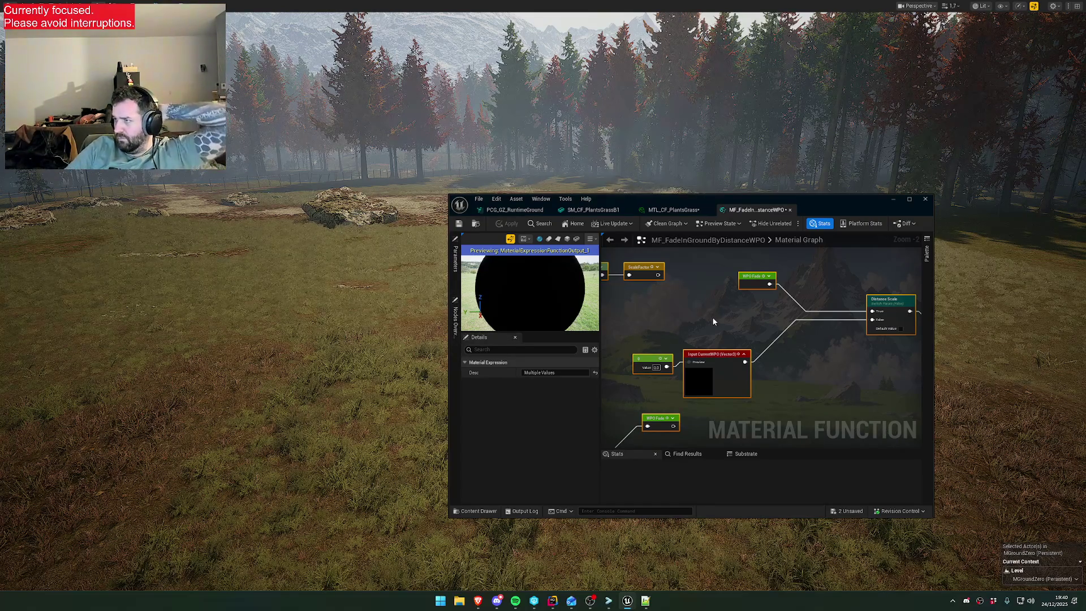
Maximize the MF_FadeInGroundByDistanceWPO editor to full screen.
{"action": "double_click", "coordinate": [688, 199]}
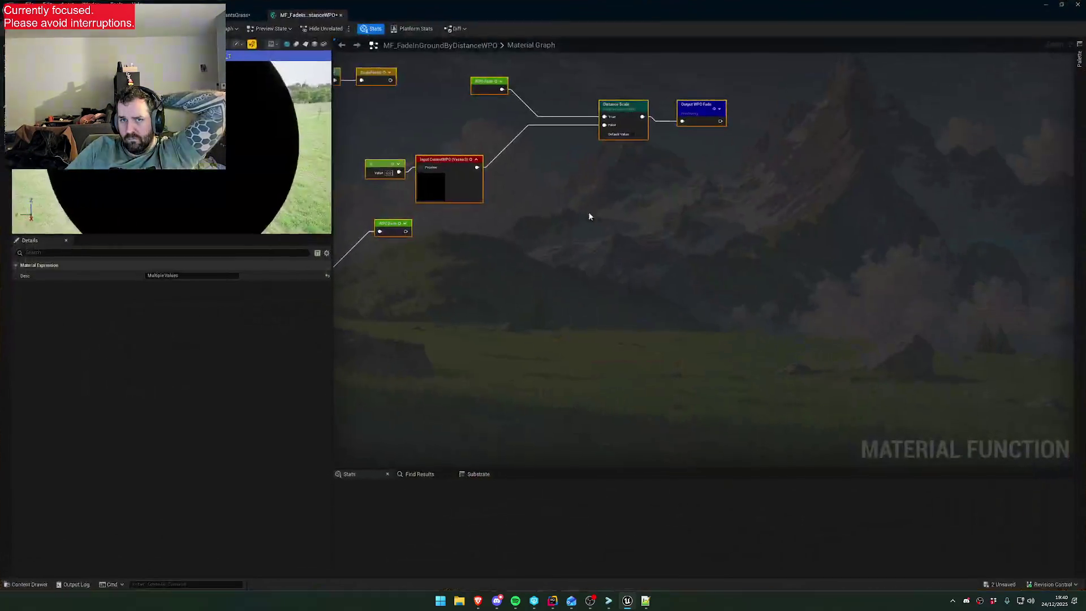
Delete the Absolute World Position node and wire a new Instance Position node into Subtract A.
{"action": "scroll", "coordinate": [691, 242], "scroll_direction": "down", "scroll_amount": 3}
{"action": "scroll", "coordinate": [744, 263], "scroll_direction": "up", "scroll_amount": 3}
{"action": "left_click", "coordinate": [746, 266]}
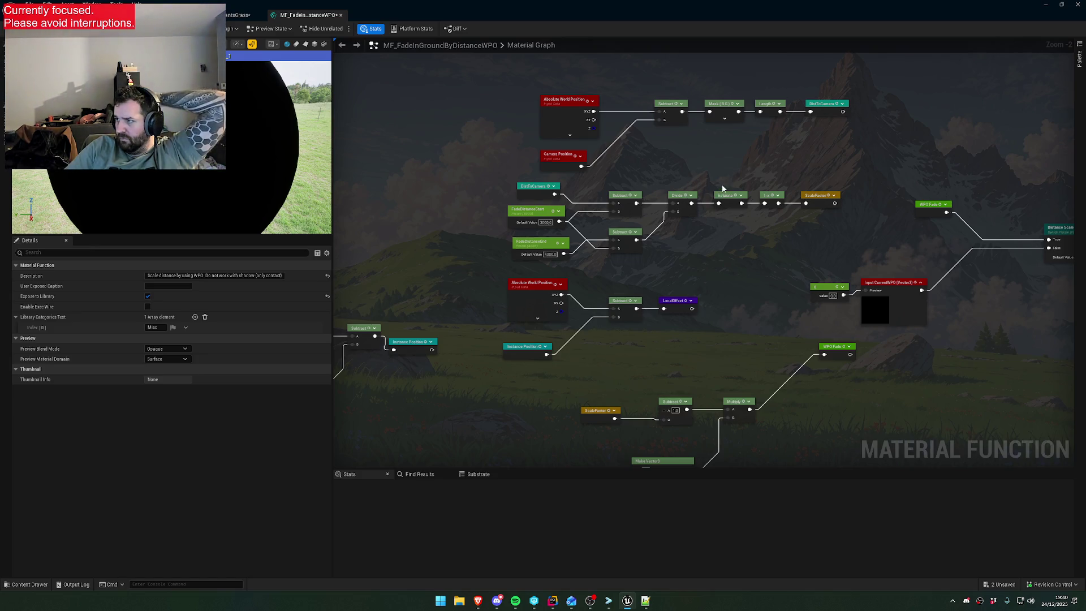
{"action": "scroll", "coordinate": [753, 243], "scroll_direction": "up", "scroll_amount": 2}
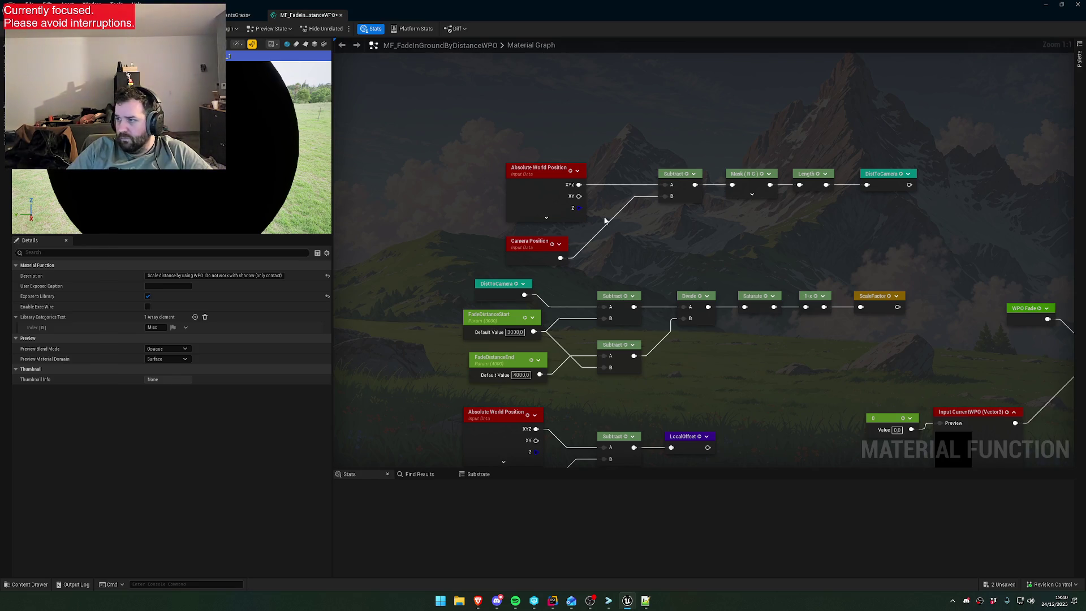
{"action": "left_click", "coordinate": [541, 176]}
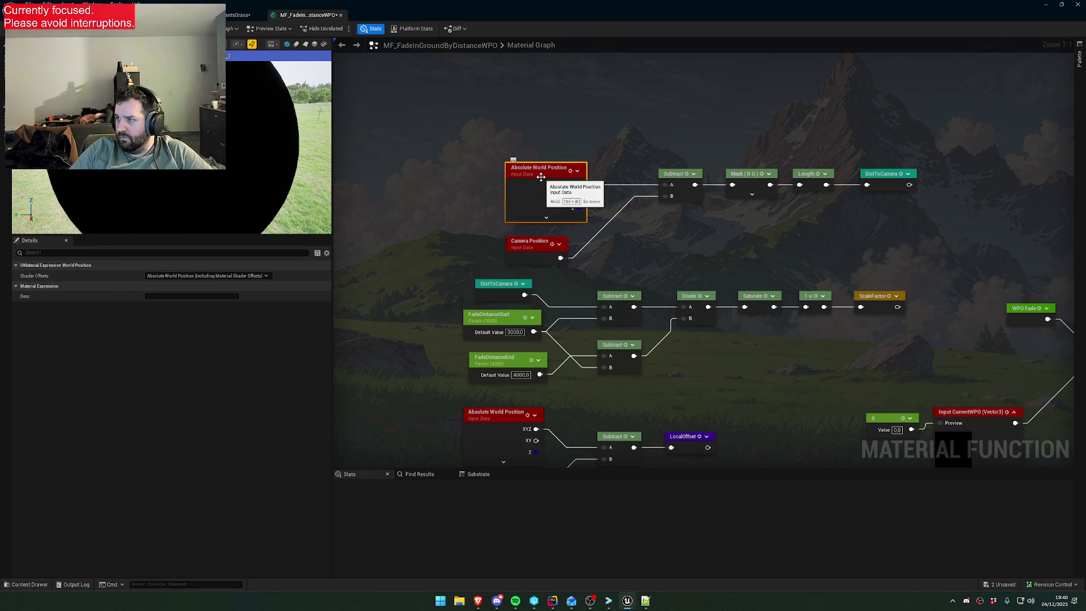
{"action": "key", "text": "Delete"}
{"action": "right_click", "coordinate": [518, 172]}
{"action": "type", "text": "instanc"}
{"action": "left_click", "coordinate": [548, 194]}
{"action": "left_click_drag", "start_coordinate": [575, 185], "coordinate": [668, 186]}
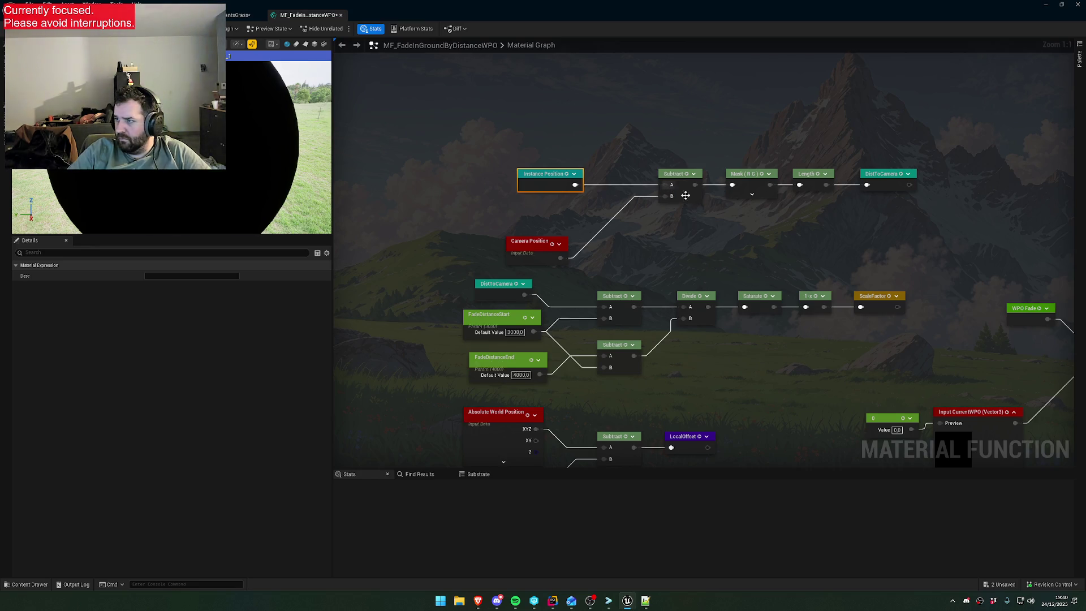
{"action": "left_click", "coordinate": [694, 225]}
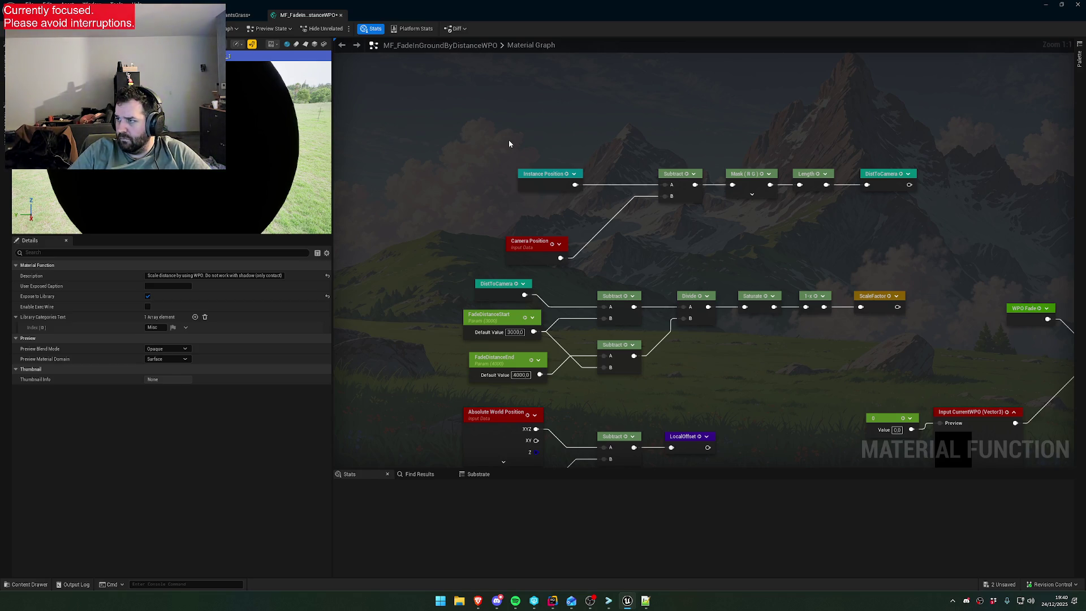
Minimize the material editor, fly over the meadow, then return to MTL_CF_PlantsGrass.
{"action": "left_click", "coordinate": [1046, 7]}
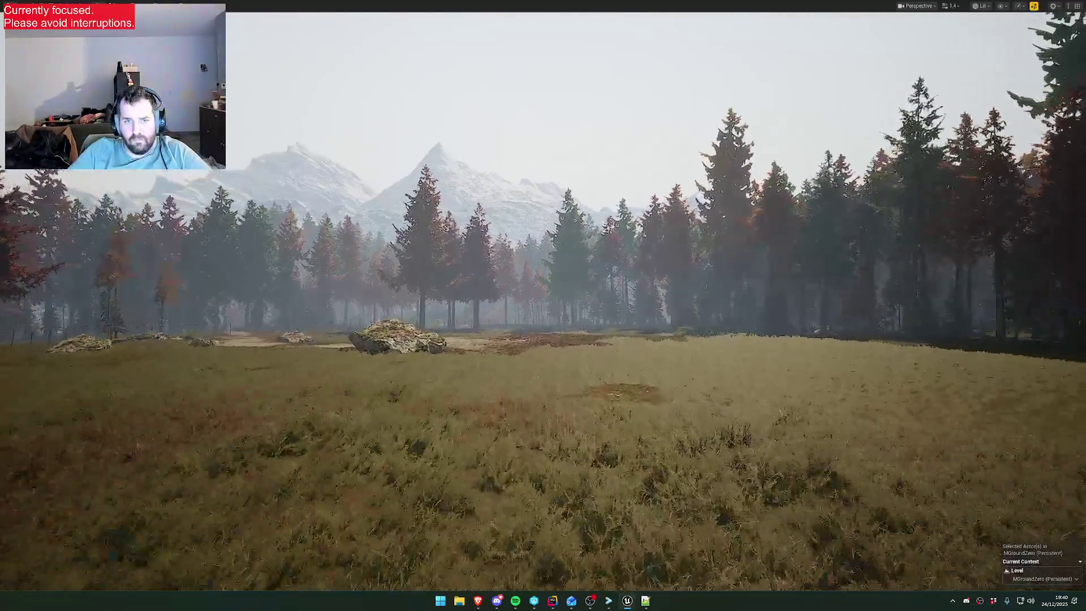
{"action": "scroll", "coordinate": [543, 306], "scroll_direction": "up", "scroll_amount": 3}
{"action": "scroll", "coordinate": [543, 306], "scroll_direction": "up", "scroll_amount": 2}
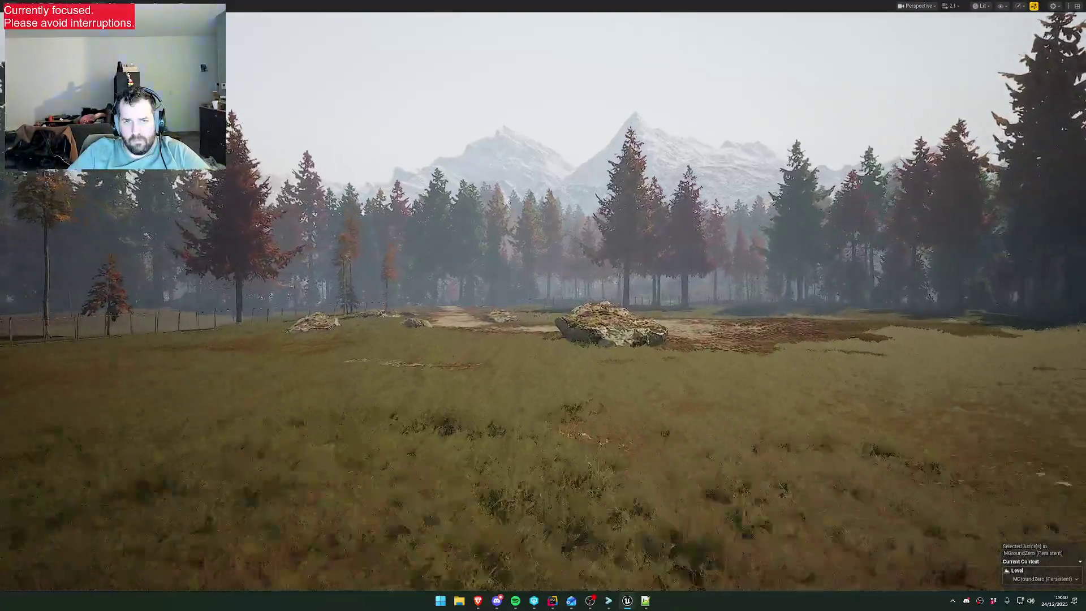
{"action": "scroll", "coordinate": [543, 306], "scroll_direction": "down", "scroll_amount": 2}
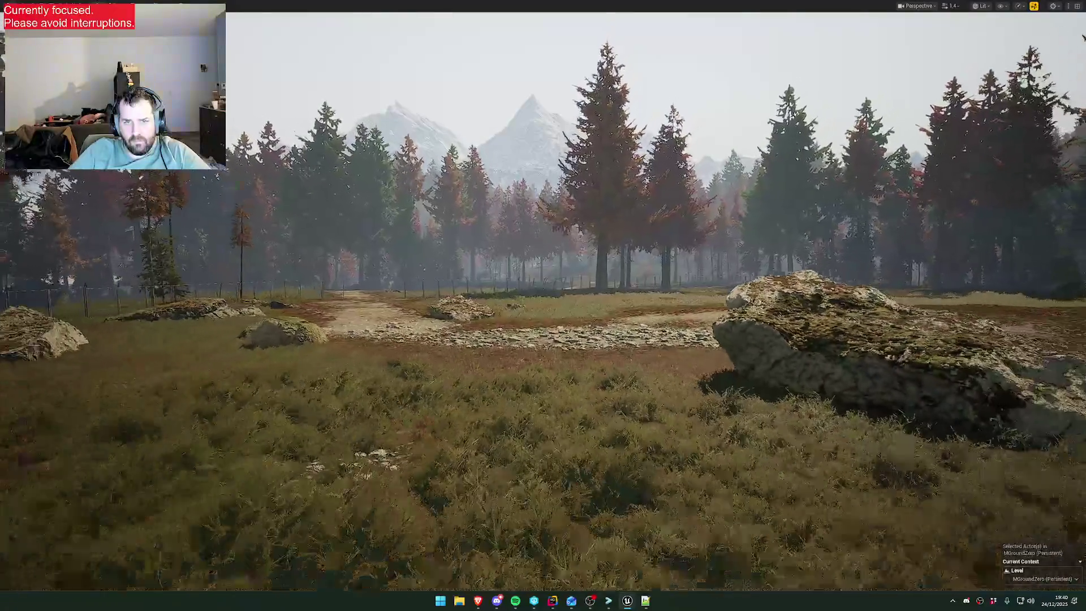
{"action": "key", "text": "s"}
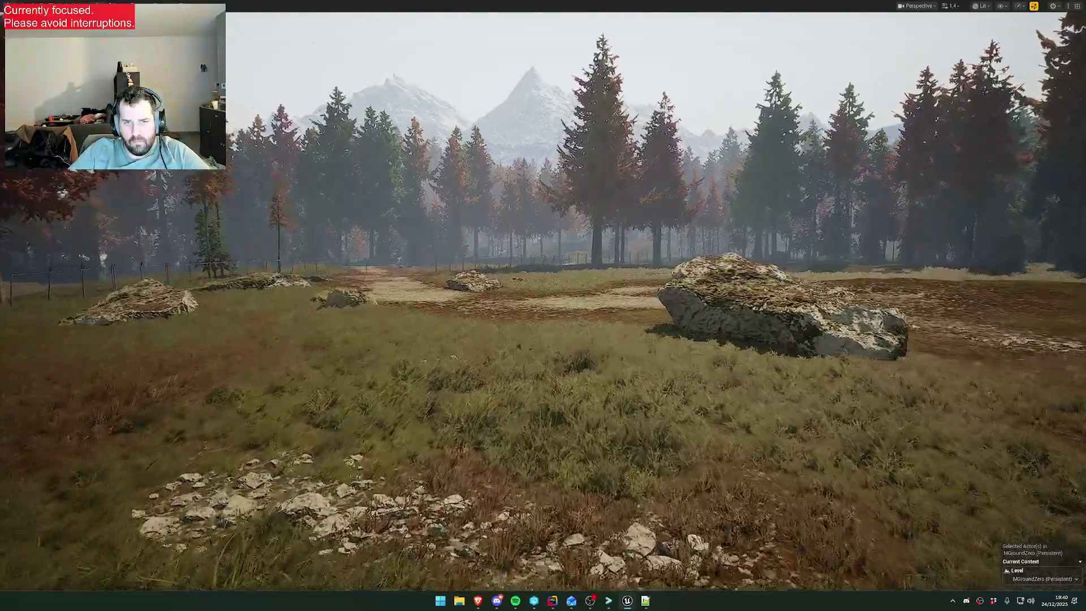
{"action": "key", "text": "alt+Tab"}
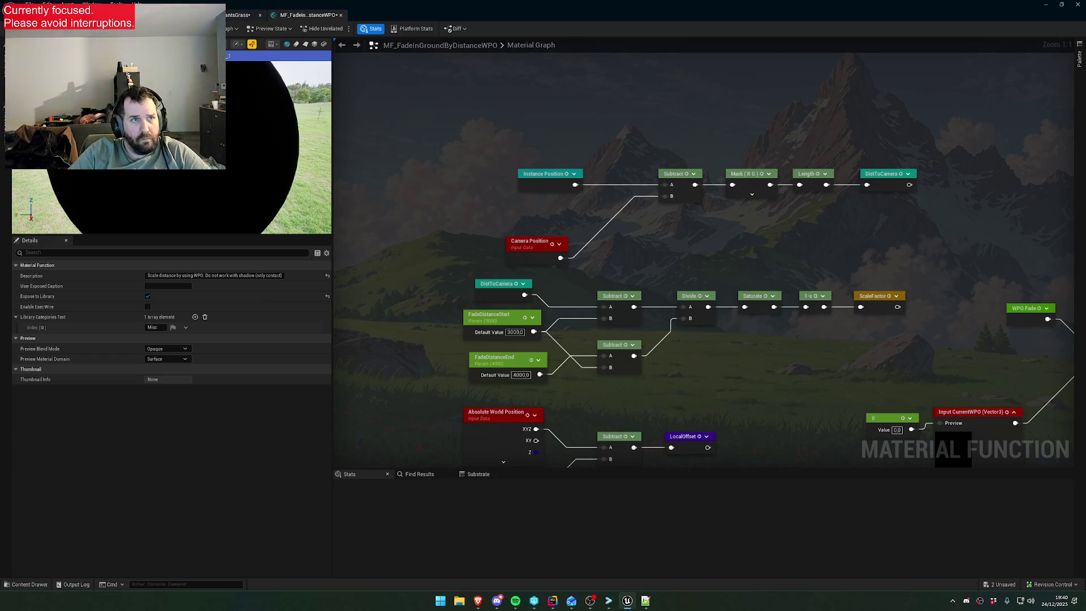
{"action": "left_click", "coordinate": [238, 15]}
Float the material editor over the level and try Z Offset 500, then 200.
{"action": "left_click_drag", "start_coordinate": [673, 7], "coordinate": [685, 230]}
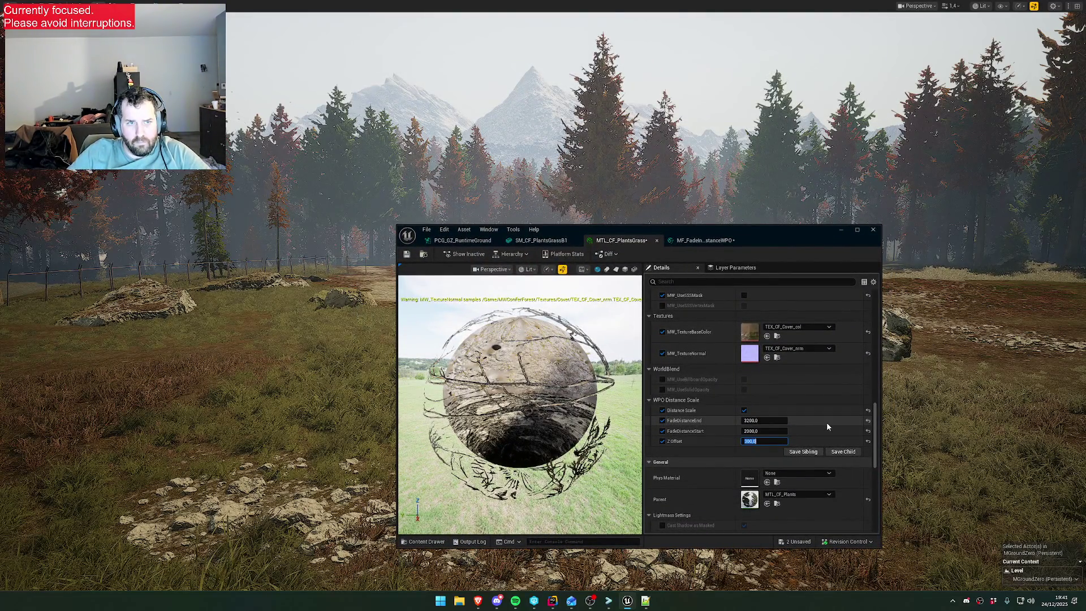
{"action": "type", "text": "500"}
{"action": "key", "text": "Return"}
{"action": "type", "text": "200"}
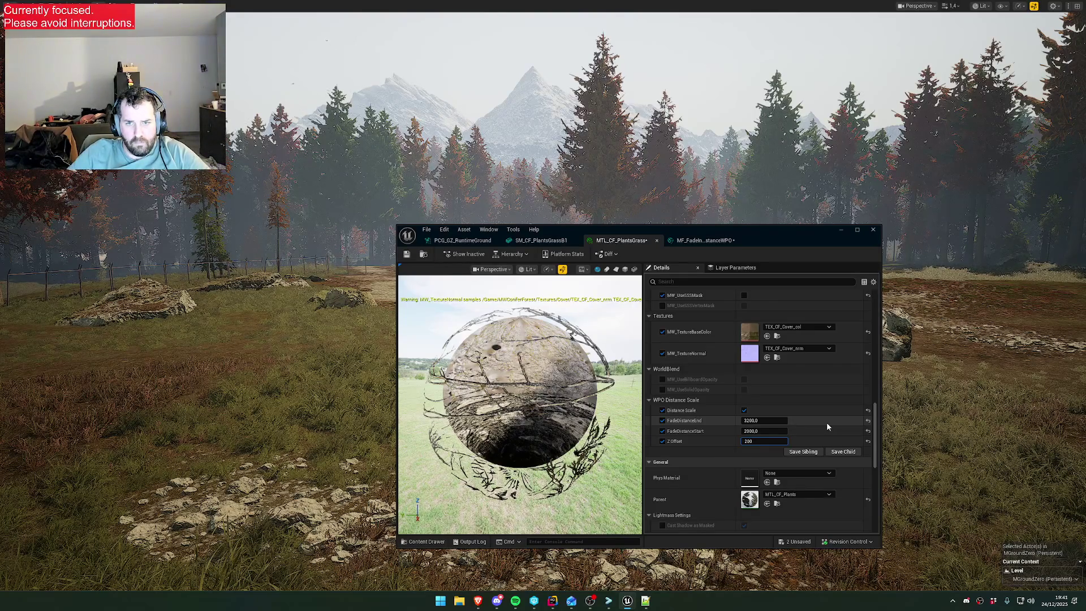
{"action": "key", "text": "Return"}
Fly over the field to inspect the grass and lower Z Offset to 50.
{"action": "left_click_drag", "start_coordinate": [695, 253], "coordinate": [682, 365]}
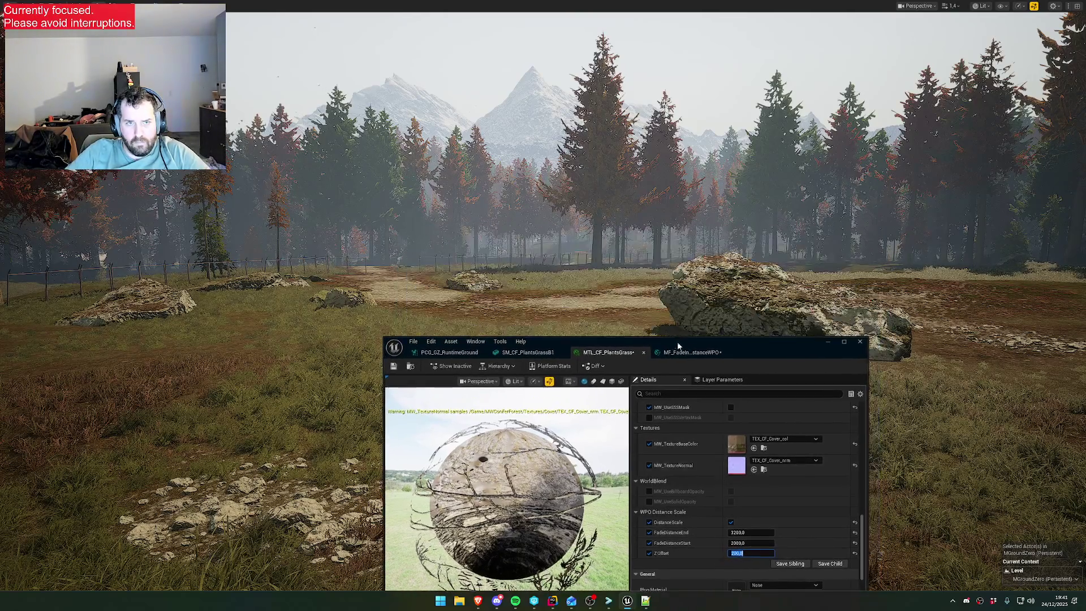
{"action": "key", "text": "w"}
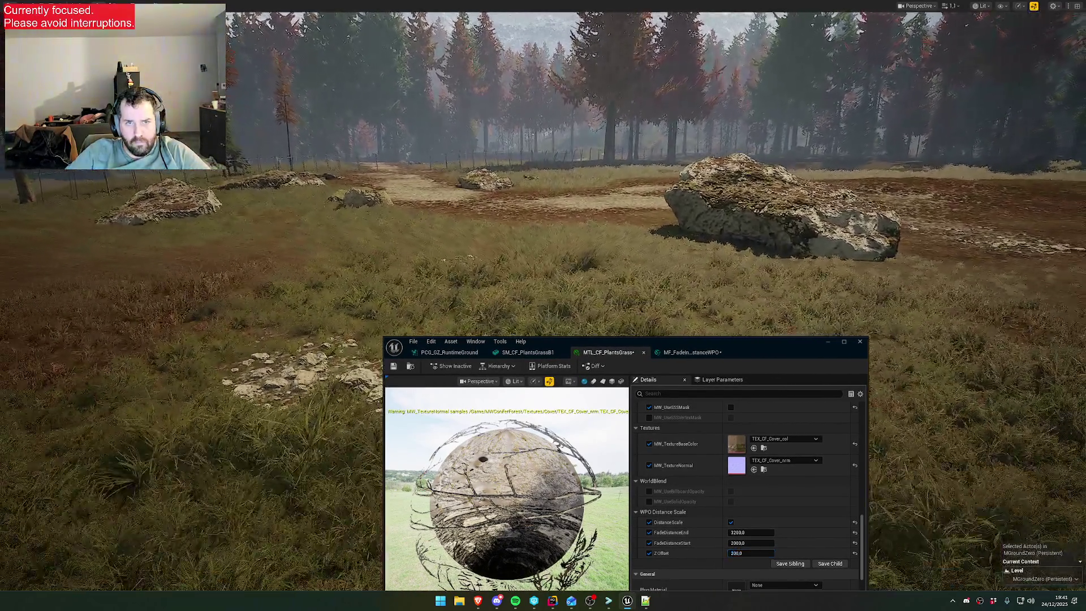
{"action": "key", "text": "s"}
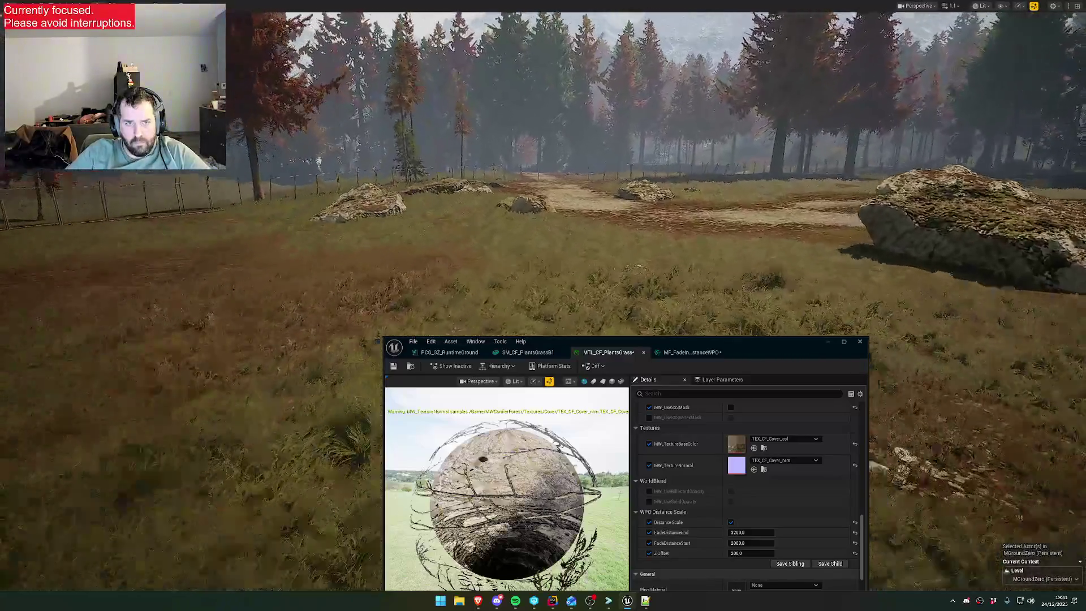
{"action": "key", "text": "w"}
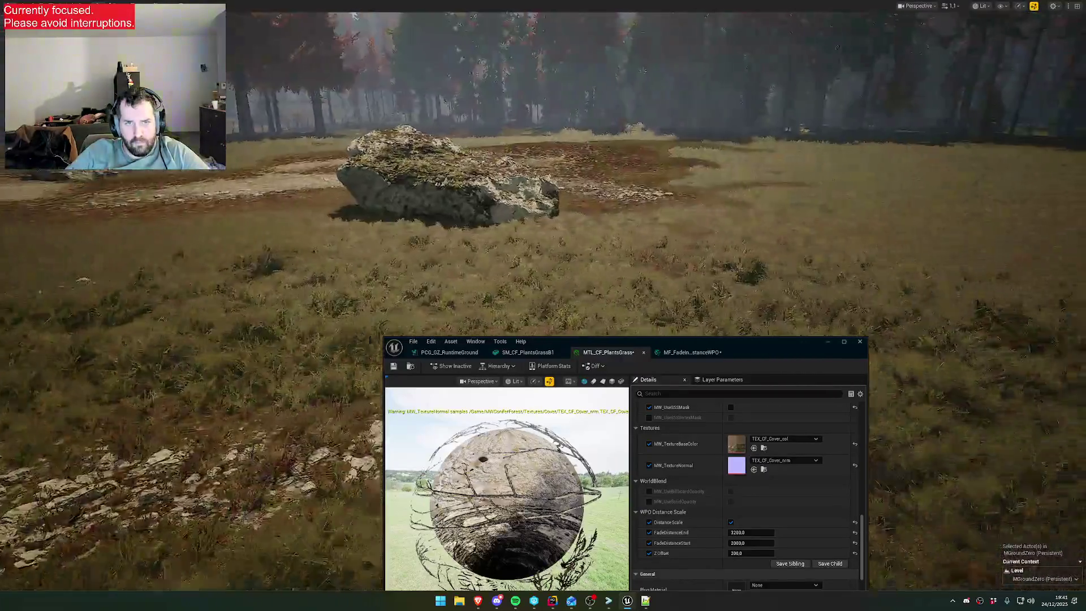
{"action": "key", "text": "d"}
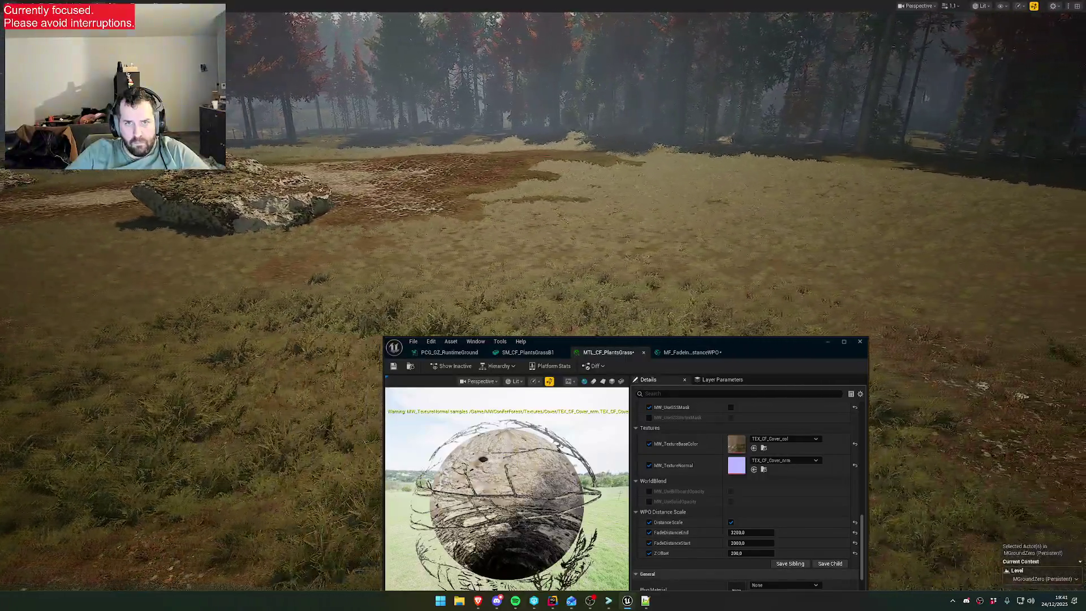
{"action": "left_click", "coordinate": [757, 553]}
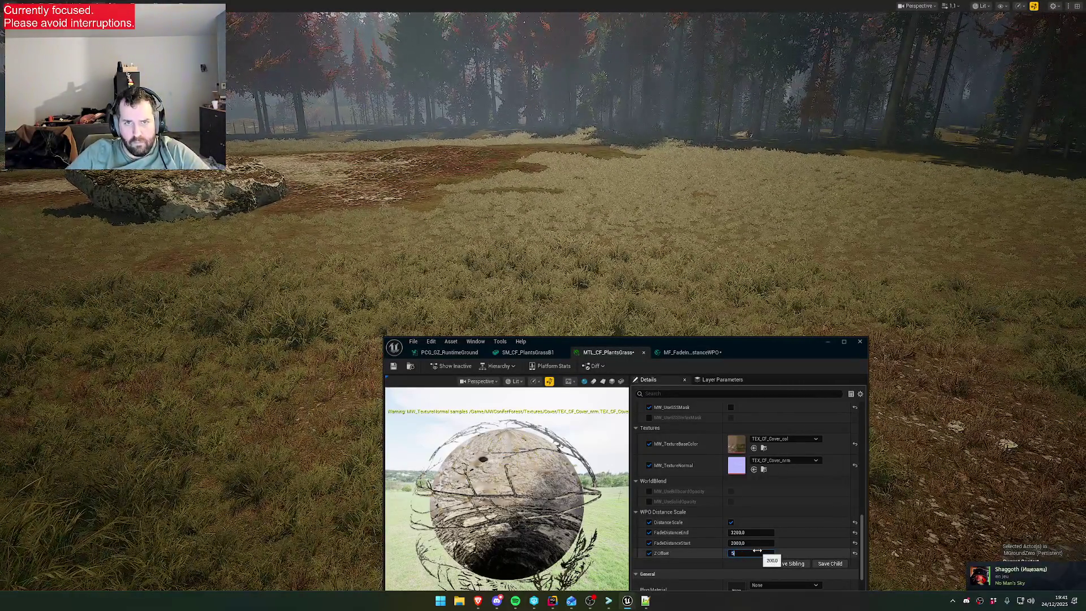
{"action": "key", "text": "Return"}
{"action": "key", "text": "a"}
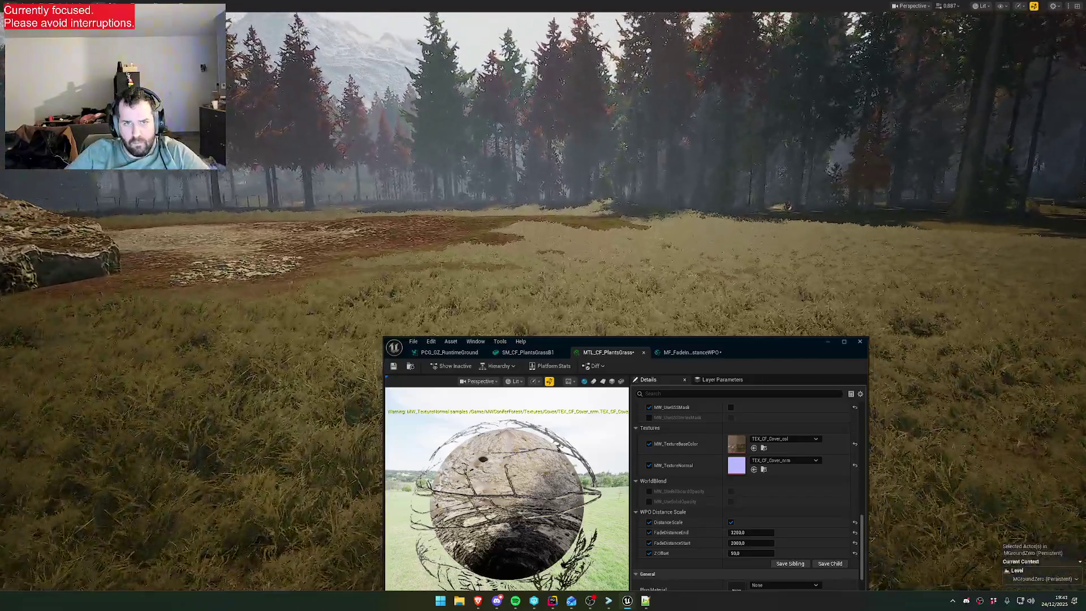
Set FadeDistanceEnd to 6000, FadeDistanceStart to 5000 and Z Offset to 200.
{"action": "left_click", "coordinate": [757, 554]}
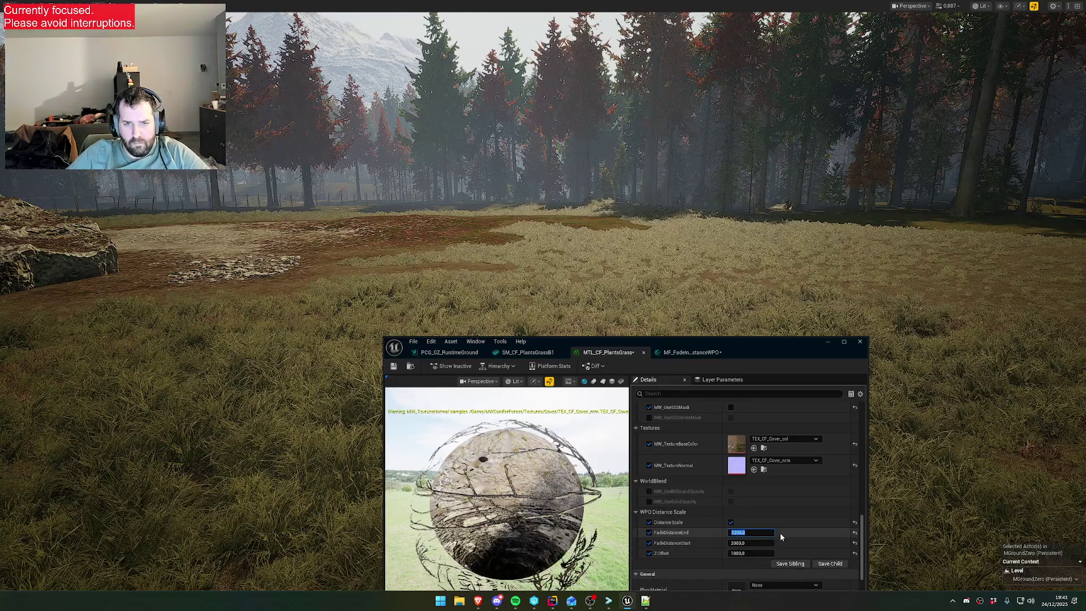
{"action": "type", "text": "600"}
{"action": "key", "text": "Return"}
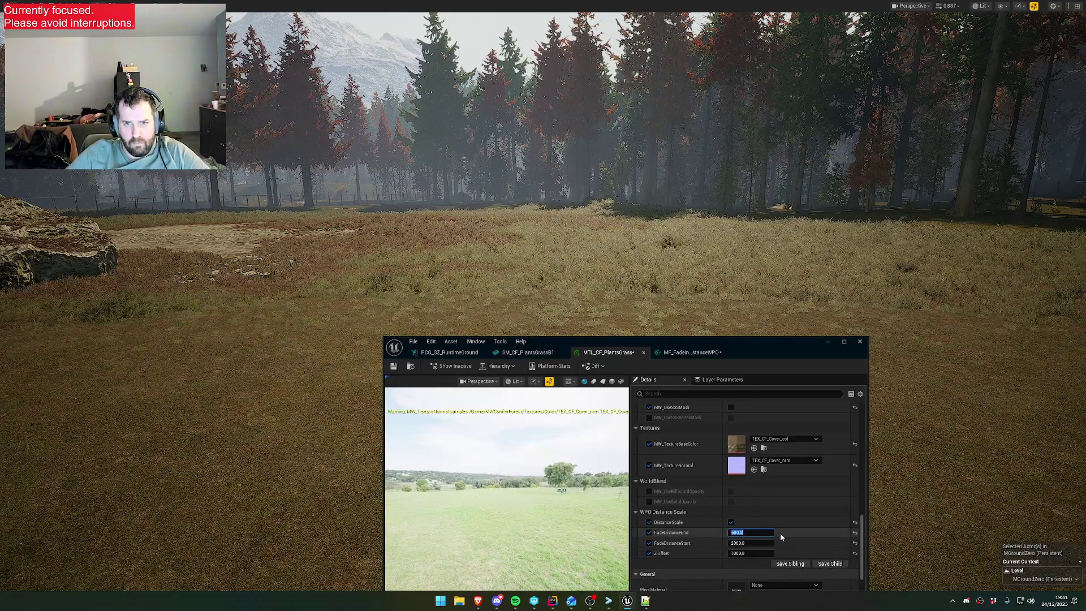
{"action": "type", "text": "6000"}
{"action": "key", "text": "Return"}
{"action": "type", "text": "5000"}
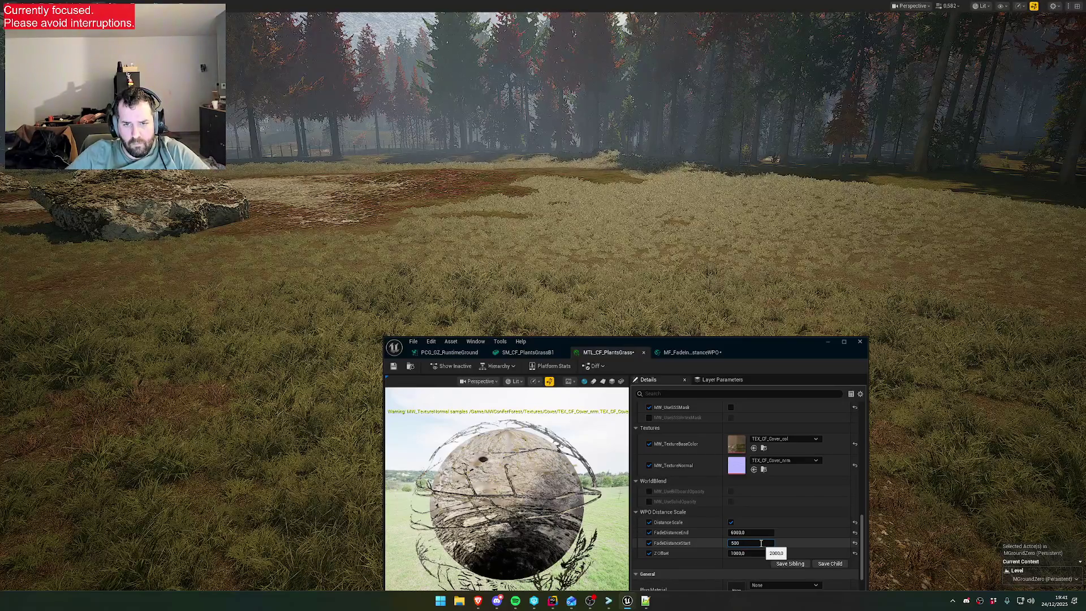
{"action": "key", "text": "Return"}
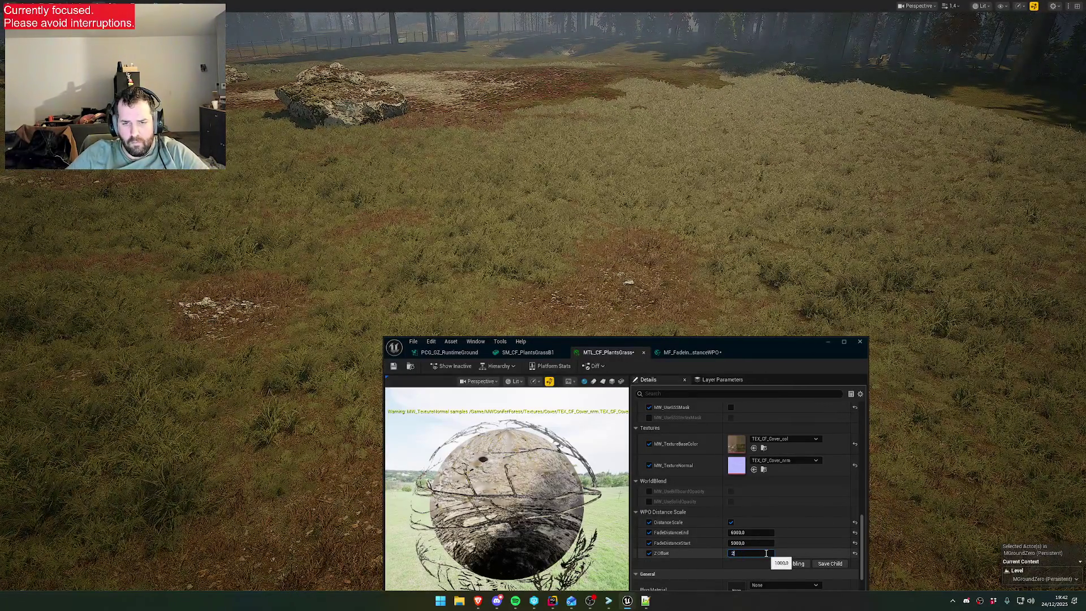
{"action": "type", "text": "300"}
{"action": "key", "text": "Return"}
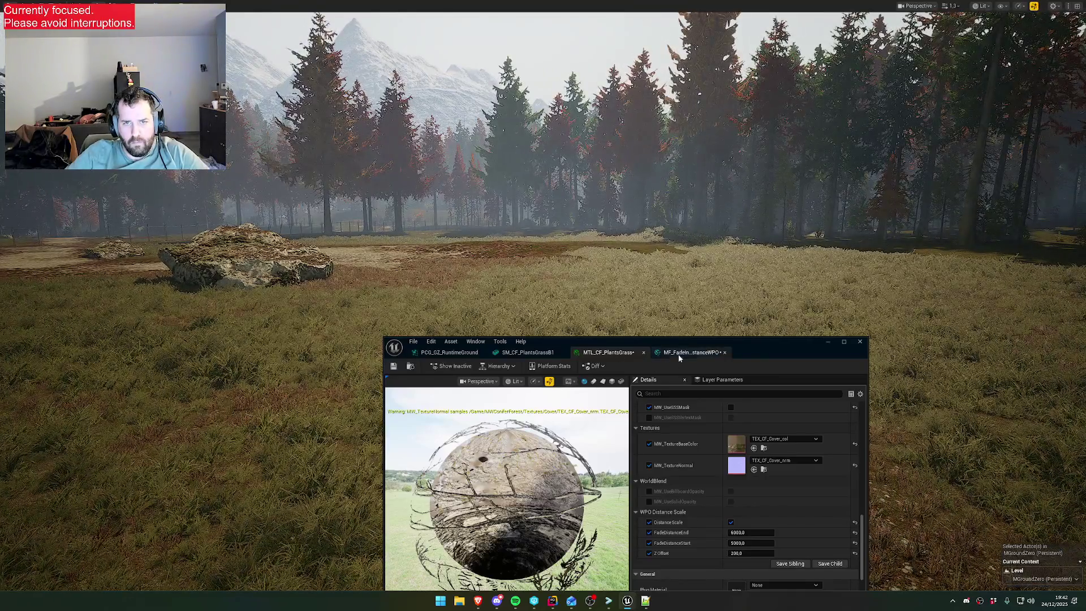
{"action": "left_click", "coordinate": [527, 353]}
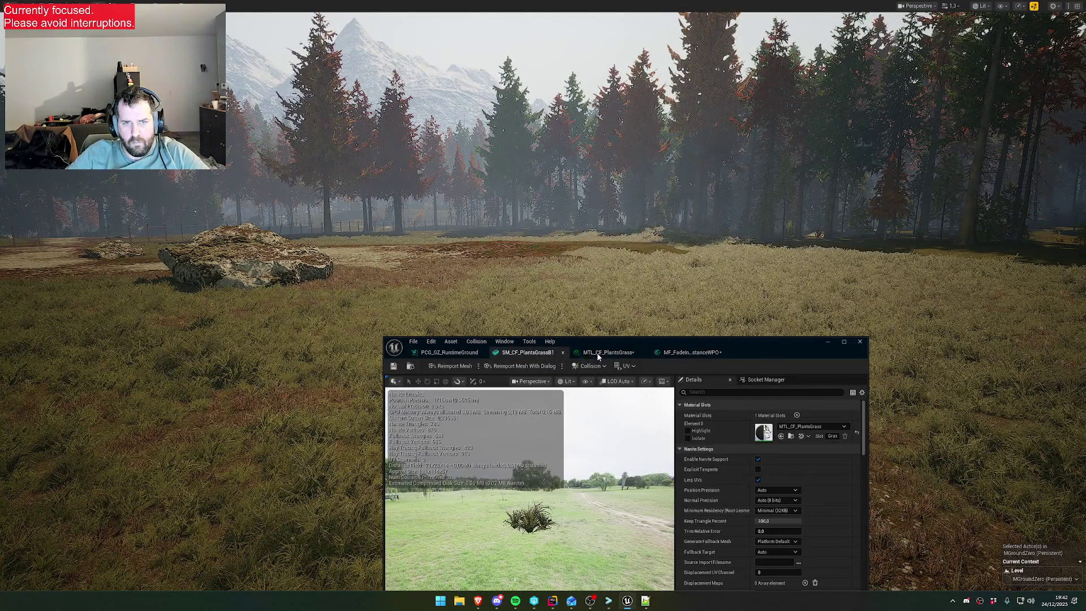
Pan through the fade function graph, then return to MTL_CF_PlantsGrass's FadeDistanceStart field.
{"action": "left_click", "coordinate": [605, 352]}
{"action": "left_click", "coordinate": [680, 354]}
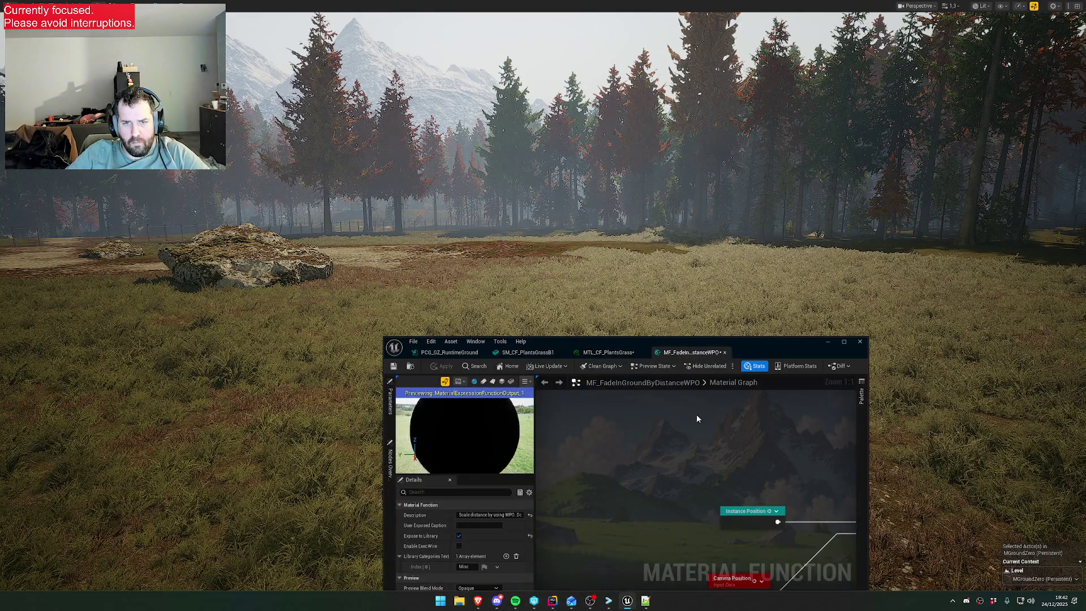
{"action": "left_click_drag", "start_coordinate": [666, 446], "coordinate": [609, 376]}
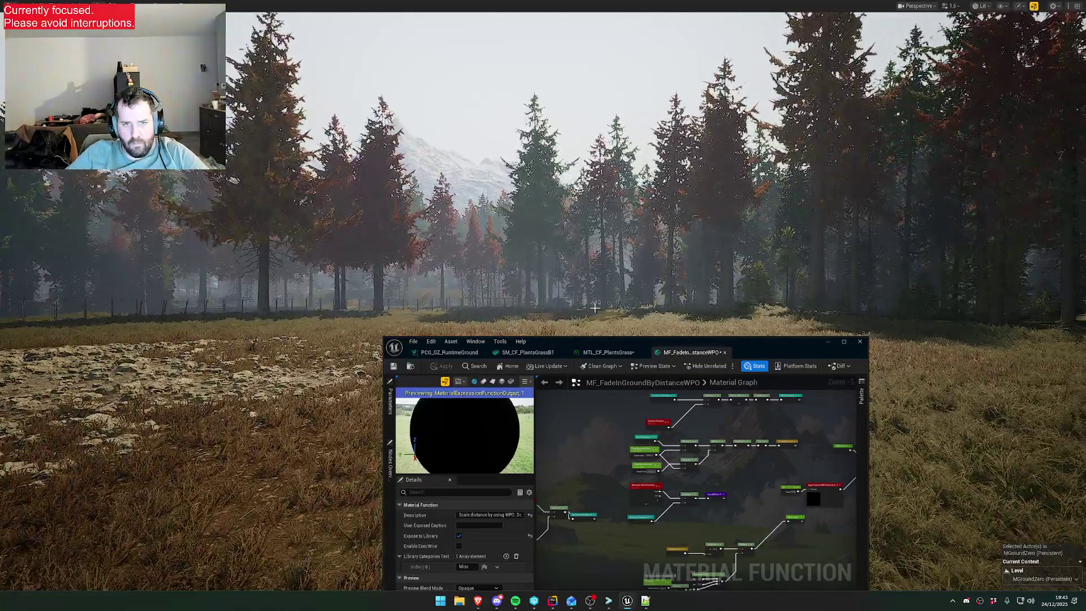
{"action": "left_click", "coordinate": [601, 354]}
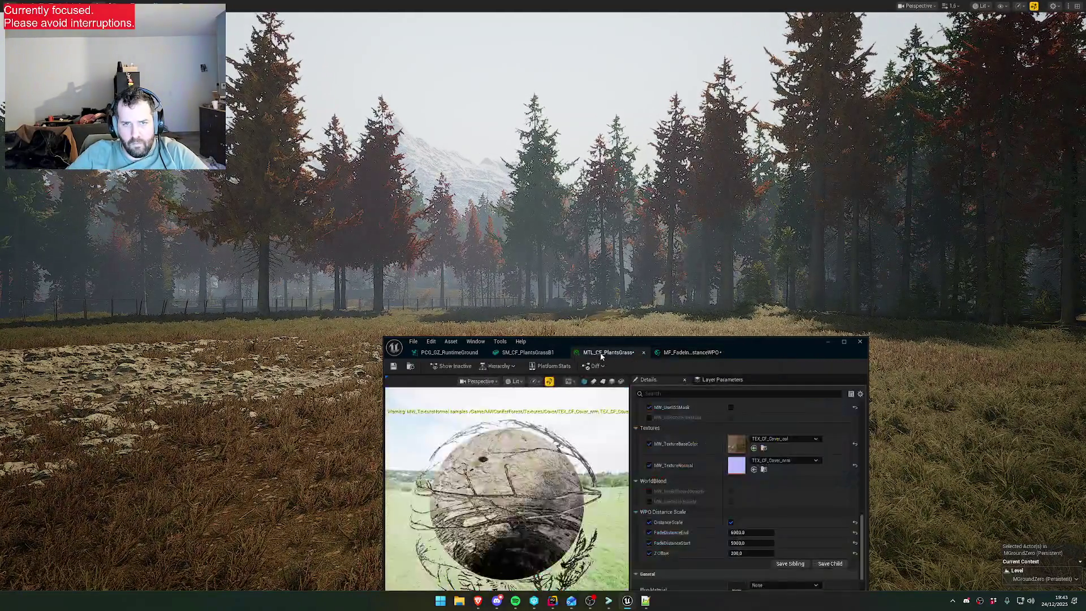
{"action": "left_click", "coordinate": [758, 543]}
Set FadeDistanceStart to 4000 and recommit the Z Offset value.
{"action": "type", "text": "4000"}
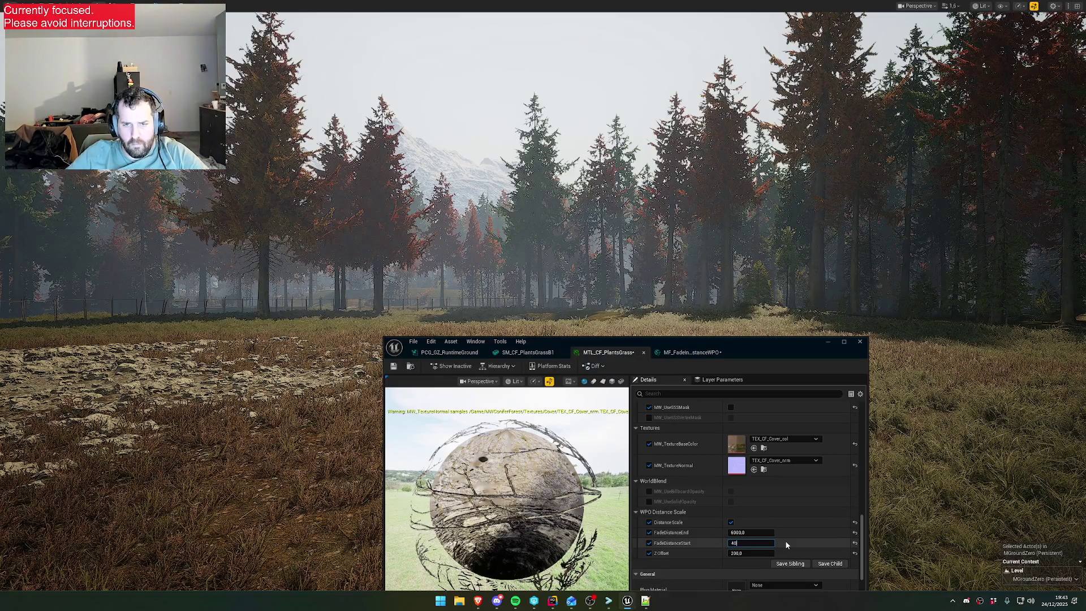
{"action": "key", "text": "Return"}
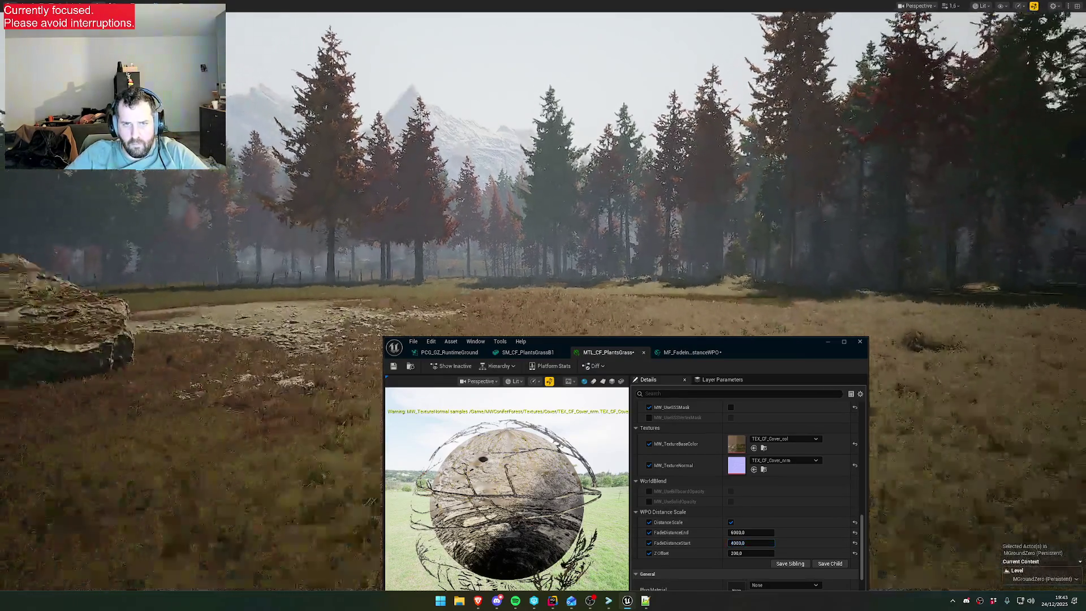
{"action": "left_click", "coordinate": [759, 553]}
{"action": "type", "text": "100"}
{"action": "key", "text": "Return"}
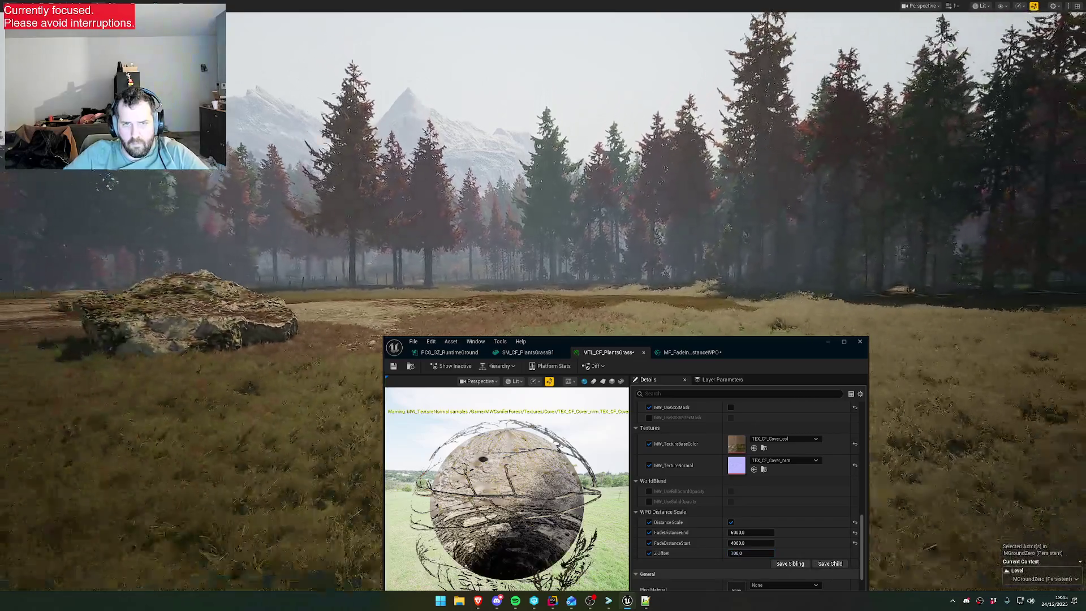
Fly across the meadow past the rock to inspect the grass with Z Offset 50.
{"action": "key", "text": "w"}
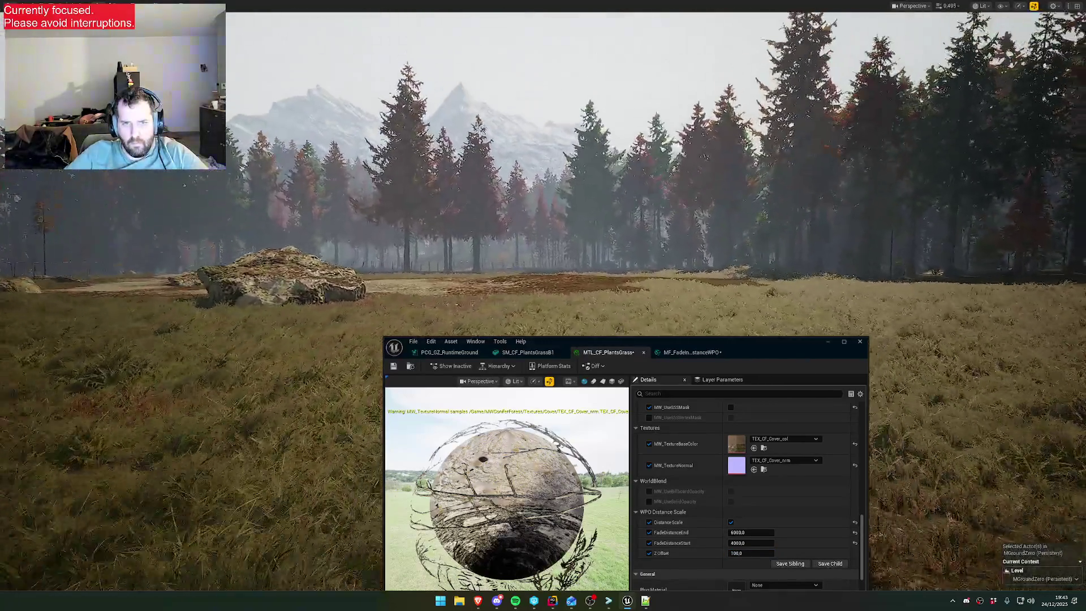
{"action": "key", "text": "w"}
{"action": "scroll", "coordinate": [544, 305], "scroll_direction": "up", "scroll_amount": 1}
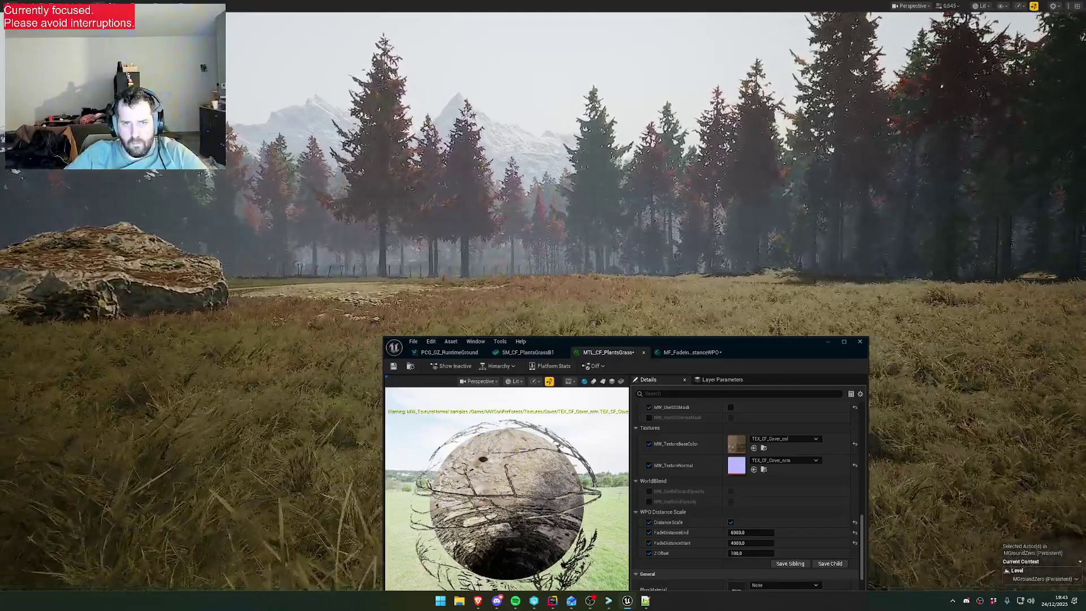
{"action": "key", "text": "a"}
{"action": "scroll", "coordinate": [543, 306], "scroll_direction": "up", "scroll_amount": 2}
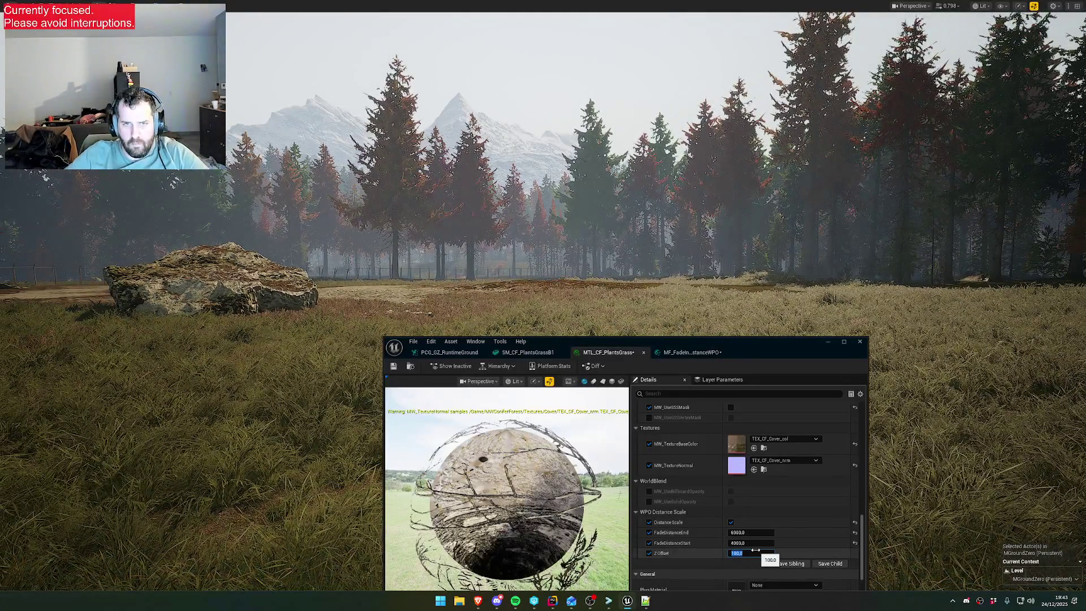
{"action": "type", "text": "50"}
{"action": "key", "text": "a"}
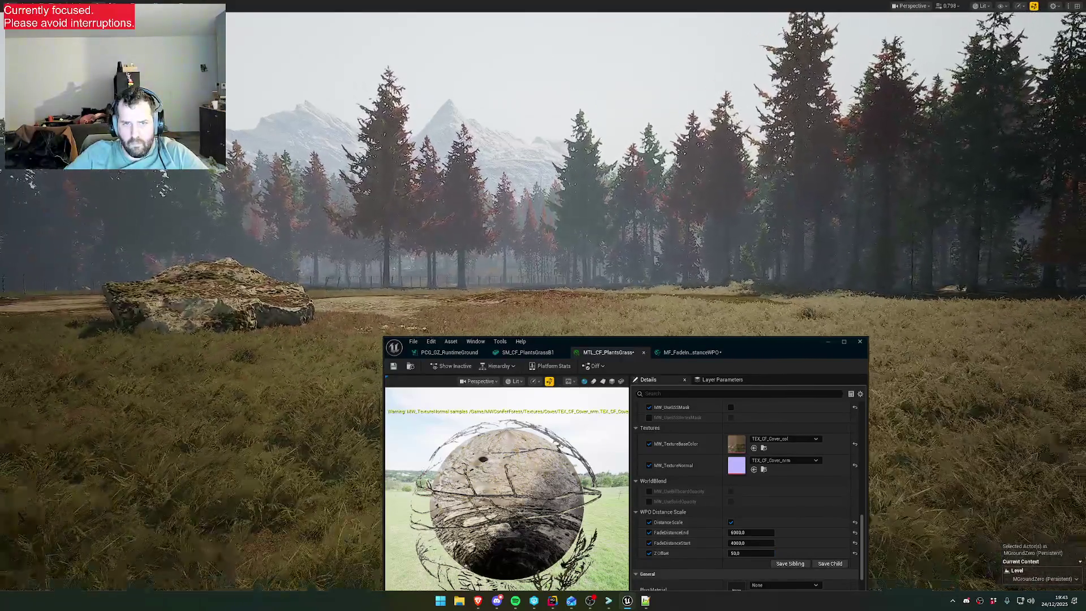
{"action": "key", "text": "a"}
{"action": "key", "text": "a"}
{"action": "scroll", "coordinate": [543, 306], "scroll_direction": "up", "scroll_amount": 2}
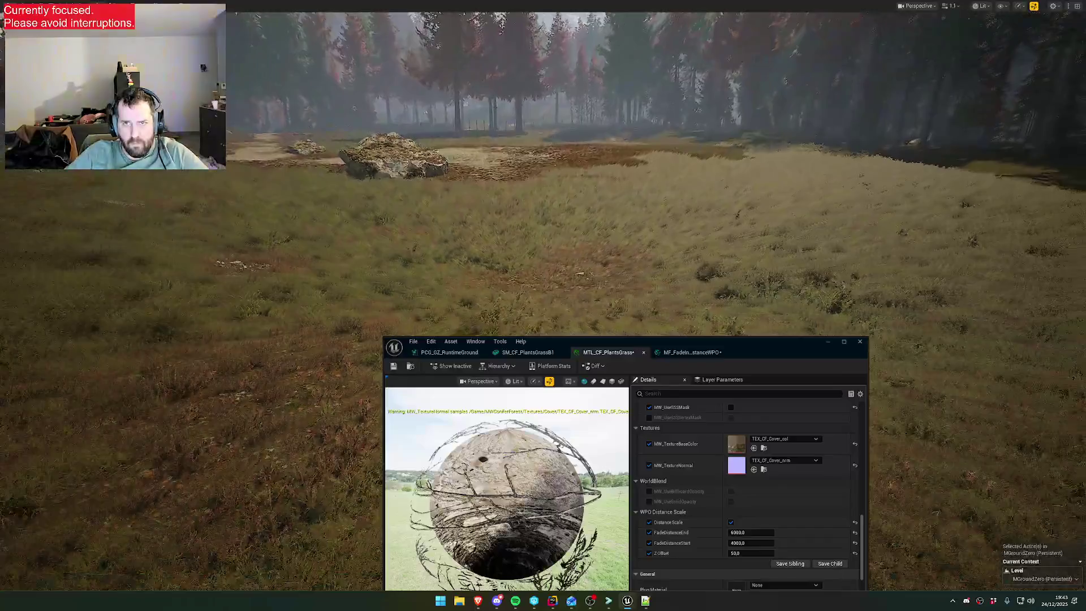
{"action": "scroll", "coordinate": [544, 226], "scroll_direction": "up", "scroll_amount": 2}
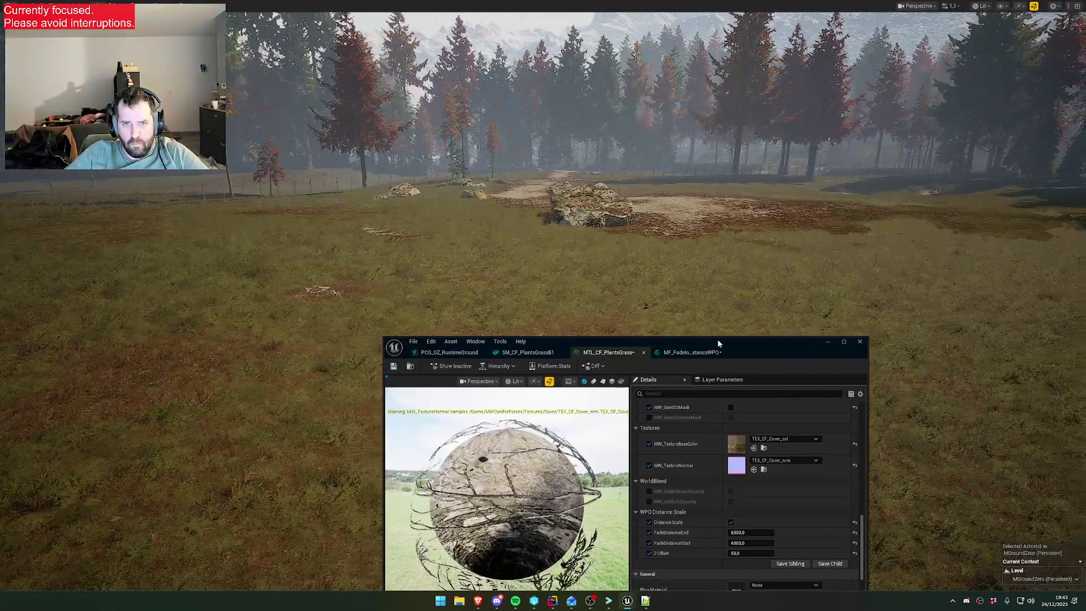
Glance at the grass mesh and fade function, then save the MTL_CF_PlantsGrass instance.
{"action": "left_click", "coordinate": [530, 354]}
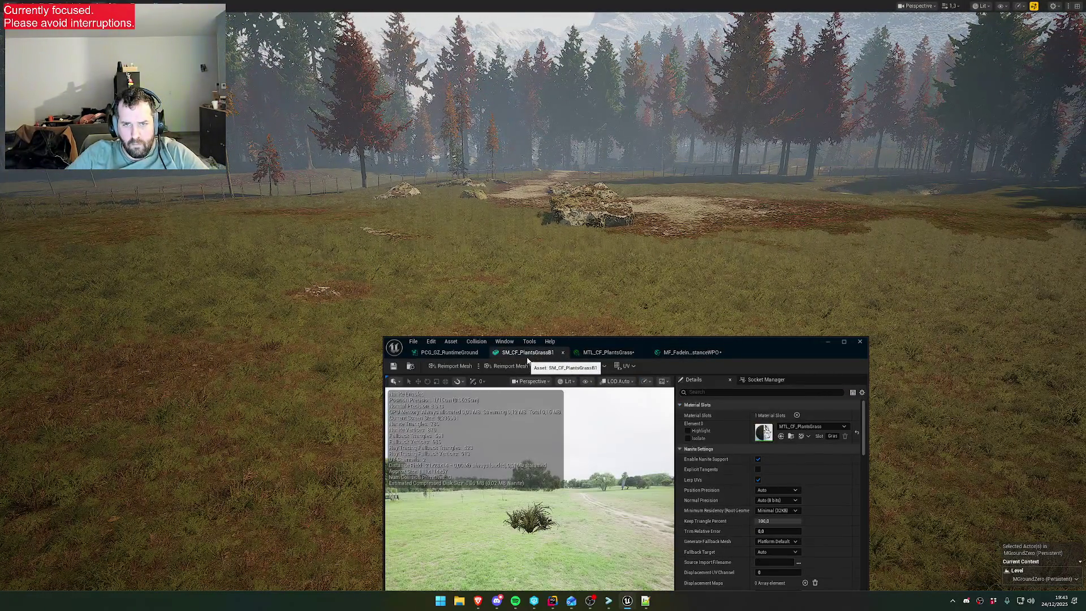
{"action": "left_click", "coordinate": [606, 353]}
{"action": "left_click", "coordinate": [684, 353]}
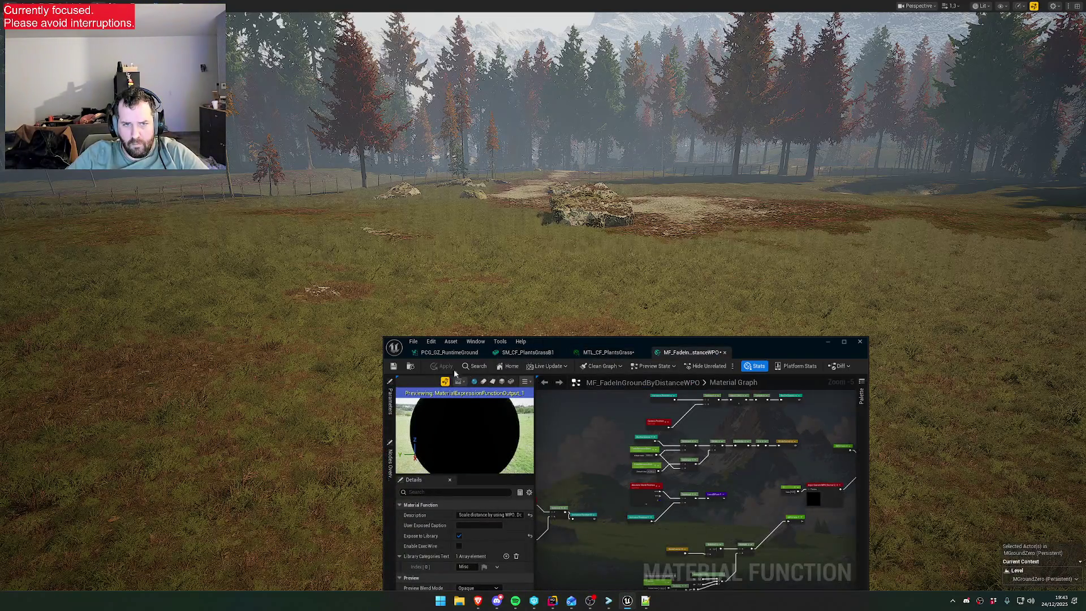
{"action": "left_click", "coordinate": [608, 353]}
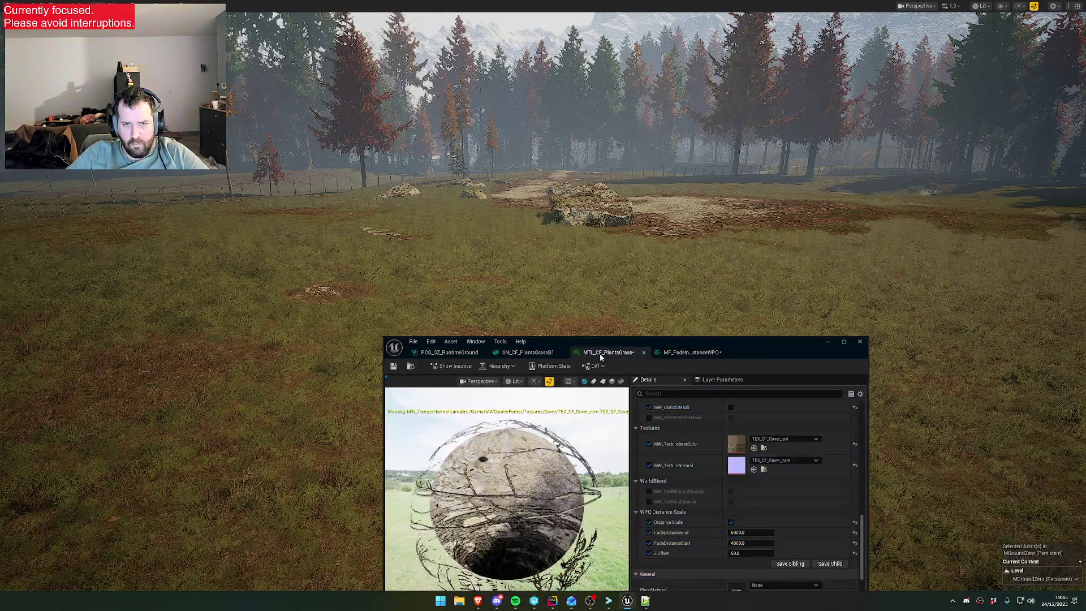
{"action": "left_click", "coordinate": [394, 368]}
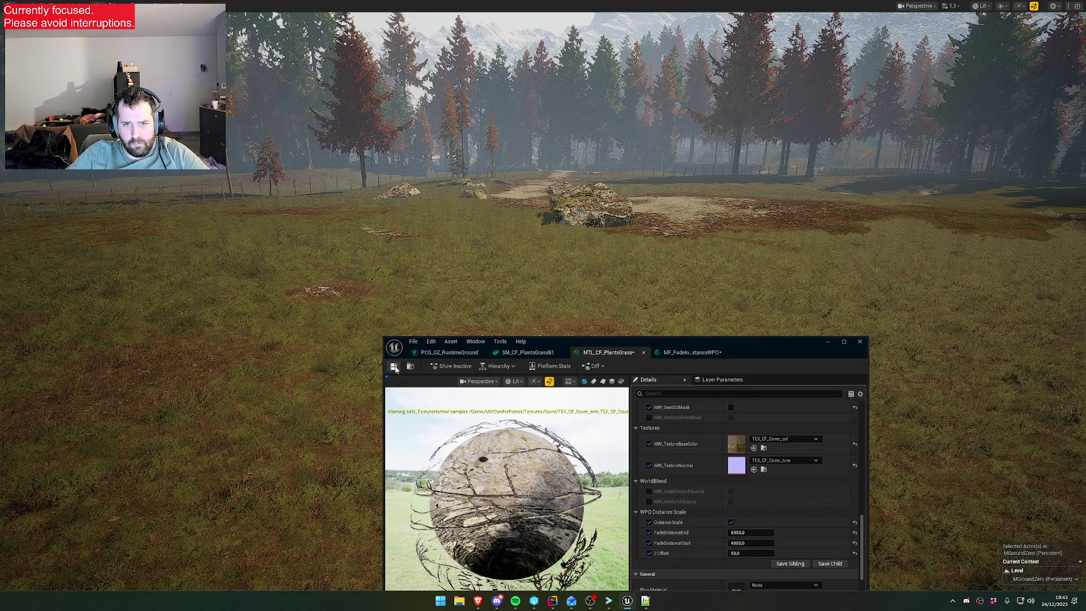
Uncheck UseStaticValue in the MeshBlend group of the MTL_CF_PlantsGrass instance.
{"action": "scroll", "coordinate": [758, 510], "scroll_direction": "up", "scroll_amount": 5}
{"action": "scroll", "coordinate": [764, 521], "scroll_direction": "up", "scroll_amount": 5}
{"action": "scroll", "coordinate": [771, 519], "scroll_direction": "down", "scroll_amount": 10}
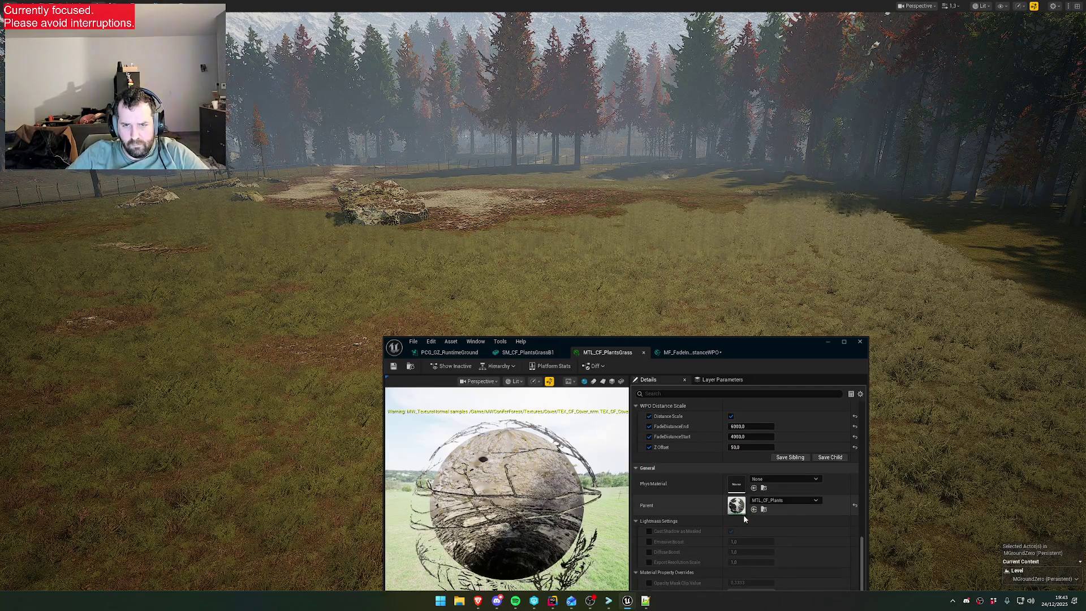
{"action": "scroll", "coordinate": [736, 497], "scroll_direction": "up", "scroll_amount": 8}
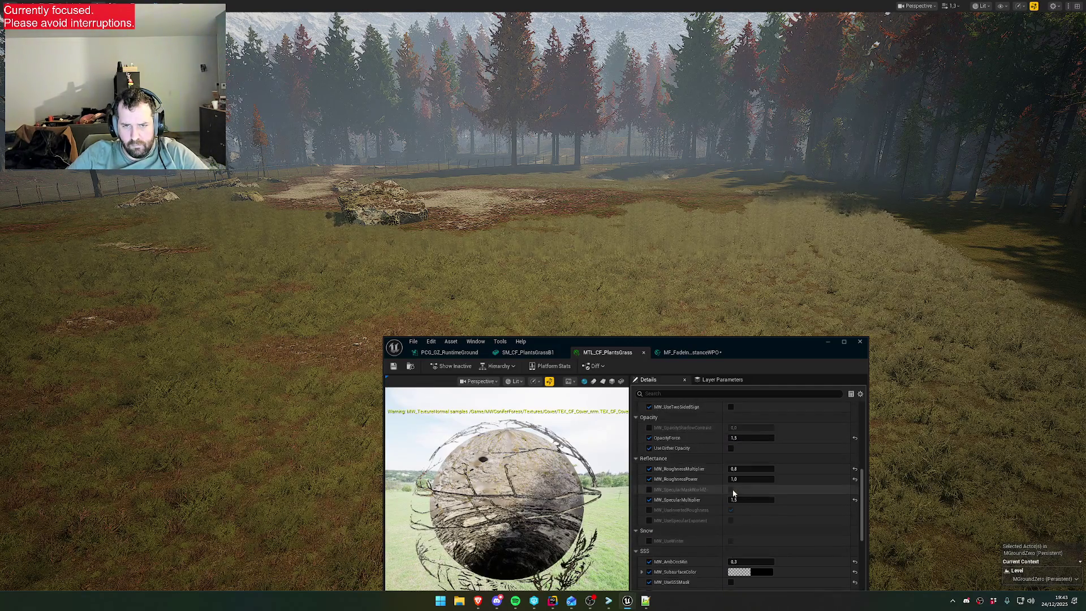
{"action": "scroll", "coordinate": [734, 461], "scroll_direction": "up", "scroll_amount": 2}
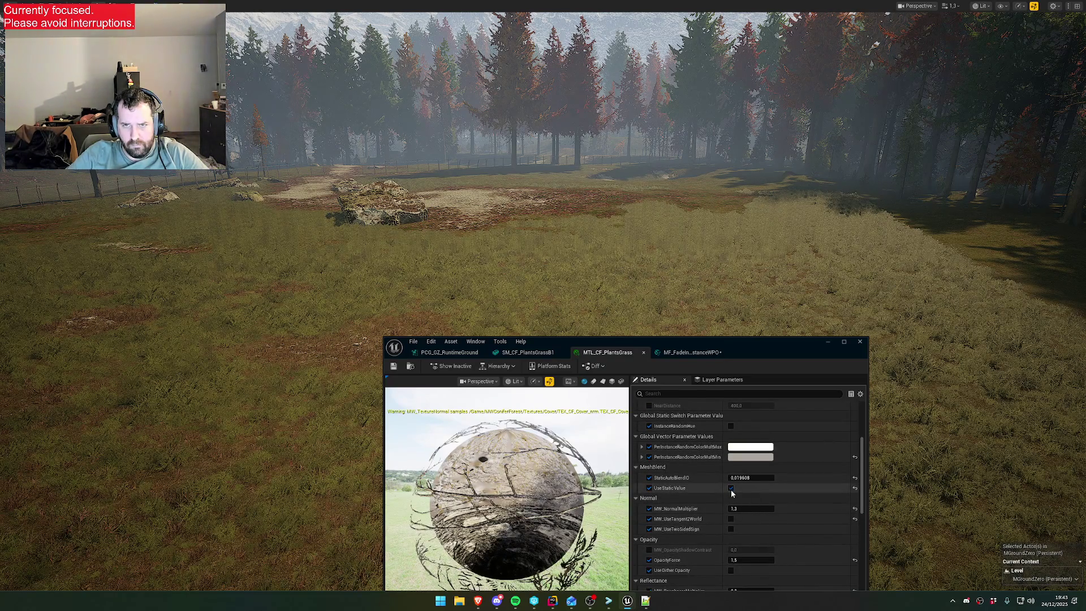
{"action": "left_click", "coordinate": [731, 488]}
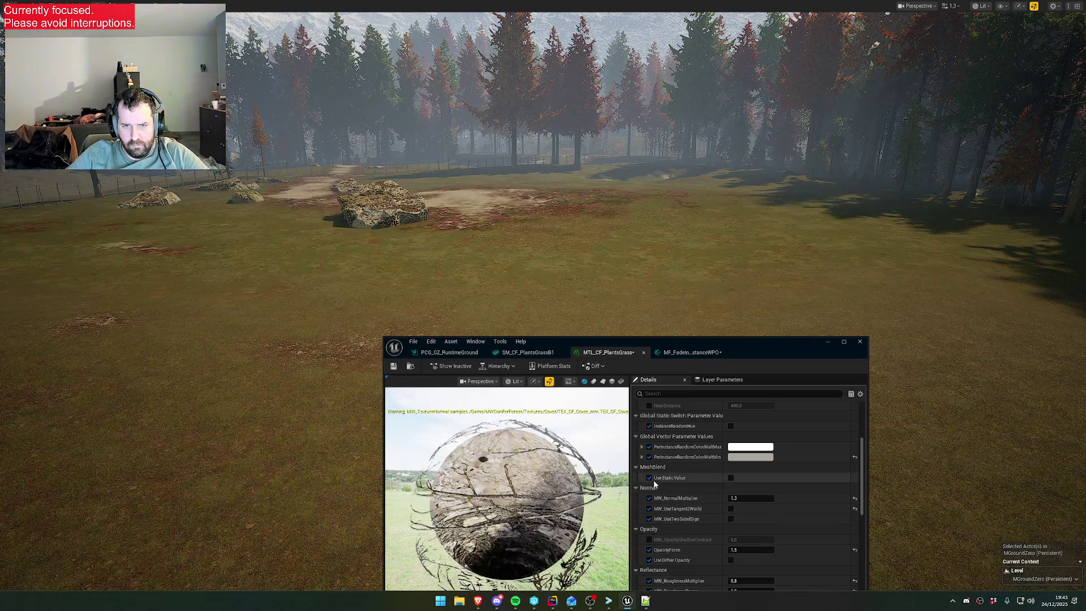
Fly the camera toward the trees, review every parameter group, and start a parameter search.
{"action": "key", "text": "w"}
{"action": "scroll", "coordinate": [672, 305], "scroll_direction": "up", "scroll_amount": 1}
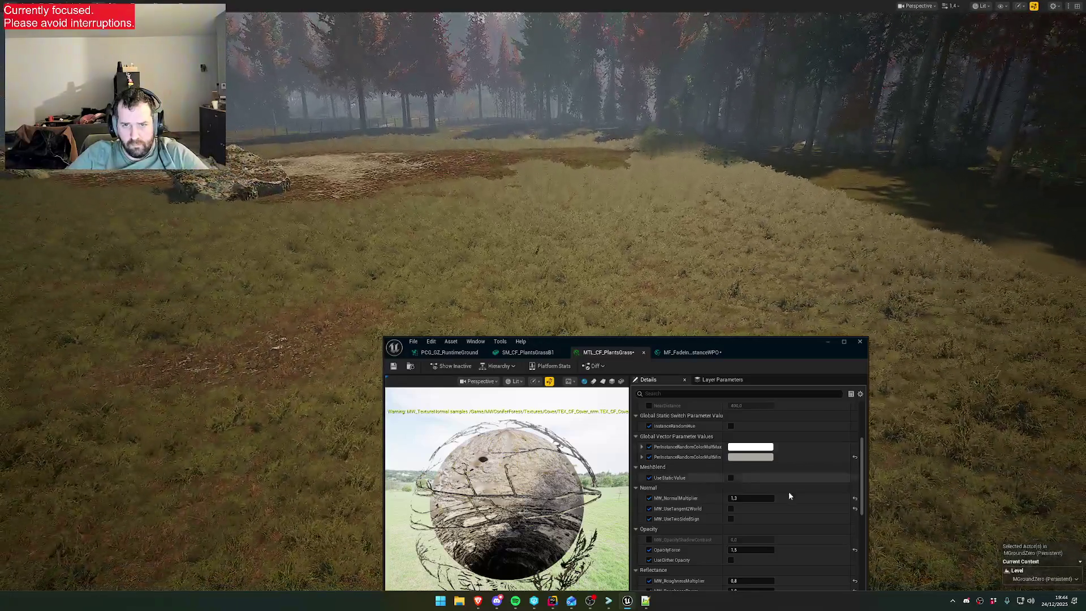
{"action": "scroll", "coordinate": [789, 490], "scroll_direction": "up", "scroll_amount": 5}
{"action": "scroll", "coordinate": [718, 524], "scroll_direction": "down", "scroll_amount": 4}
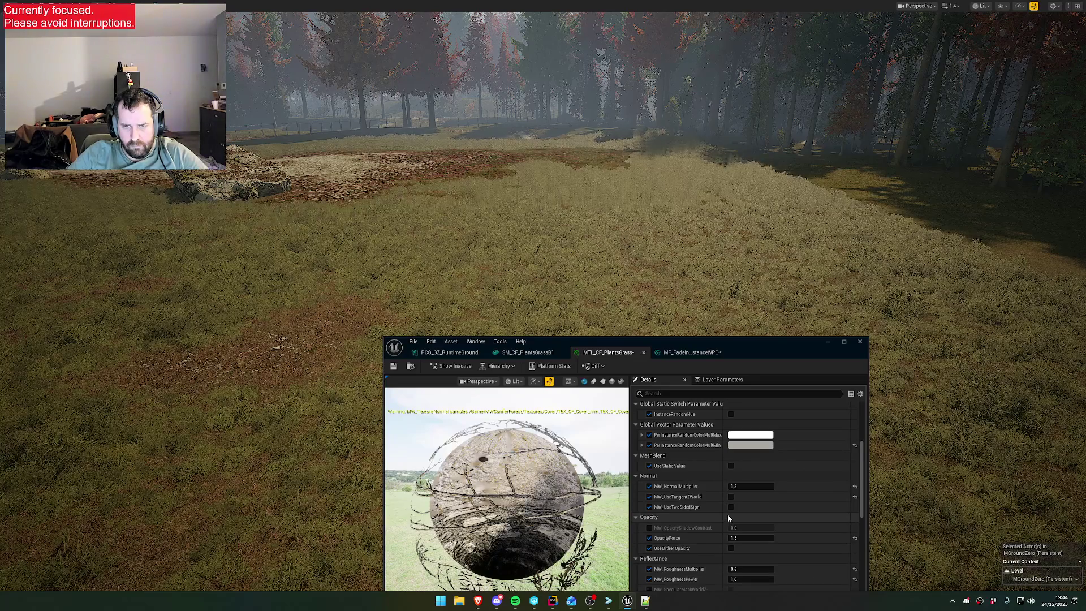
{"action": "scroll", "coordinate": [727, 516], "scroll_direction": "down", "scroll_amount": 4}
{"action": "scroll", "coordinate": [724, 508], "scroll_direction": "down", "scroll_amount": 5}
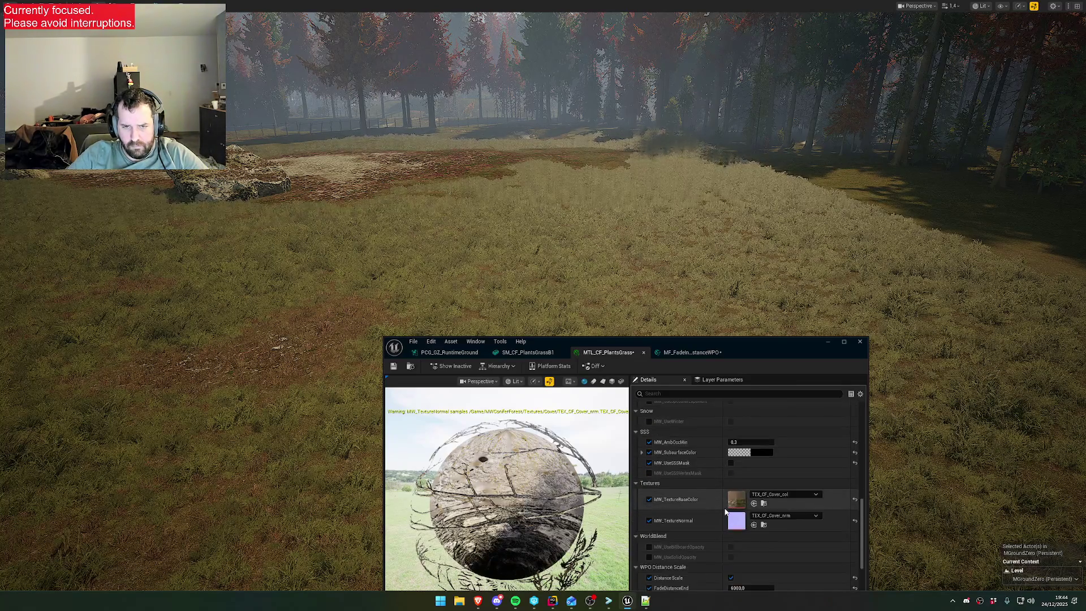
{"action": "scroll", "coordinate": [708, 510], "scroll_direction": "up", "scroll_amount": 5}
{"action": "scroll", "coordinate": [714, 512], "scroll_direction": "up", "scroll_amount": 4}
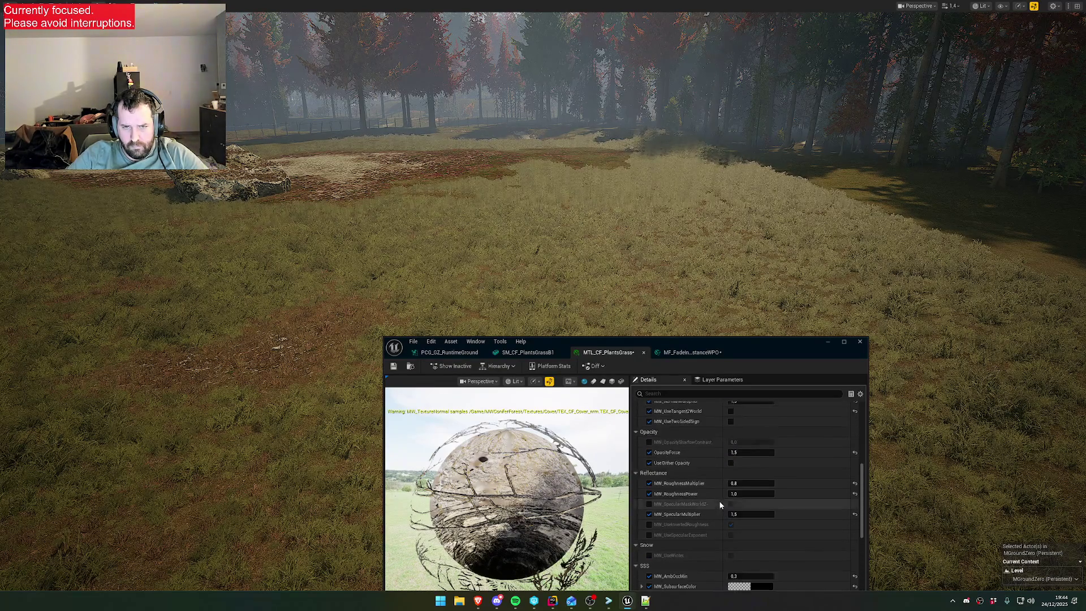
{"action": "scroll", "coordinate": [727, 508], "scroll_direction": "up", "scroll_amount": 3}
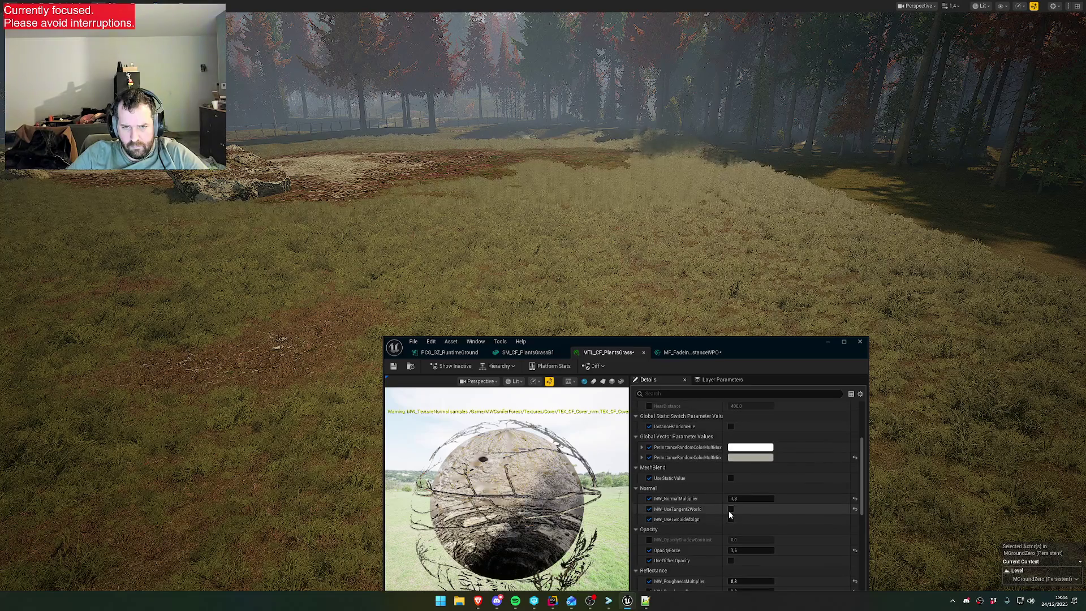
{"action": "scroll", "coordinate": [713, 512], "scroll_direction": "up", "scroll_amount": 3}
{"action": "scroll", "coordinate": [718, 532], "scroll_direction": "down", "scroll_amount": 10}
{"action": "scroll", "coordinate": [722, 527], "scroll_direction": "down", "scroll_amount": 10}
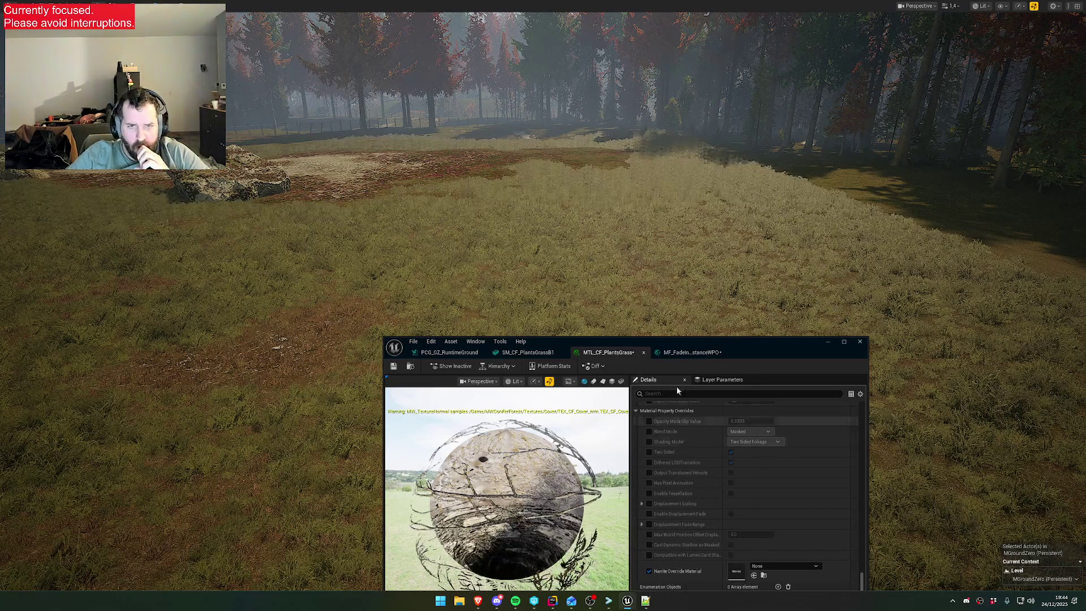
{"action": "scroll", "coordinate": [749, 519], "scroll_direction": "up", "scroll_amount": 5}
{"action": "scroll", "coordinate": [753, 518], "scroll_direction": "up", "scroll_amount": 10}
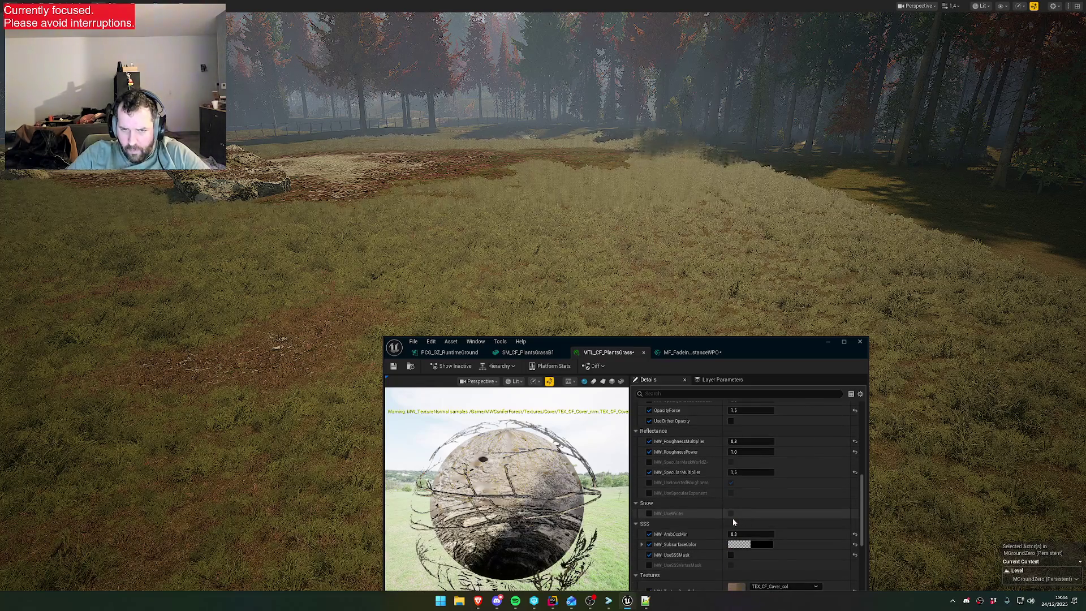
{"action": "scroll", "coordinate": [735, 520], "scroll_direction": "up", "scroll_amount": 1}
{"action": "scroll", "coordinate": [747, 515], "scroll_direction": "up", "scroll_amount": 5}
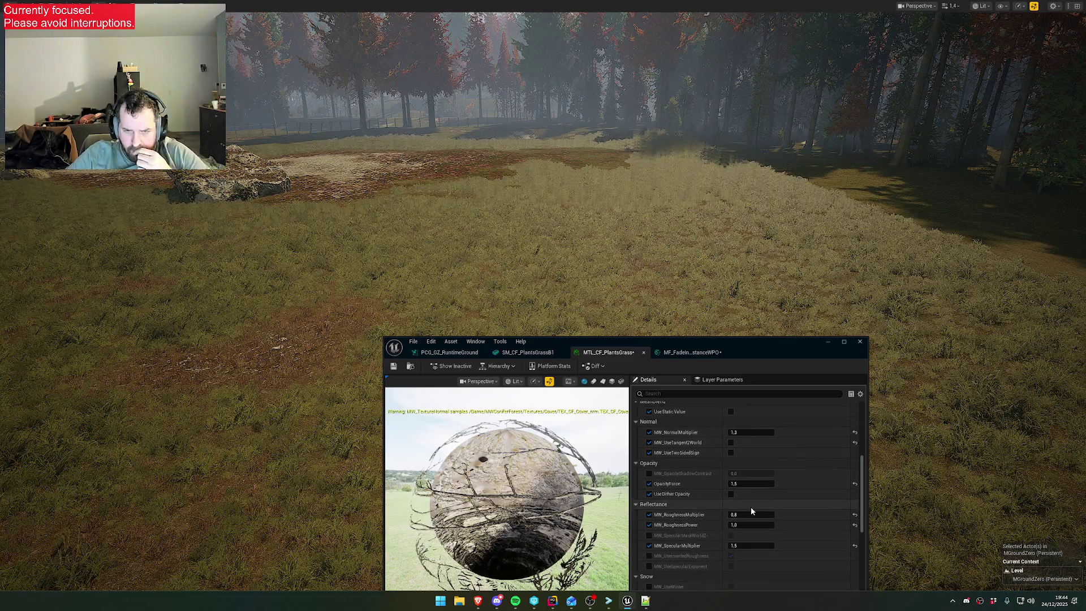
{"action": "scroll", "coordinate": [752, 507], "scroll_direction": "up", "scroll_amount": 4}
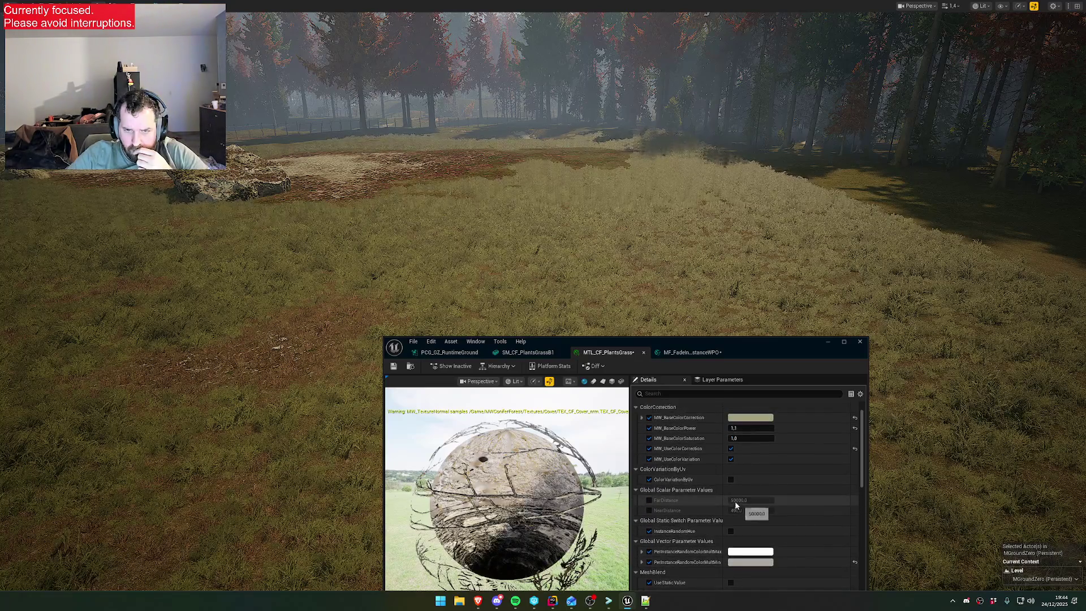
{"action": "mouse_move", "coordinate": [861, 441]}
{"action": "left_mouse_down"}
{"action": "mouse_move", "coordinate": [864, 541]}
{"action": "mouse_move", "coordinate": [861, 429]}
{"action": "left_mouse_up"}
{"action": "left_click", "coordinate": [690, 393]}
Search the parameters for 'wind', clear the search, and open parent instance MTL_CF_Plants.
{"action": "type", "text": "ind"}
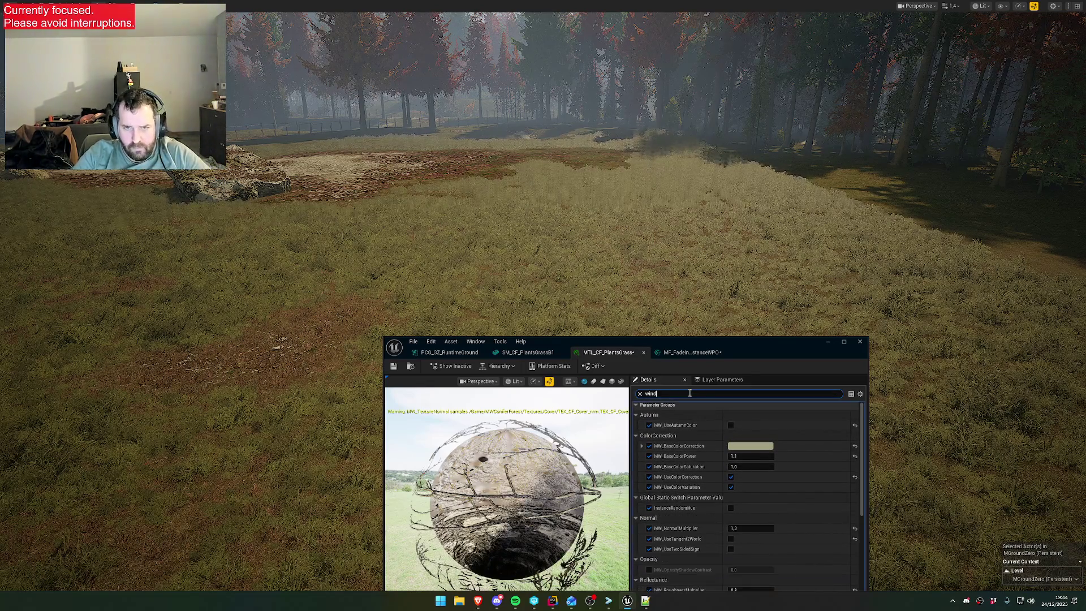
{"action": "key", "text": "BackSpace"}
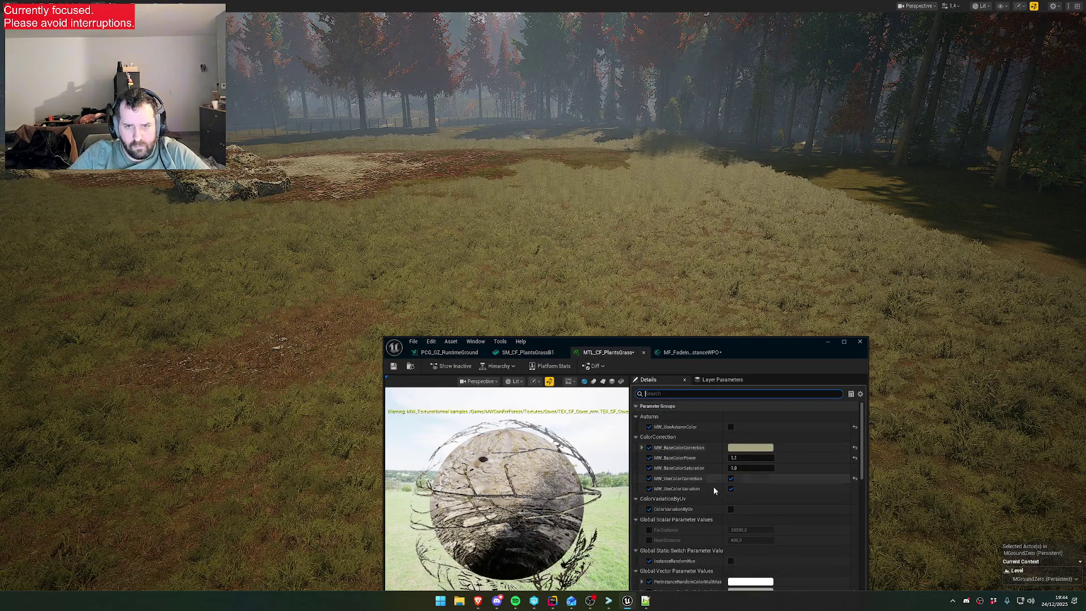
{"action": "scroll", "coordinate": [714, 484], "scroll_direction": "down", "scroll_amount": 3}
{"action": "left_click_drag", "start_coordinate": [755, 342], "coordinate": [720, 165]}
{"action": "scroll", "coordinate": [728, 355], "scroll_direction": "down", "scroll_amount": 10}
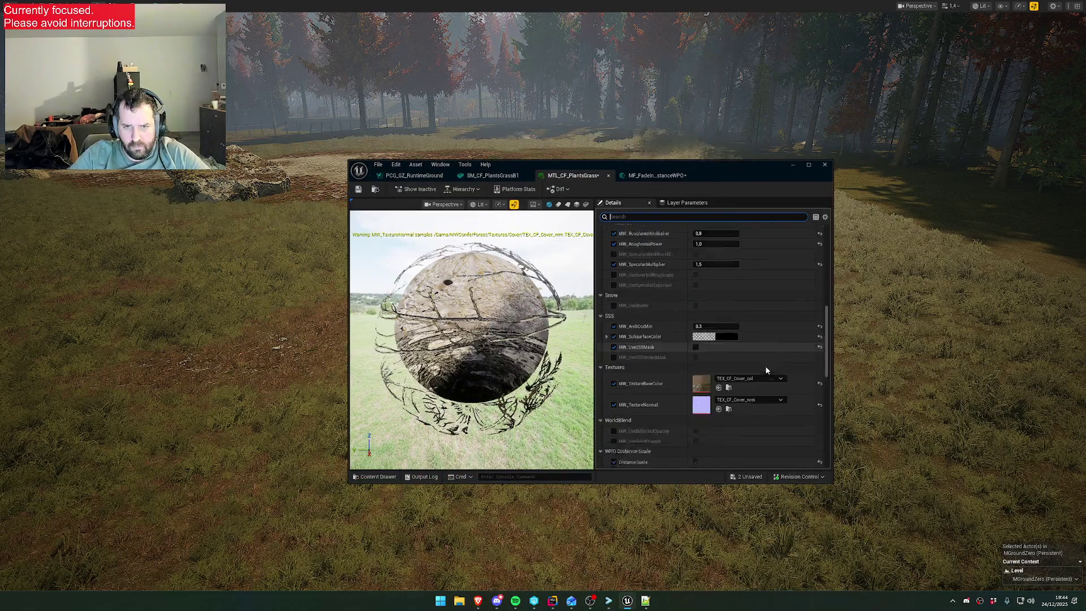
{"action": "left_click", "coordinate": [697, 286]}
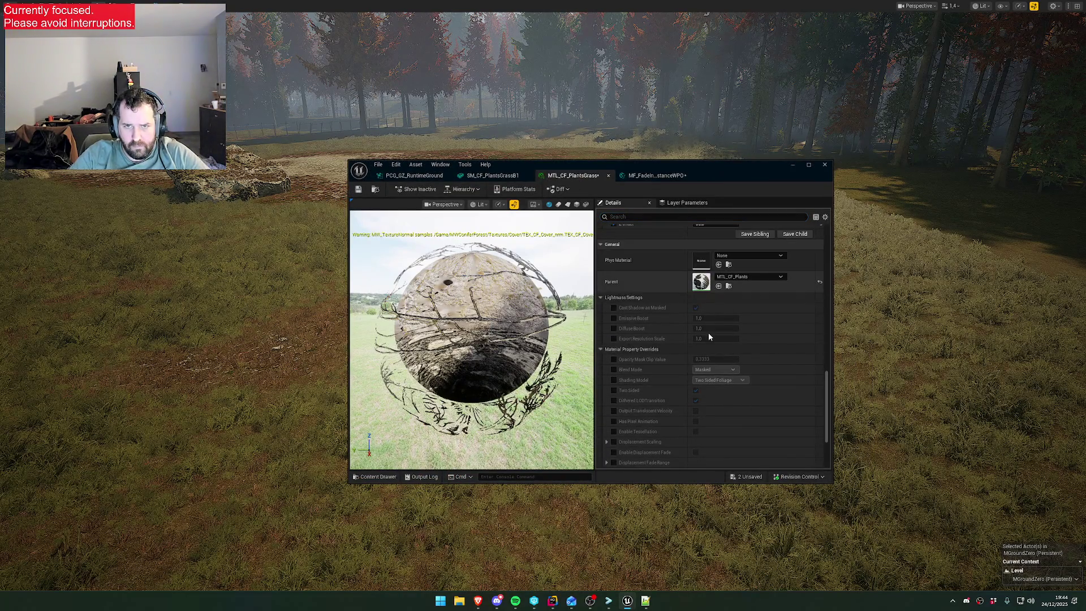
Open MTL_MW_Foliage_MASTER from MTL_CF_Plants' Parent slot.
{"action": "scroll", "coordinate": [694, 374], "scroll_direction": "down", "scroll_amount": 5}
{"action": "scroll", "coordinate": [694, 378], "scroll_direction": "down", "scroll_amount": 10}
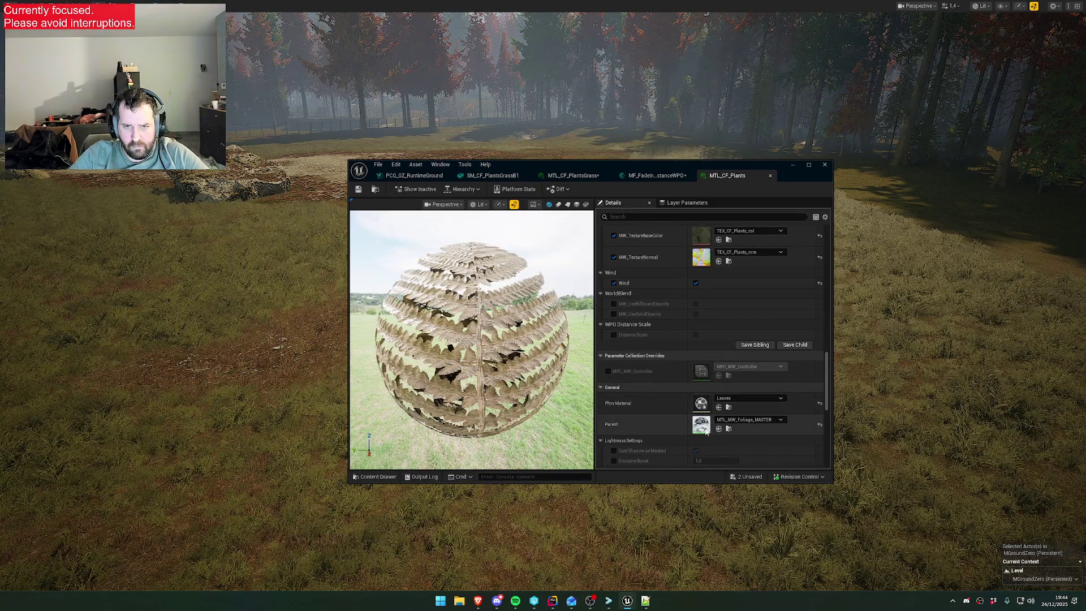
{"action": "scroll", "coordinate": [706, 430], "scroll_direction": "down", "scroll_amount": 1}
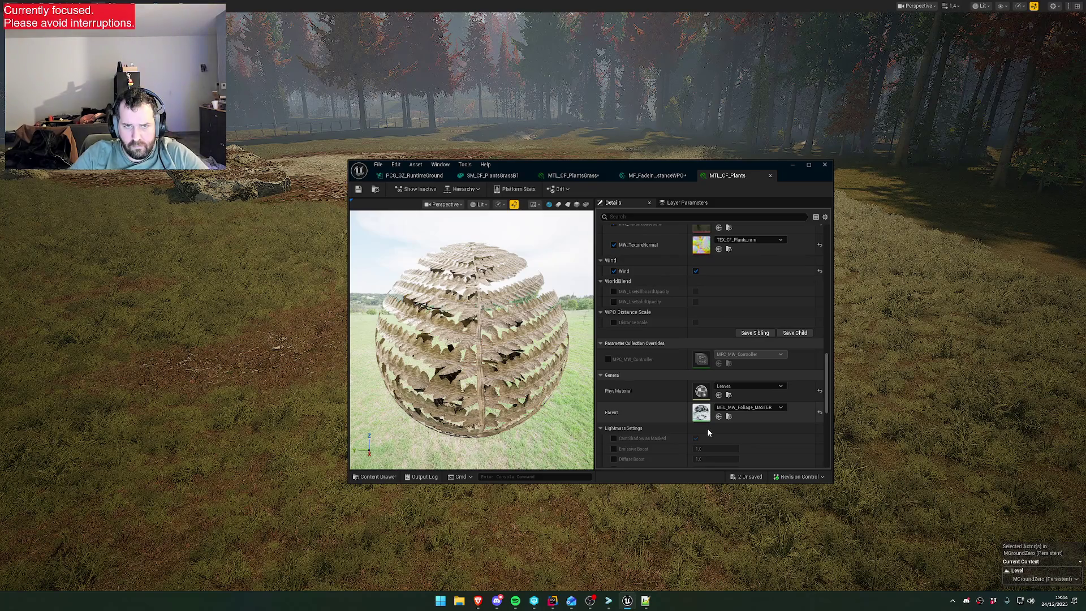
{"action": "double_click", "coordinate": [705, 417]}
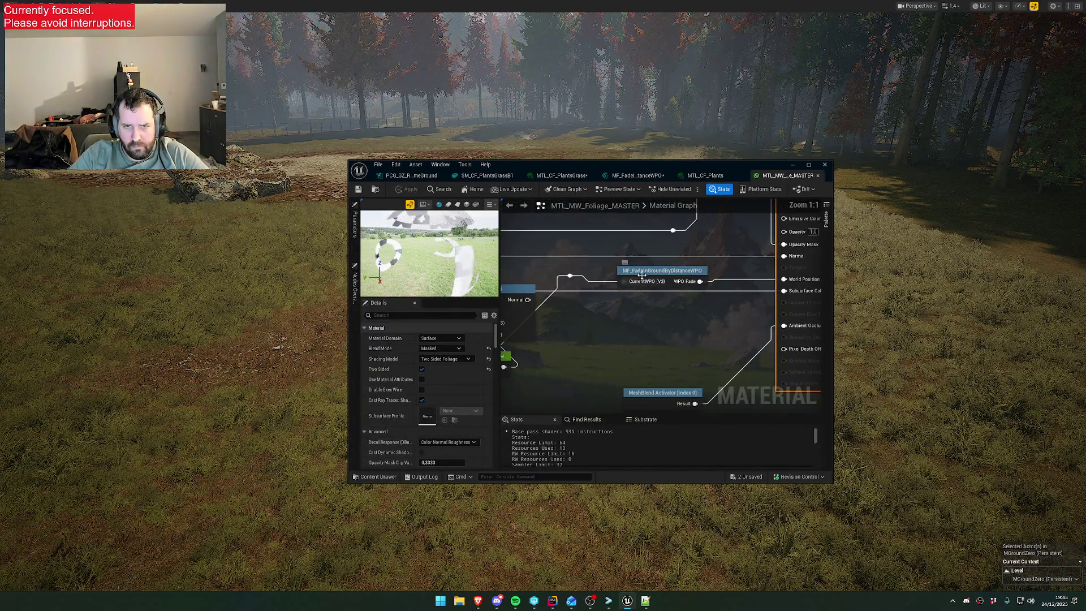
{"action": "left_click", "coordinate": [624, 281], "text": "alt"}
{"action": "left_click", "coordinate": [403, 191]}
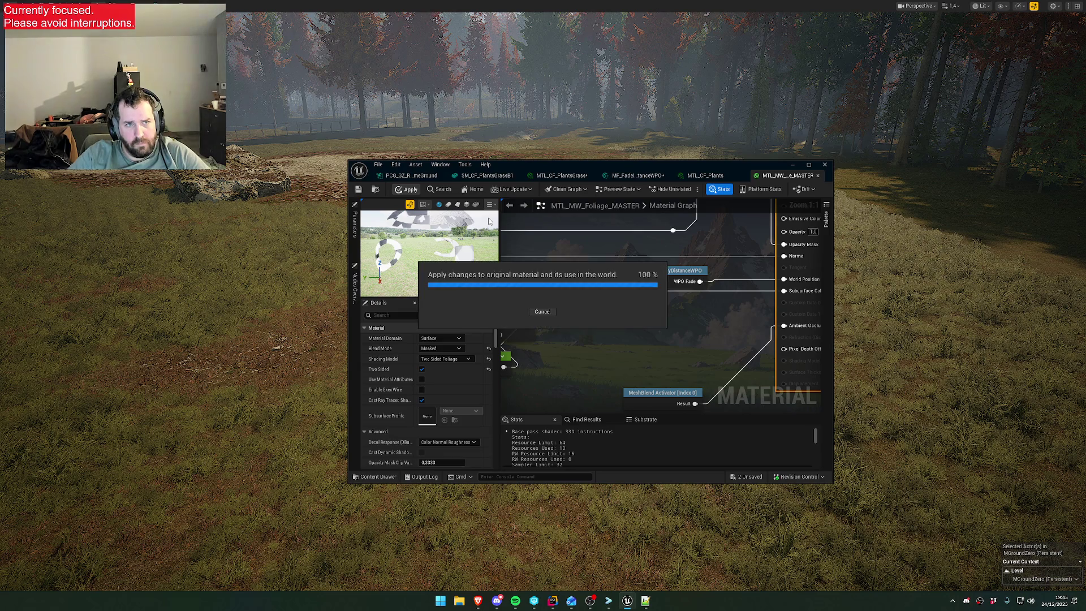
{"action": "left_click_drag", "start_coordinate": [554, 168], "coordinate": [537, 263]}
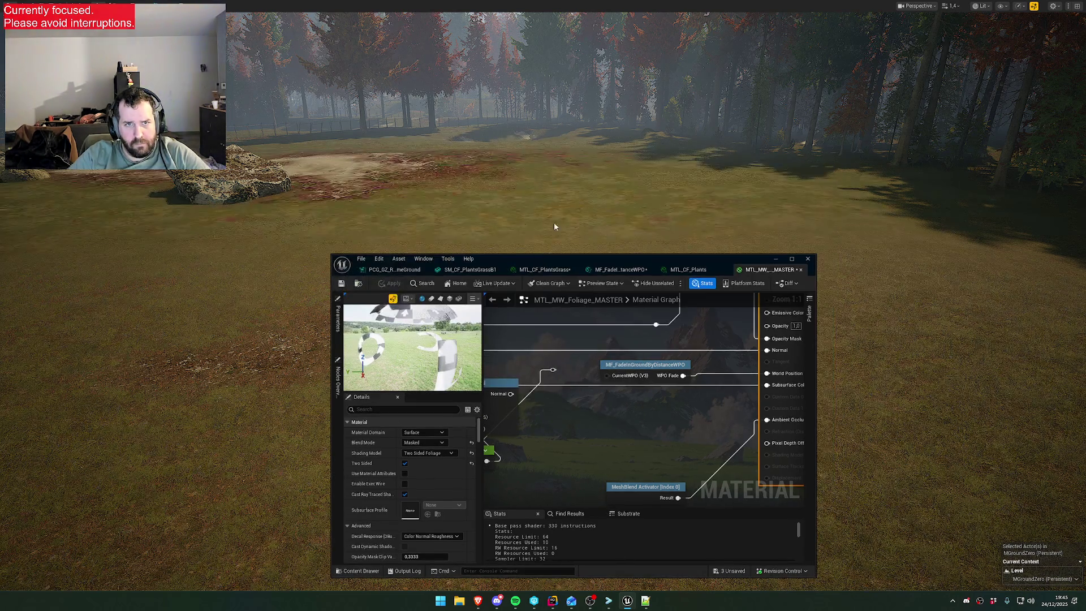
{"action": "mouse_move", "coordinate": [582, 182]}
{"action": "left_mouse_down"}
{"action": "mouse_move", "coordinate": [543, 190]}
{"action": "mouse_move", "coordinate": [555, 372]}
{"action": "mouse_move", "coordinate": [608, 376]}
{"action": "left_mouse_up"}
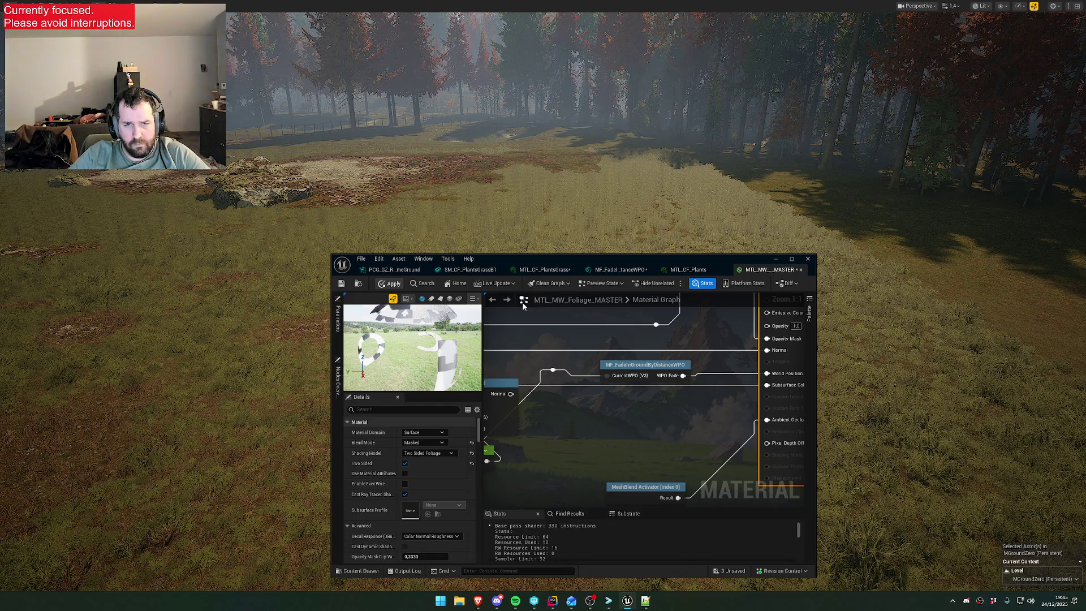
{"action": "key", "text": "ctrl+s"}
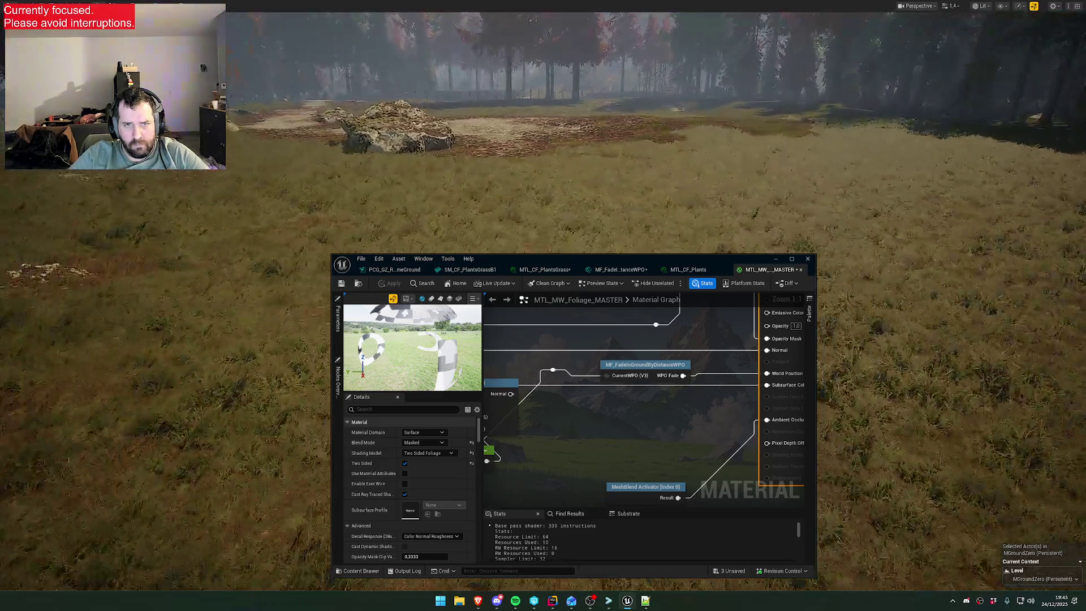
{"action": "scroll", "coordinate": [543, 142], "scroll_direction": "up", "scroll_amount": 3}
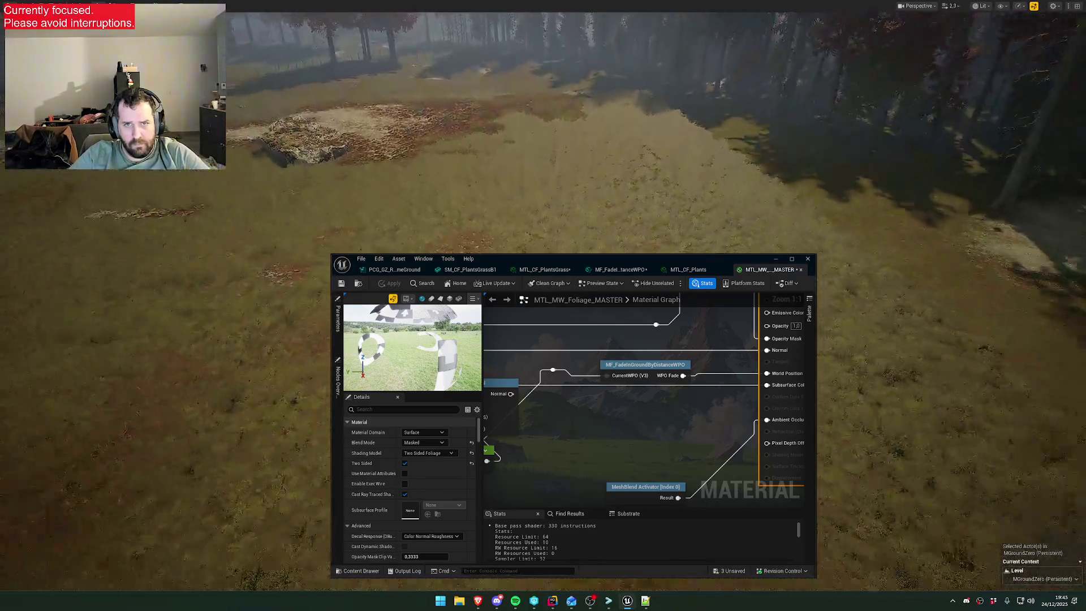
{"action": "scroll", "coordinate": [543, 142], "scroll_direction": "down", "scroll_amount": 2}
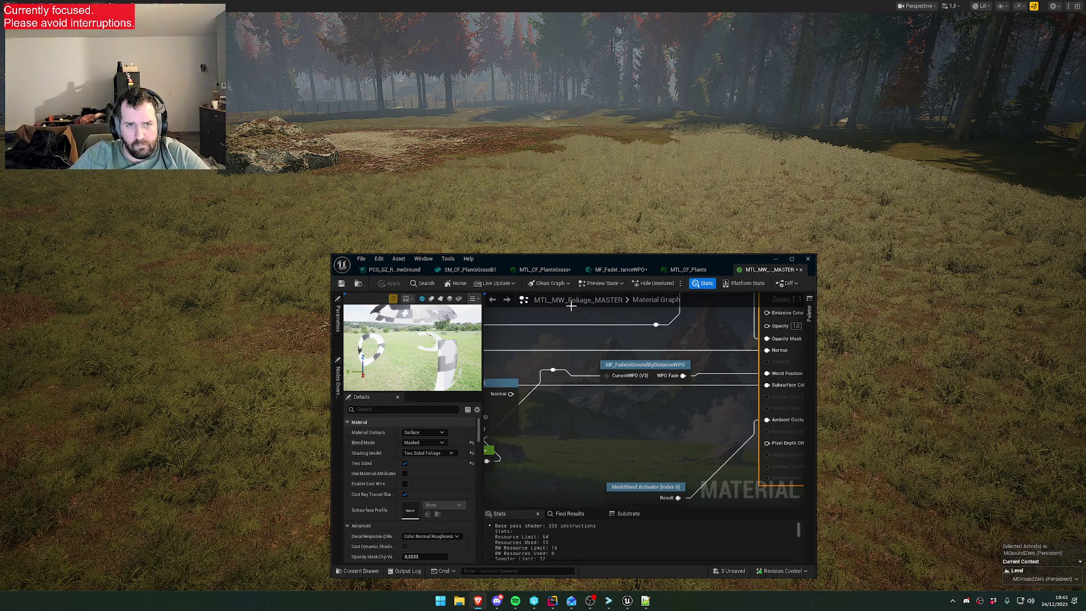
{"action": "left_click", "coordinate": [470, 269]}
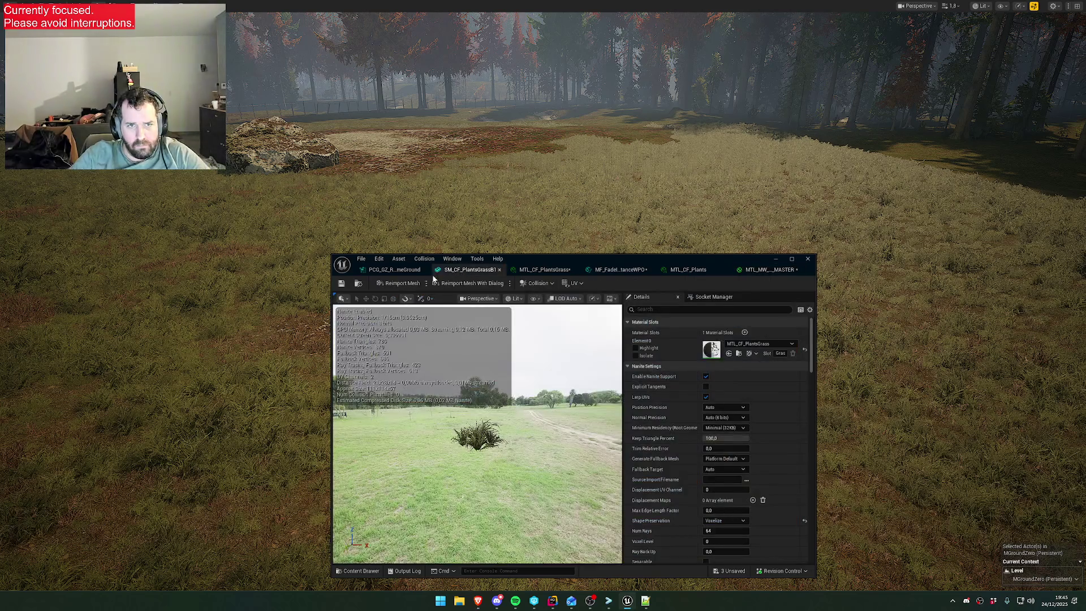
In the PCG graph, set both mesh entries' Nanite pixel programmable distance to 50000.
{"action": "left_click", "coordinate": [396, 270]}
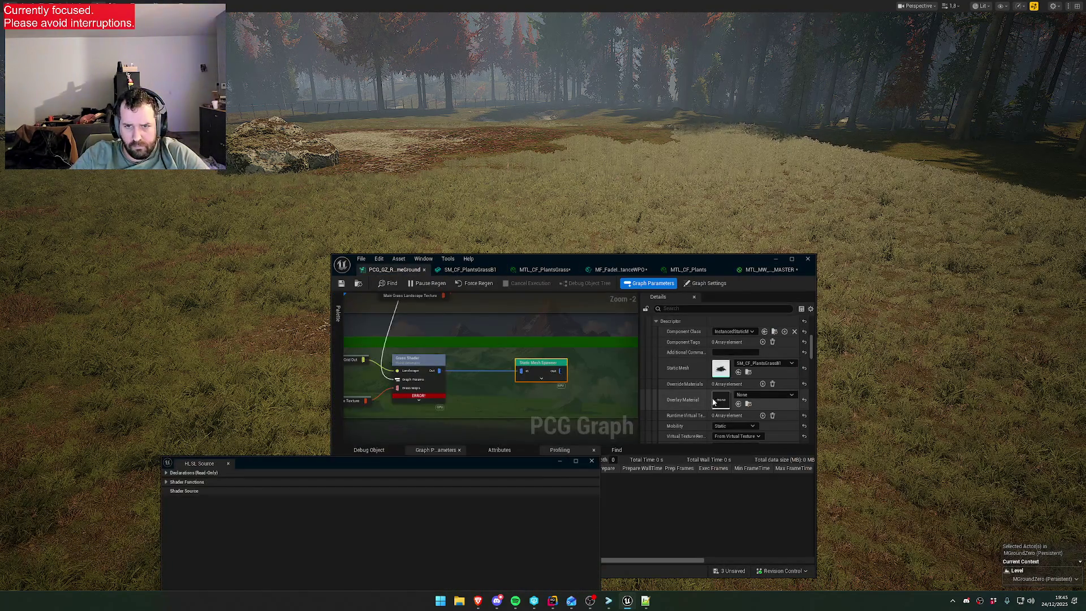
{"action": "left_click", "coordinate": [690, 310]}
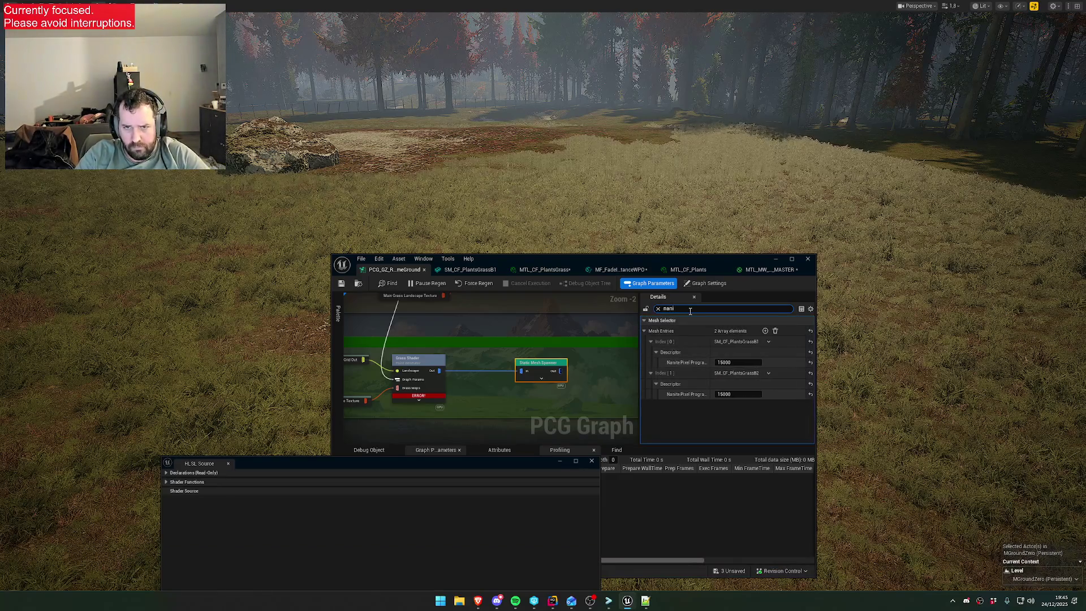
{"action": "key", "text": "BackSpace"}
{"action": "key", "text": "BackSpace"}
{"action": "key", "text": "BackSpace"}
{"action": "type", "text": "p"}
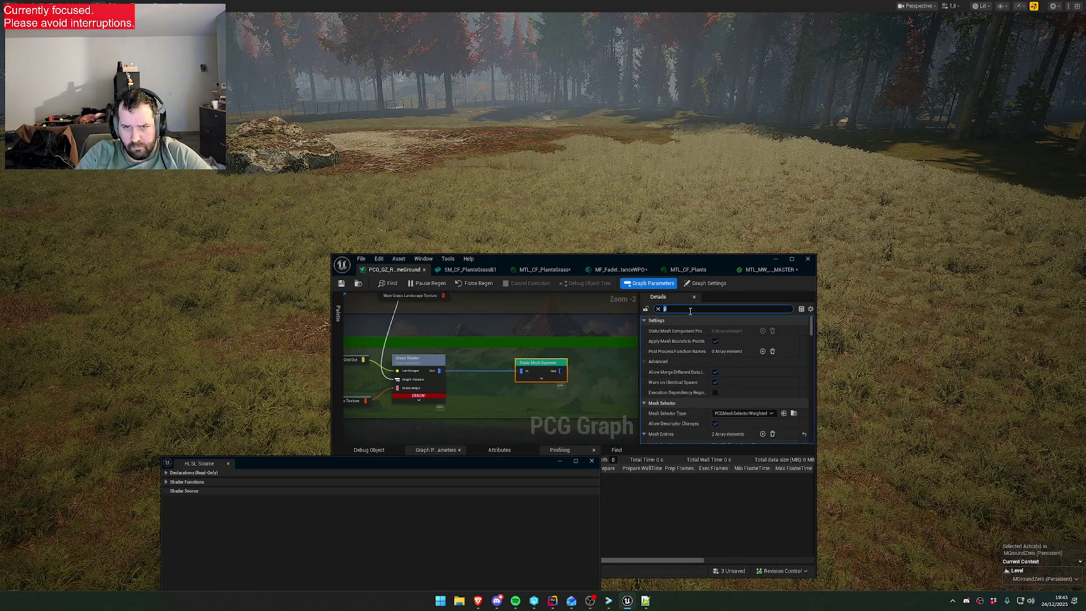
{"action": "key", "text": "BackSpace"}
{"action": "type", "text": "worl"}
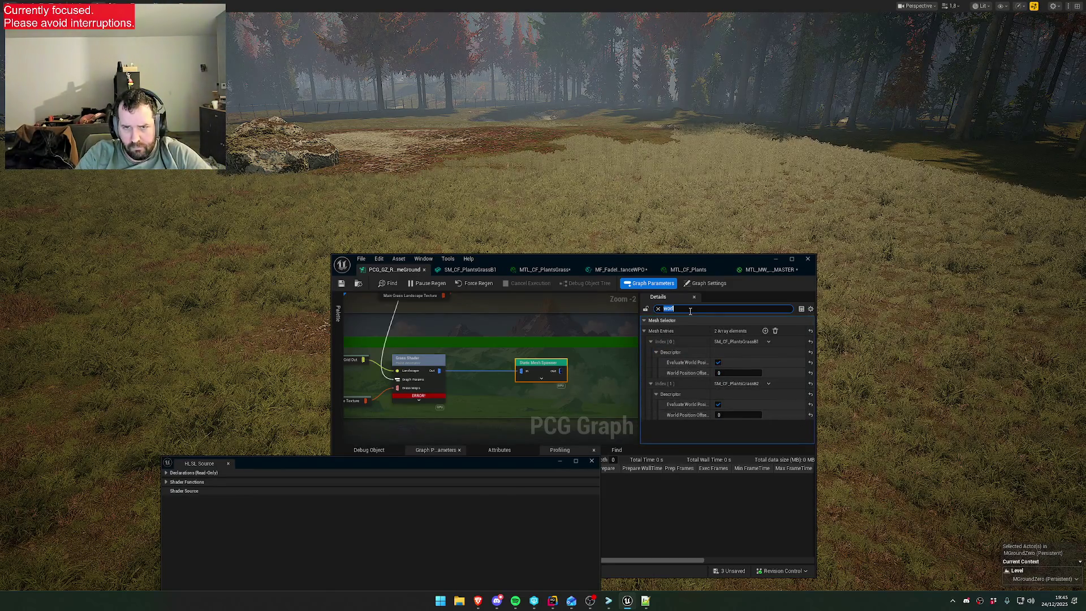
{"action": "type", "text": "i"}
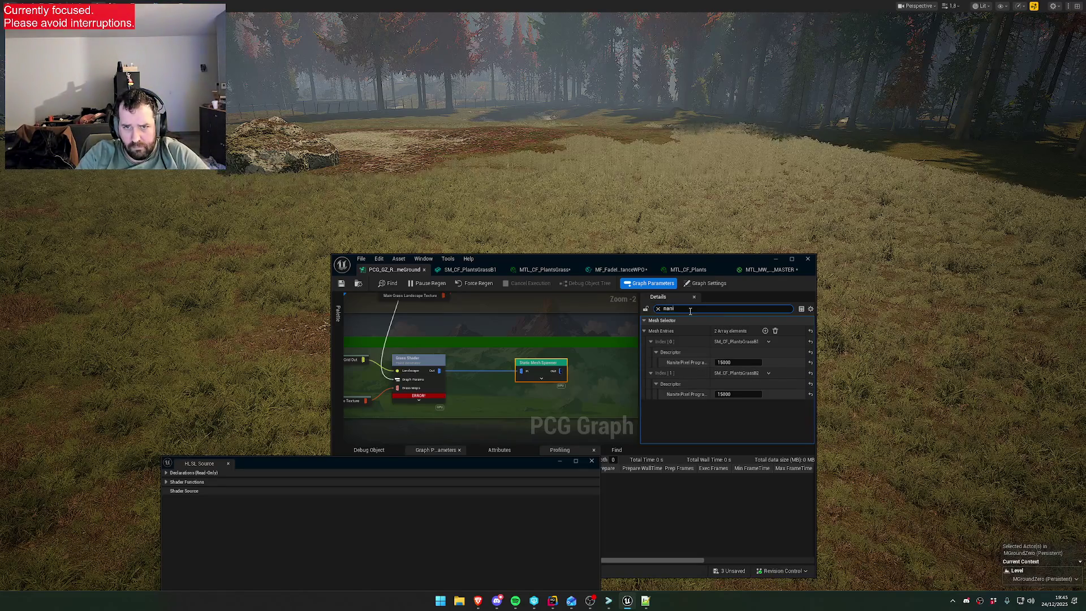
{"action": "left_click", "coordinate": [738, 362]}
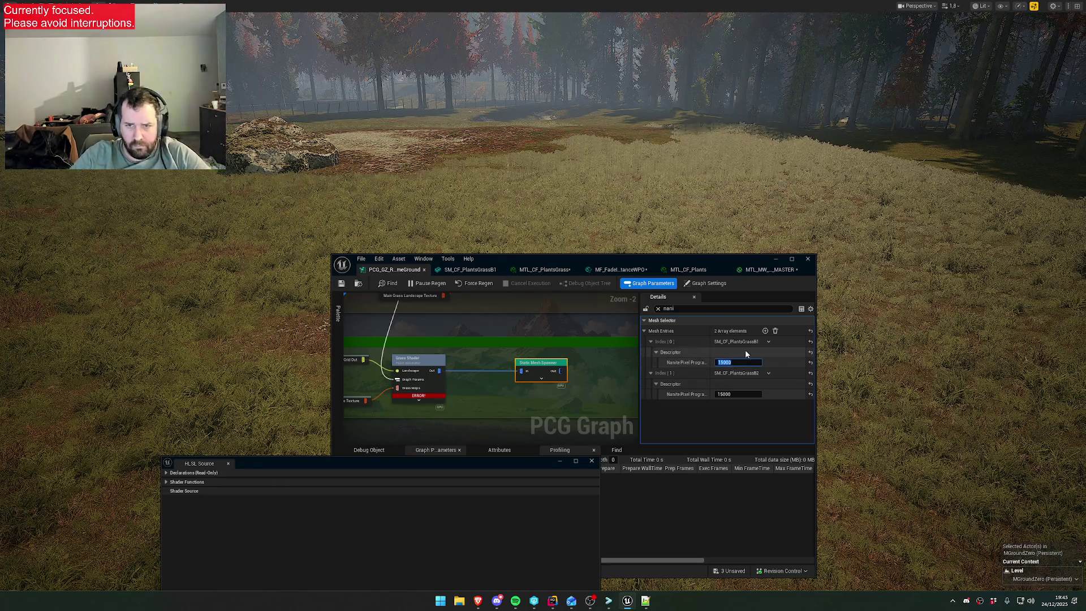
{"action": "type", "text": "0"}
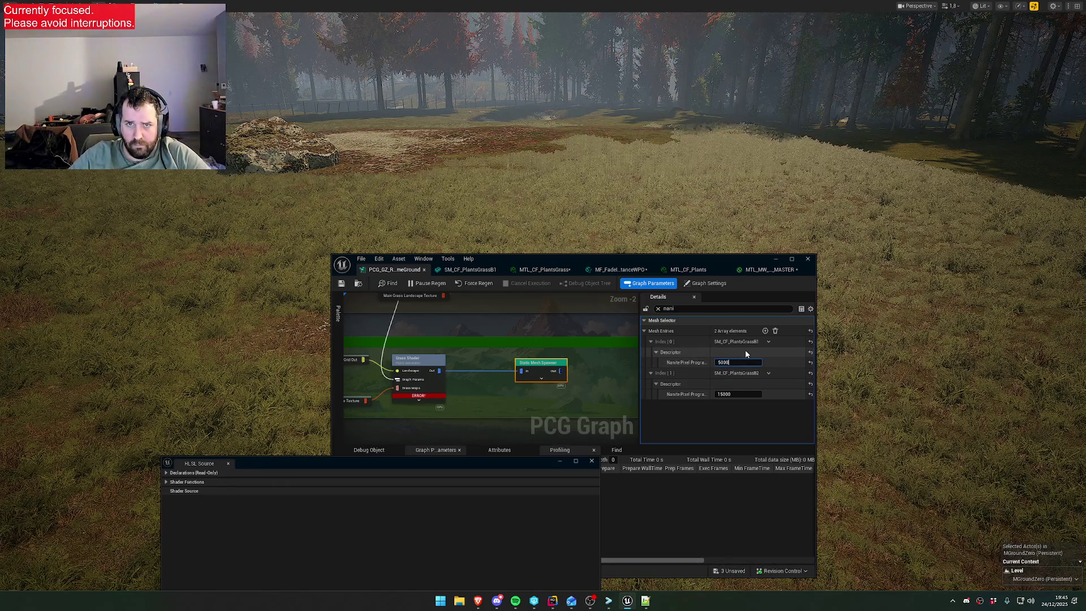
{"action": "type", "text": "0"}
{"action": "key", "text": "Return"}
{"action": "key", "text": "Tab"}
{"action": "type", "text": "5000"}
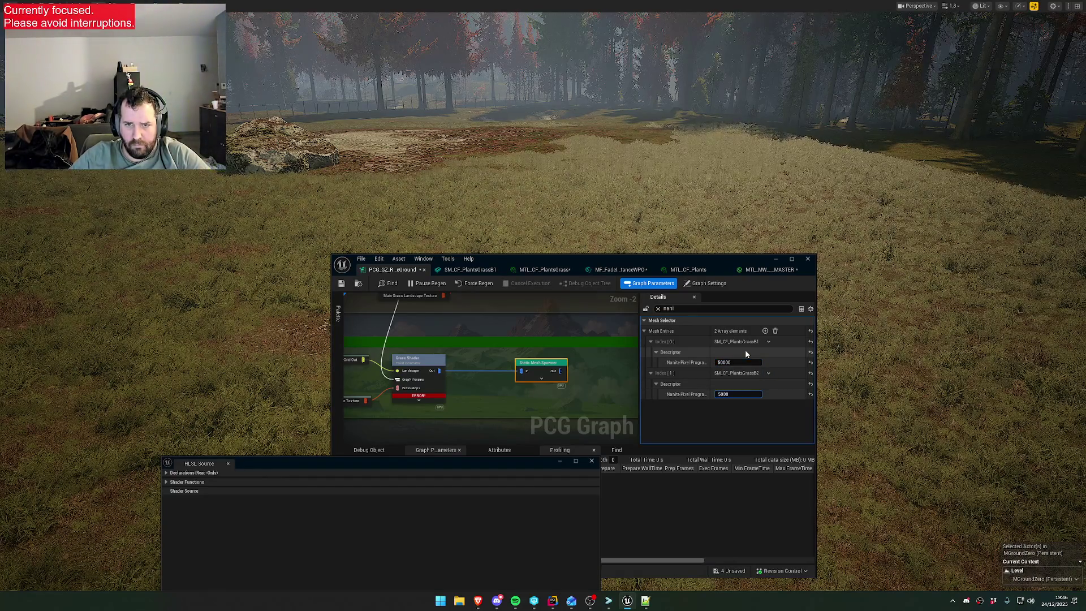
{"action": "type", "text": "0"}
{"action": "key", "text": "Return"}
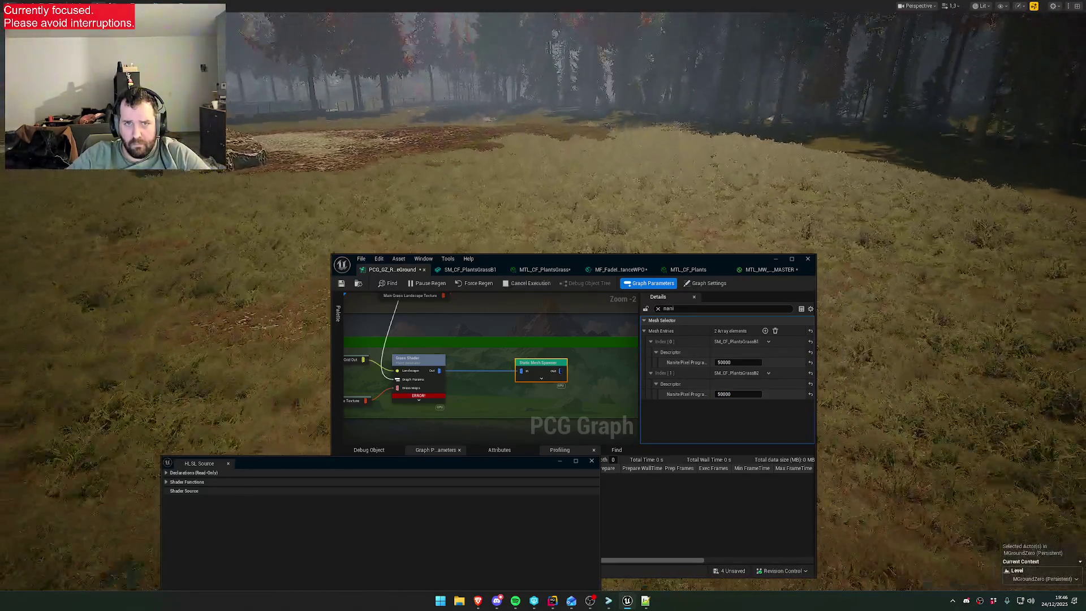
Change both mesh entries' Nanite pixel programmable distance to 0.
{"action": "left_click", "coordinate": [743, 362]}
{"action": "type", "text": "0"}
{"action": "key", "text": "Return"}
{"action": "left_click", "coordinate": [743, 394]}
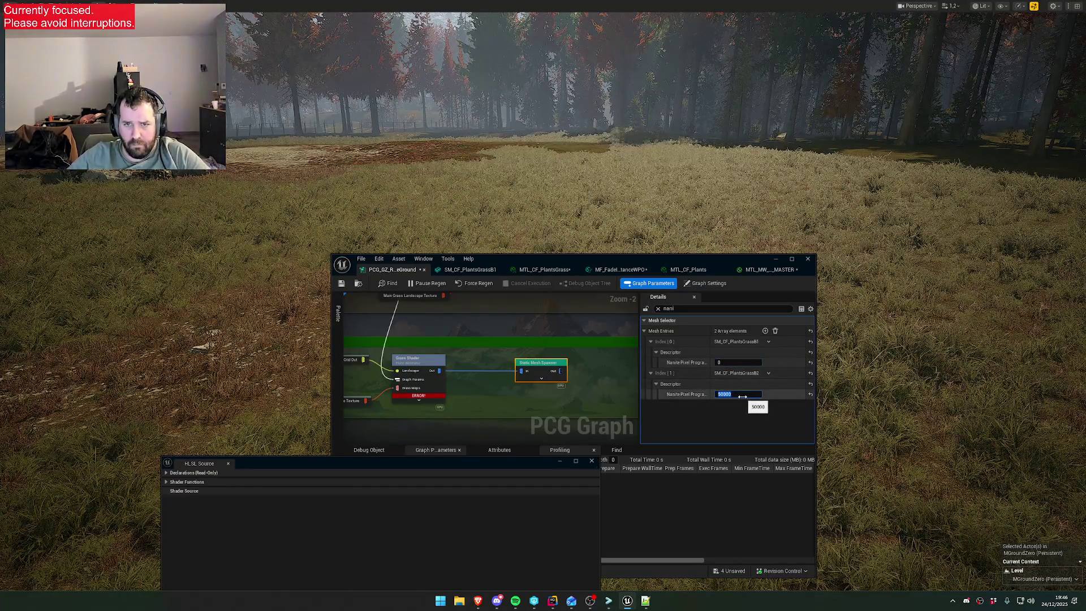
{"action": "key", "text": "Return"}
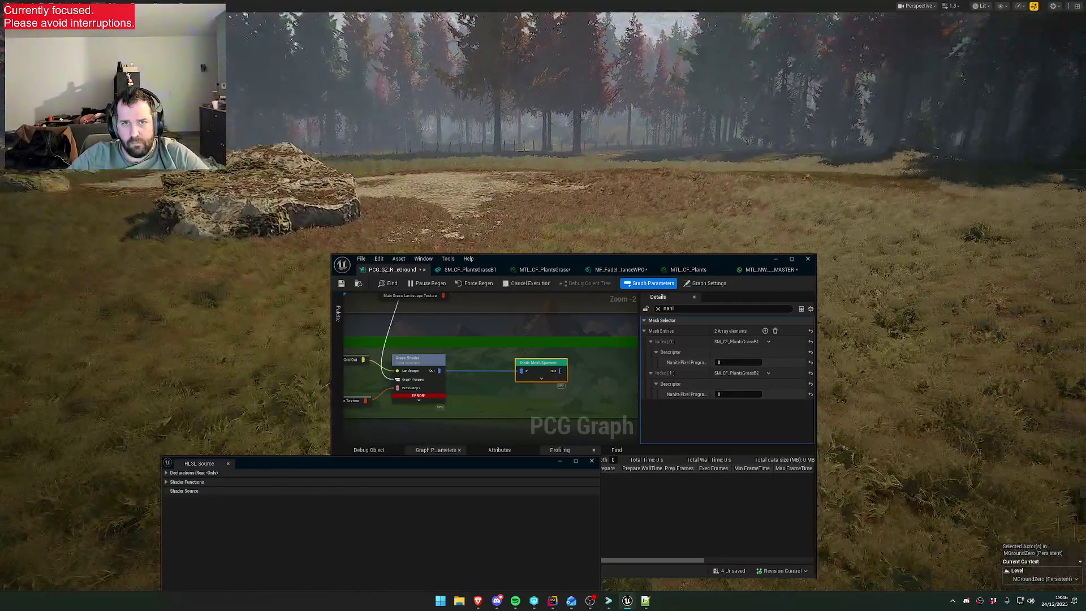
{"action": "key", "text": "w"}
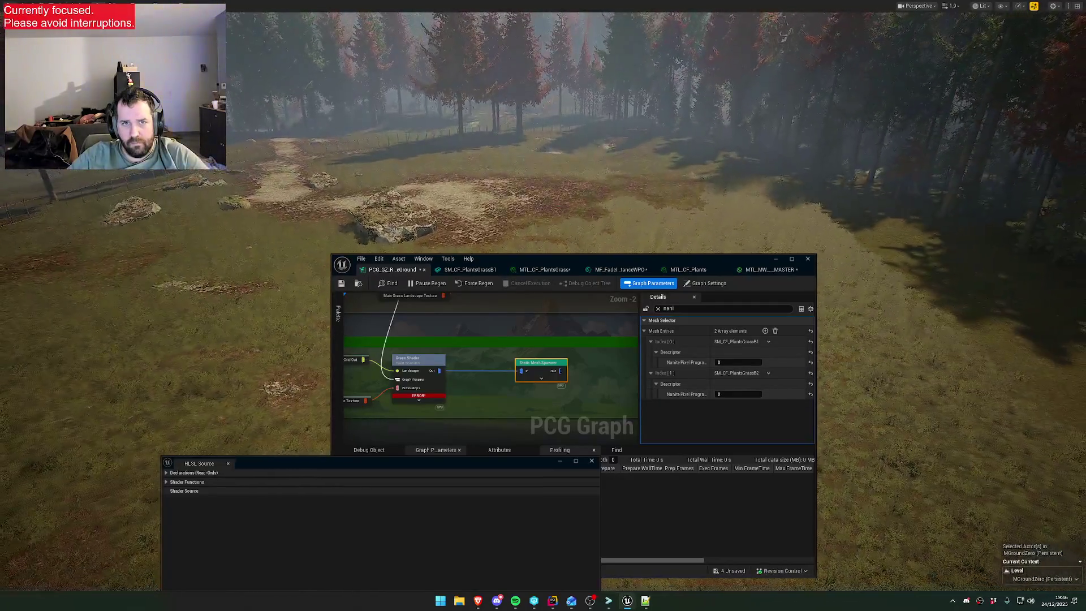
{"action": "key", "text": "w"}
{"action": "scroll", "coordinate": [543, 170], "scroll_direction": "up", "scroll_amount": 2}
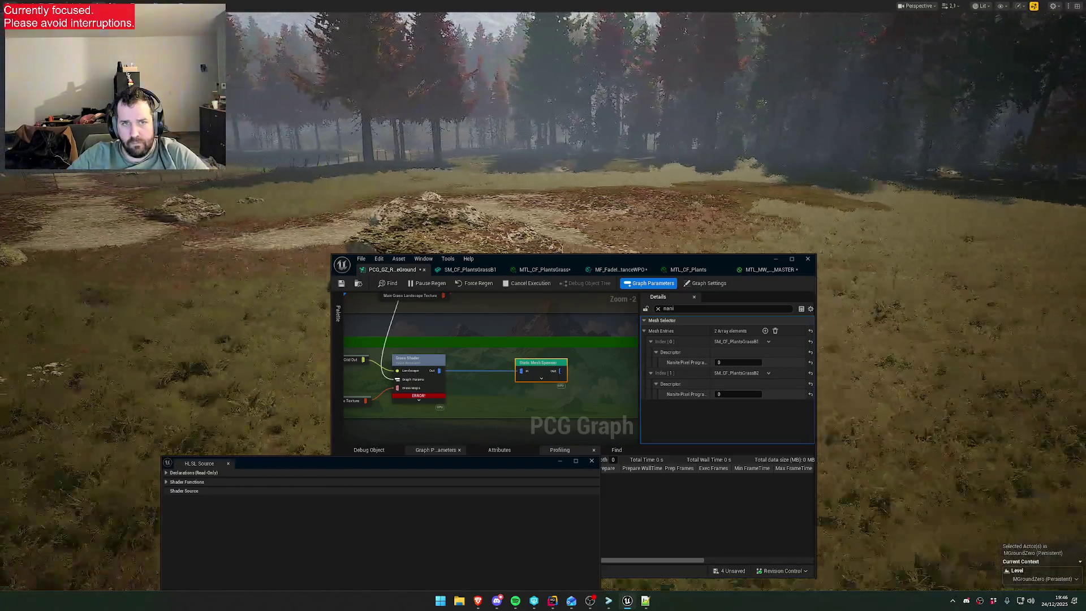
{"action": "key", "text": "w"}
{"action": "scroll", "coordinate": [662, 264], "scroll_direction": "up", "scroll_amount": 3}
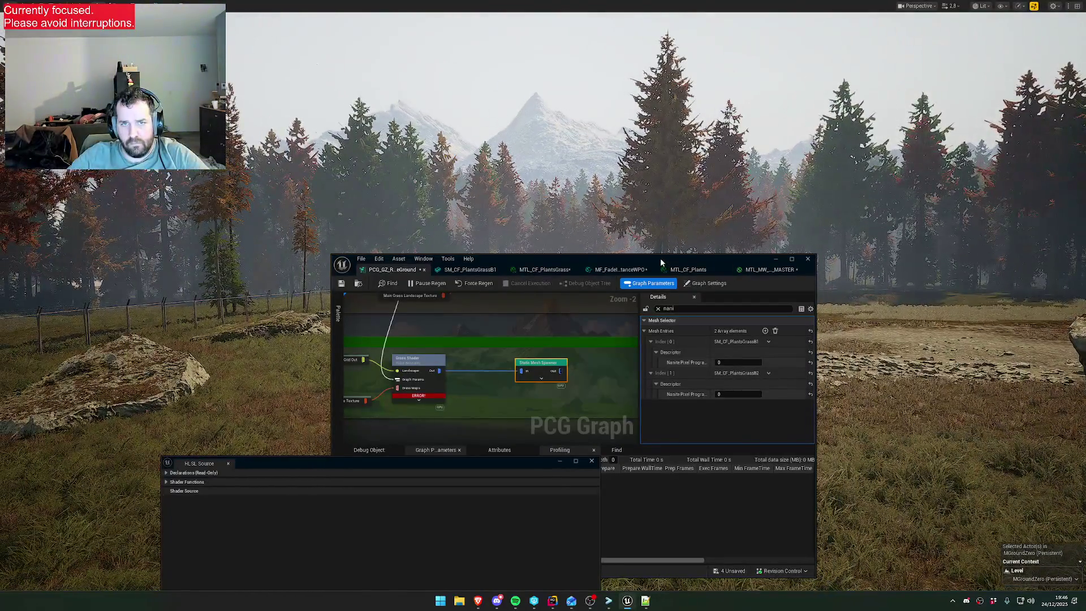
{"action": "left_click_drag", "start_coordinate": [662, 263], "coordinate": [675, 475]}
{"action": "key", "text": "w"}
{"action": "scroll", "coordinate": [544, 226], "scroll_direction": "down", "scroll_amount": 5}
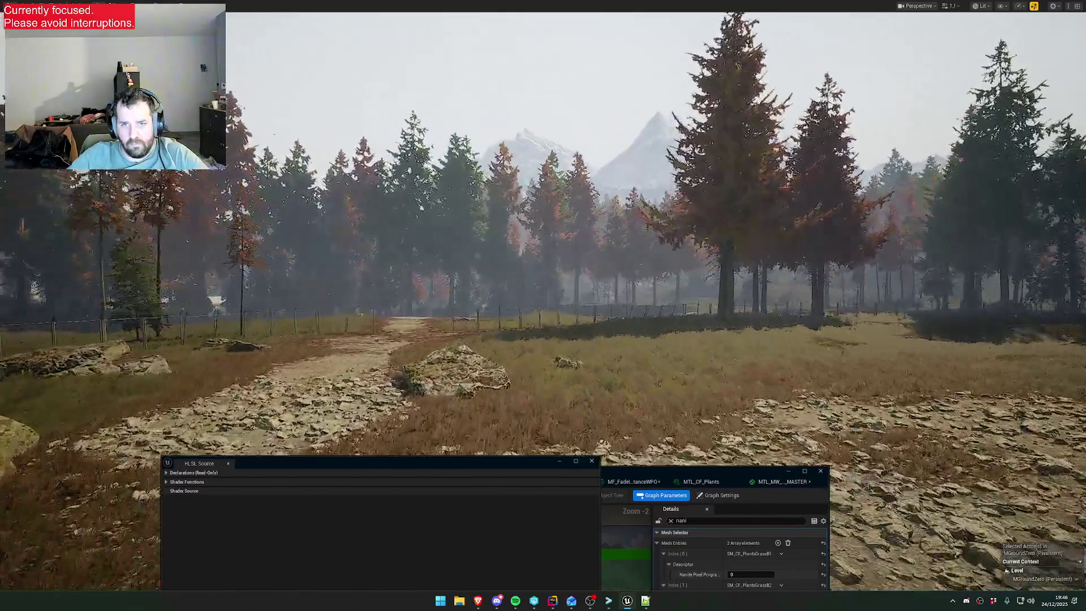
{"action": "key", "text": "w"}
{"action": "scroll", "coordinate": [543, 227], "scroll_direction": "down", "scroll_amount": 1}
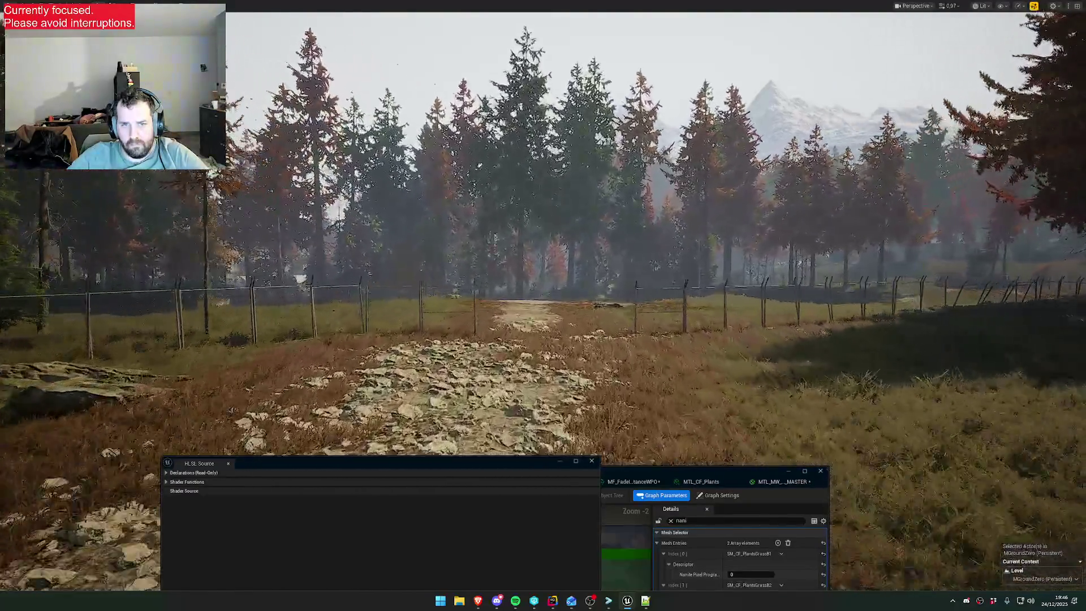
{"action": "key", "text": "w"}
{"action": "scroll", "coordinate": [544, 226], "scroll_direction": "up", "scroll_amount": 2}
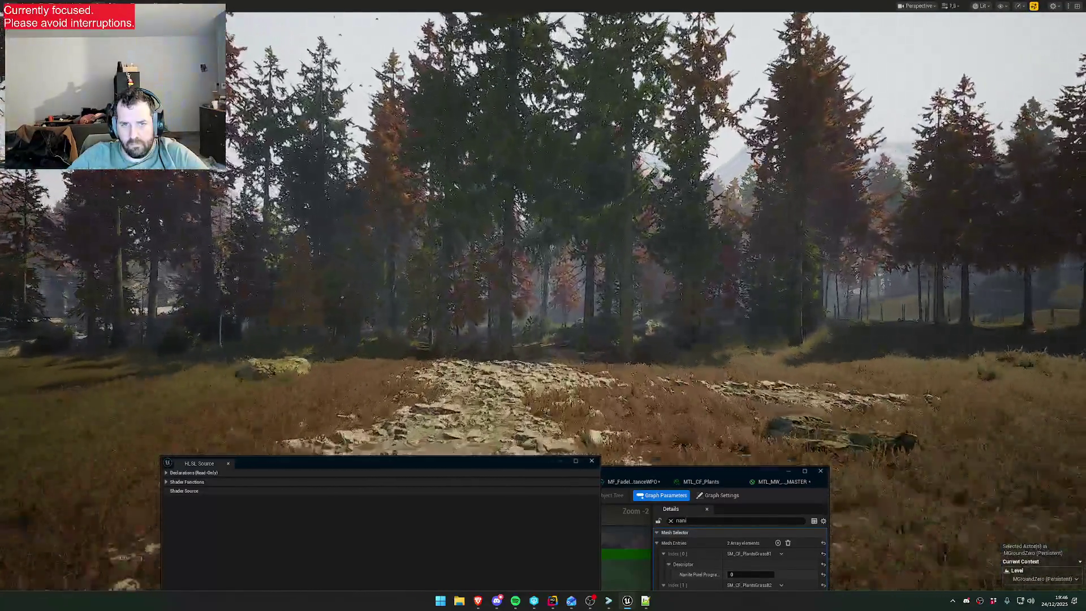
{"action": "key", "text": "w"}
{"action": "mouse_move", "coordinate": [667, 473]}
{"action": "left_mouse_down"}
{"action": "mouse_move", "coordinate": [715, 374]}
{"action": "mouse_move", "coordinate": [751, 260]}
{"action": "left_mouse_up"}
Check the MTL_CF_Plants fern instance, then return to the MTL_MW_Foliage_MASTER graph.
{"action": "left_click", "coordinate": [782, 269]}
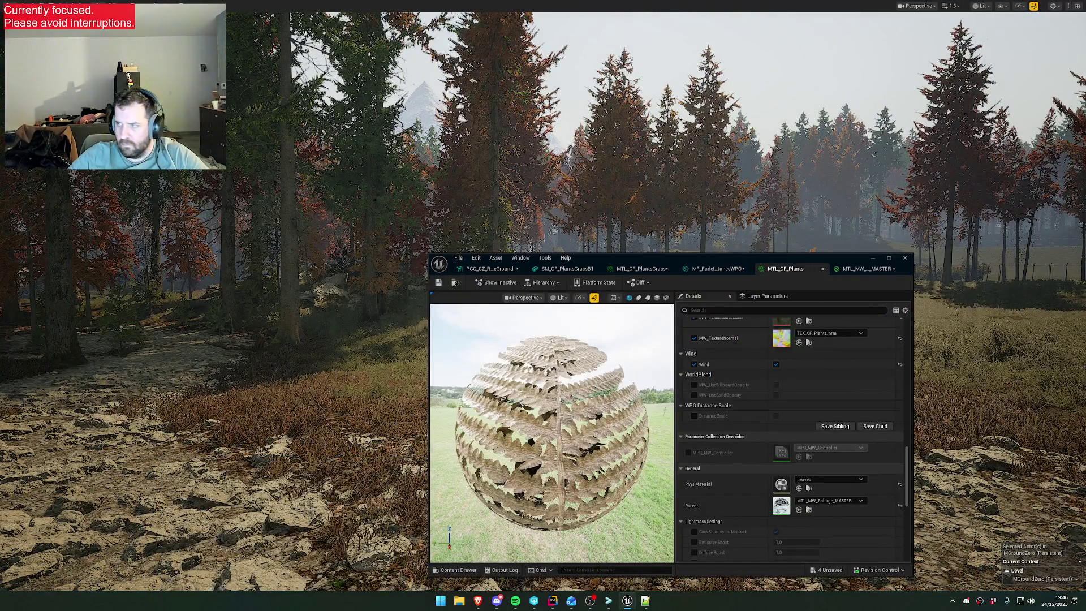
{"action": "key", "text": "alt+Tab"}
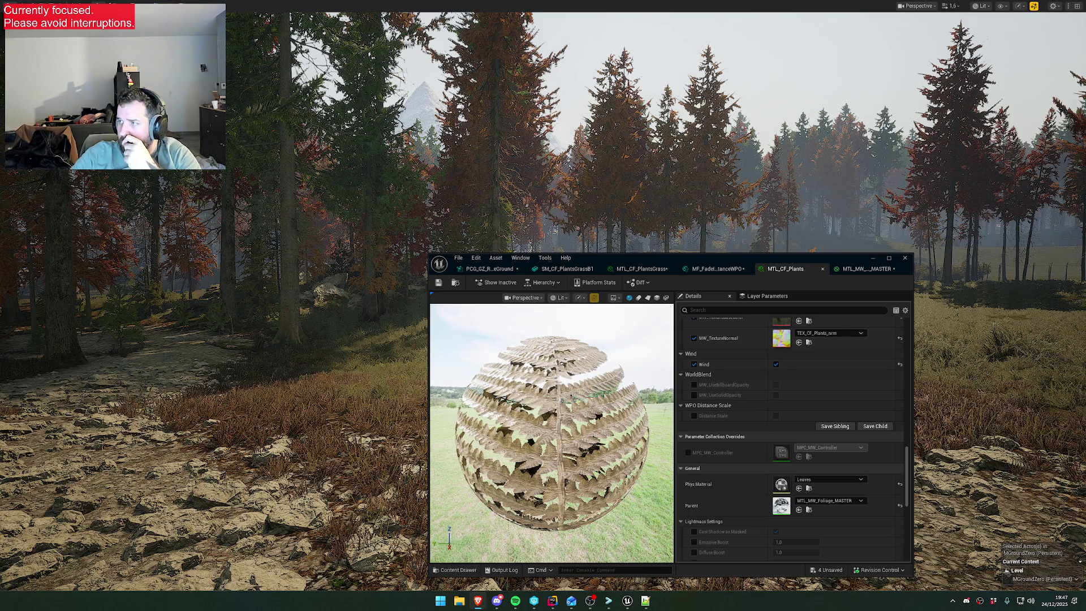
{"action": "left_click", "coordinate": [873, 270]}
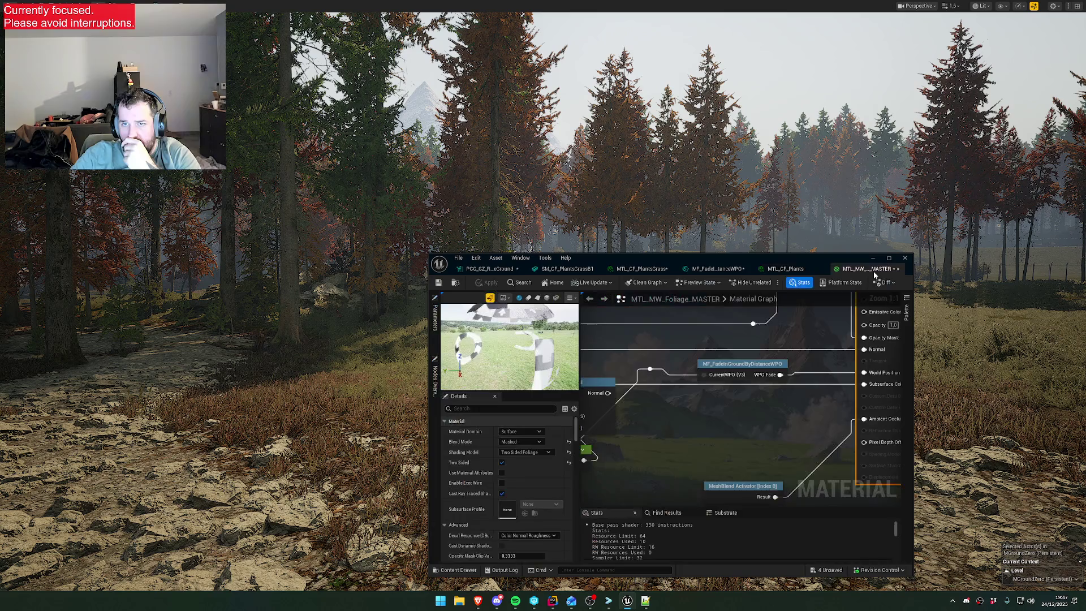
Wire a Constant3Vector of 0, 0, -100 into World Position Offset and apply.
{"action": "left_click_drag", "start_coordinate": [727, 424], "coordinate": [718, 428]}
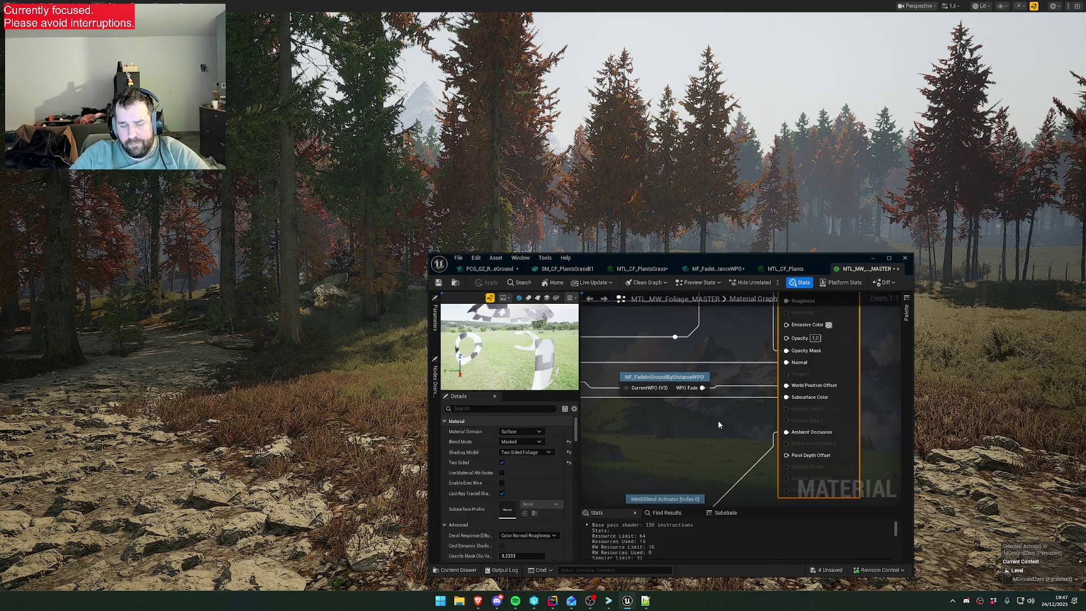
{"action": "left_click", "coordinate": [644, 426]}
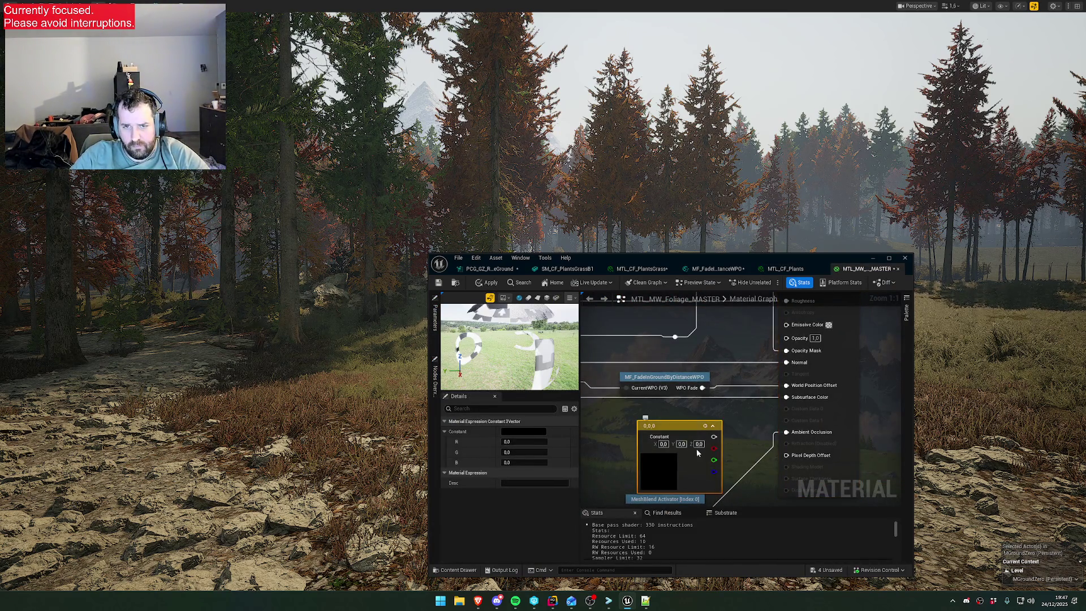
{"action": "type", "text": "-100"}
{"action": "key", "text": "Return"}
{"action": "left_click_drag", "start_coordinate": [722, 435], "coordinate": [787, 385]}
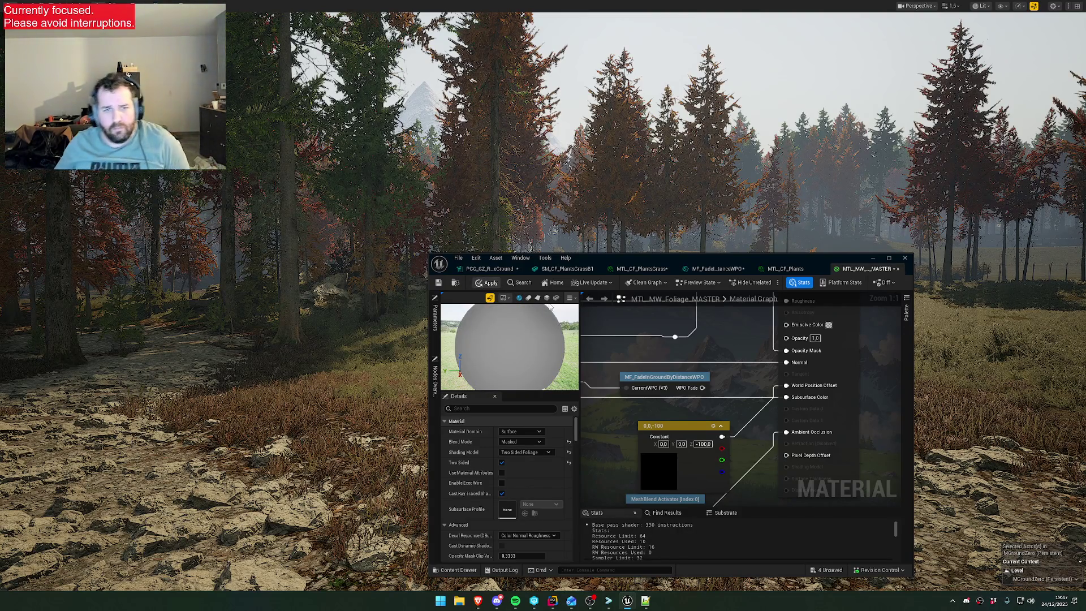
{"action": "key", "text": "ctrl+s"}
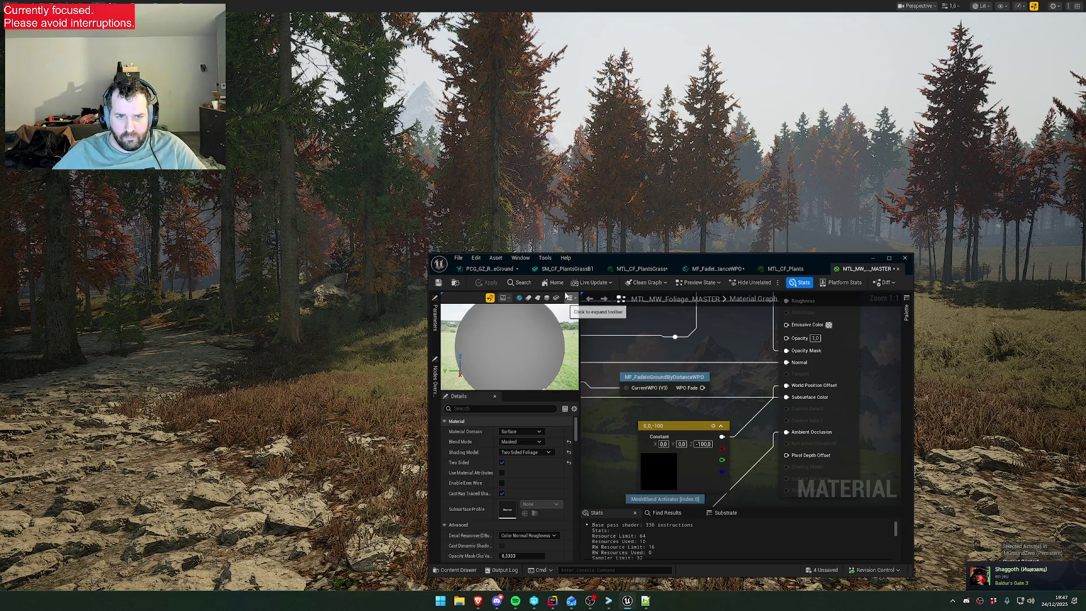
Fly around the meadow to inspect the grass, then save MTL_MW_Foliage_MASTER.
{"action": "left_click_drag", "start_coordinate": [637, 262], "coordinate": [645, 360]}
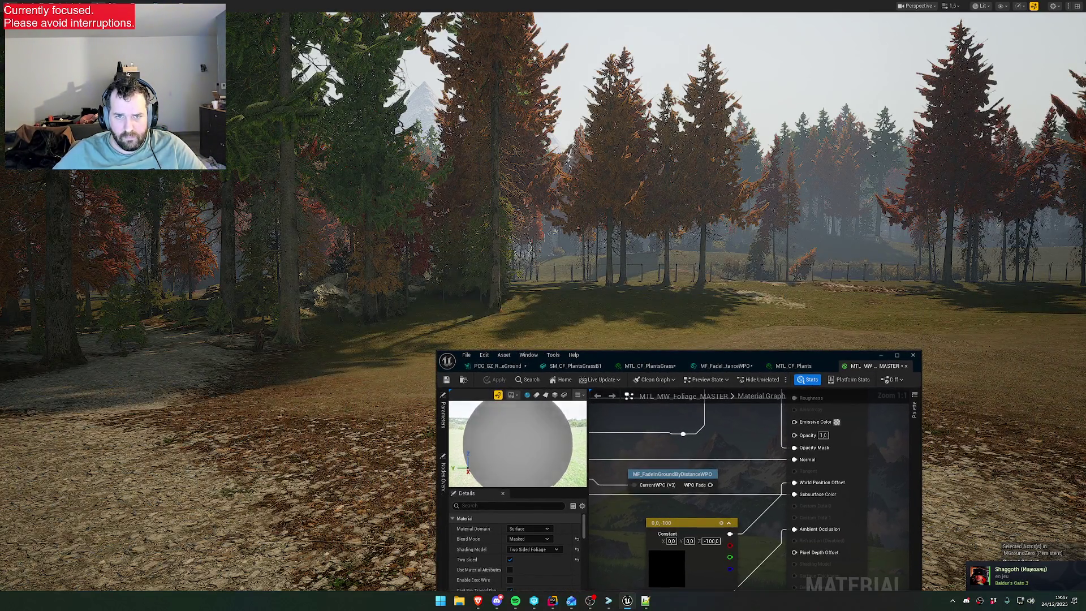
{"action": "key", "text": "w"}
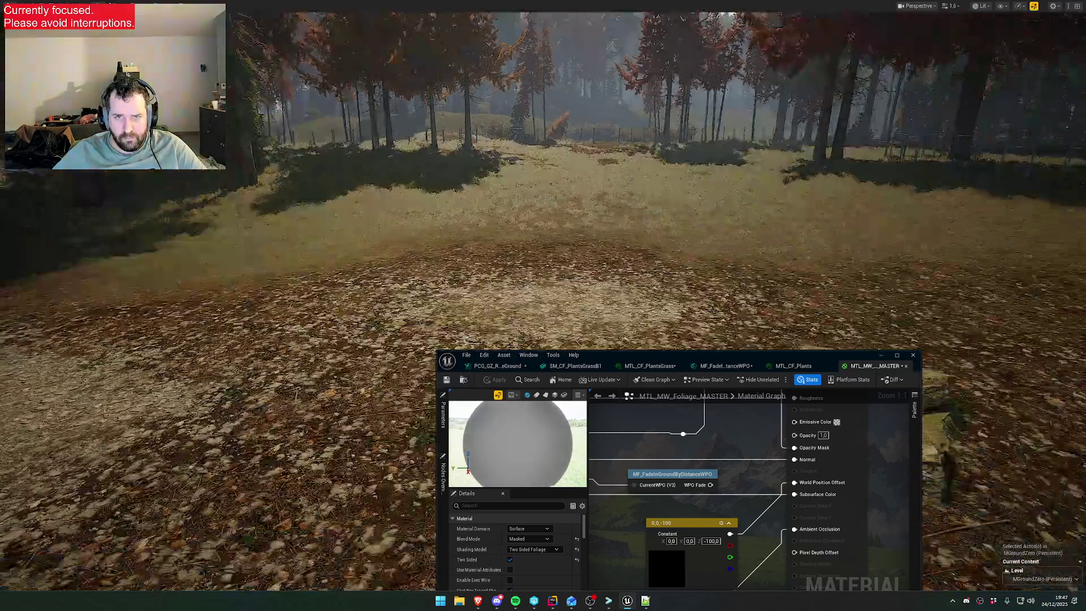
{"action": "scroll", "coordinate": [544, 226], "scroll_direction": "down", "scroll_amount": 2}
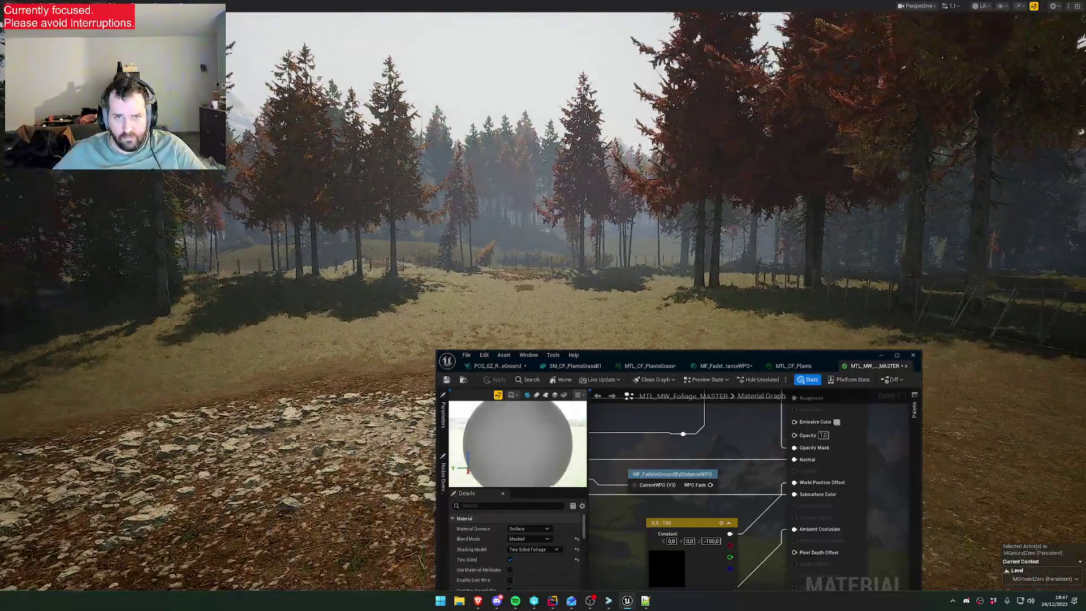
{"action": "scroll", "coordinate": [543, 226], "scroll_direction": "up", "scroll_amount": 2}
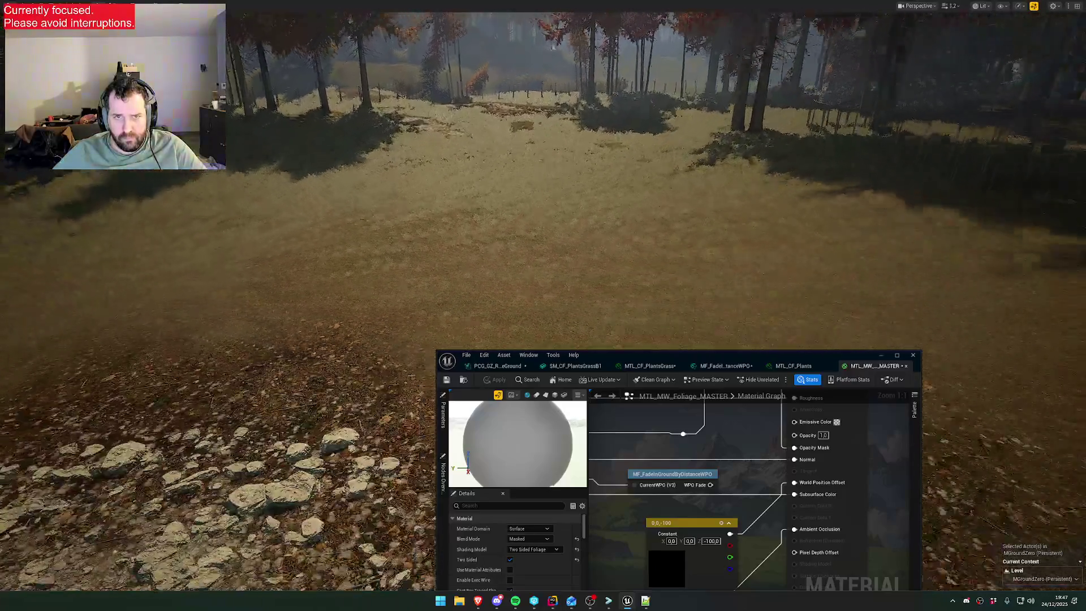
{"action": "scroll", "coordinate": [543, 227], "scroll_direction": "up", "scroll_amount": 1}
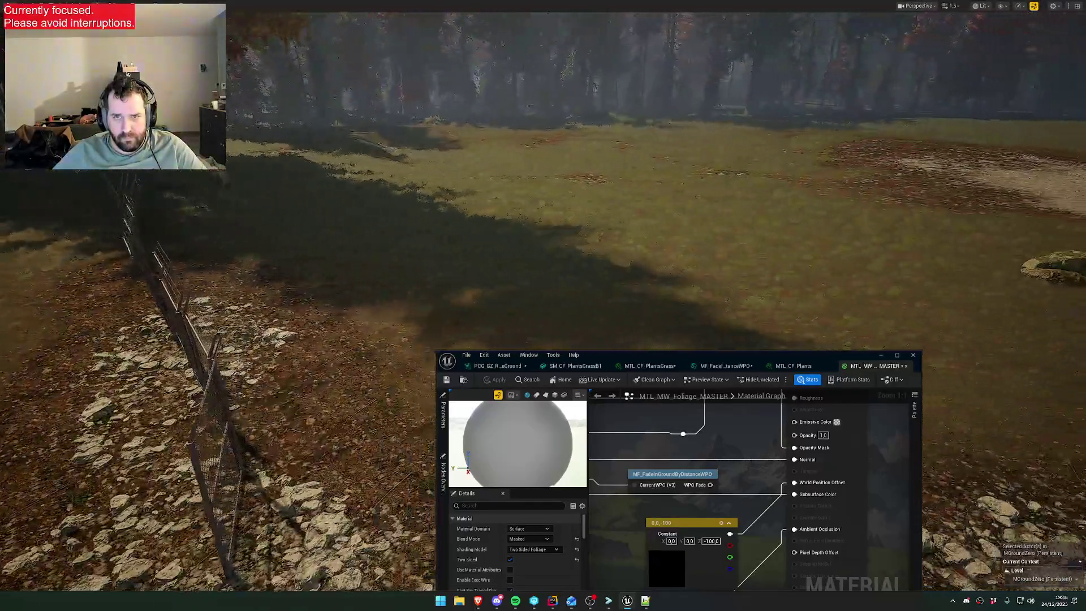
{"action": "scroll", "coordinate": [544, 227], "scroll_direction": "down", "scroll_amount": 1}
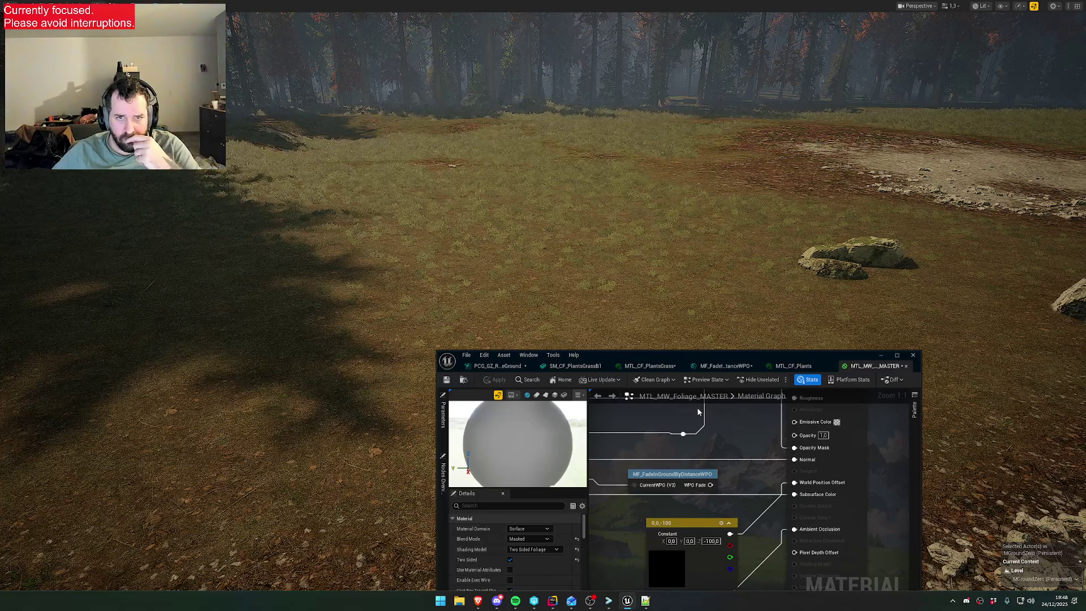
{"action": "mouse_move", "coordinate": [730, 306]}
{"action": "left_mouse_down"}
{"action": "mouse_move", "coordinate": [730, 351]}
{"action": "mouse_move", "coordinate": [713, 283]}
{"action": "mouse_move", "coordinate": [770, 288]}
{"action": "mouse_move", "coordinate": [775, 339]}
{"action": "mouse_move", "coordinate": [732, 274]}
{"action": "left_mouse_up"}
{"action": "scroll", "coordinate": [770, 329], "scroll_direction": "up", "scroll_amount": 2}
{"action": "scroll", "coordinate": [732, 283], "scroll_direction": "down", "scroll_amount": 3}
{"action": "left_click_drag", "start_coordinate": [718, 336], "coordinate": [718, 332]}
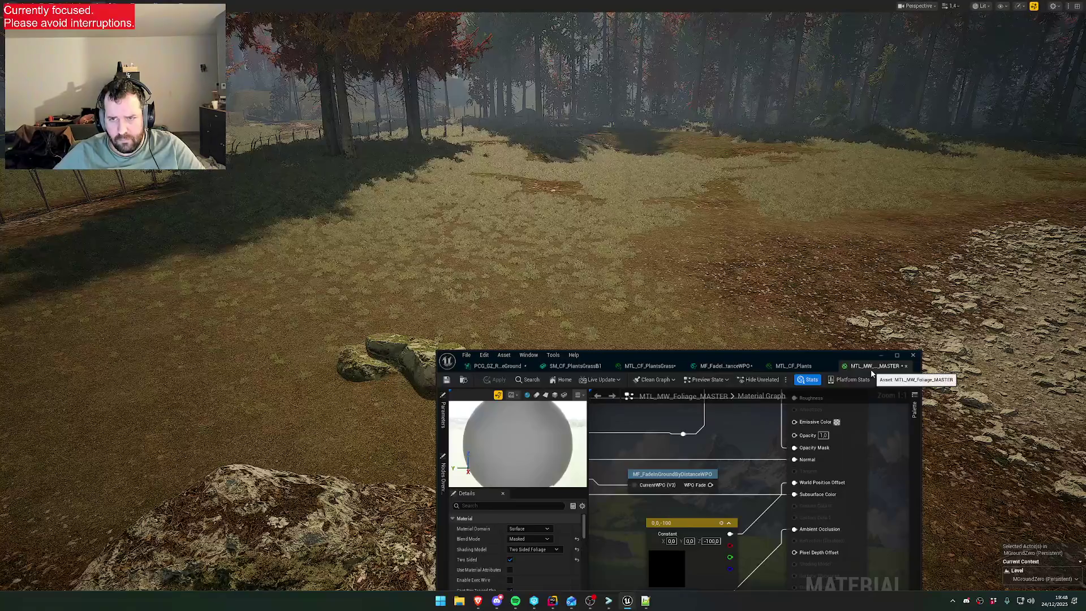
{"action": "left_click", "coordinate": [445, 383]}
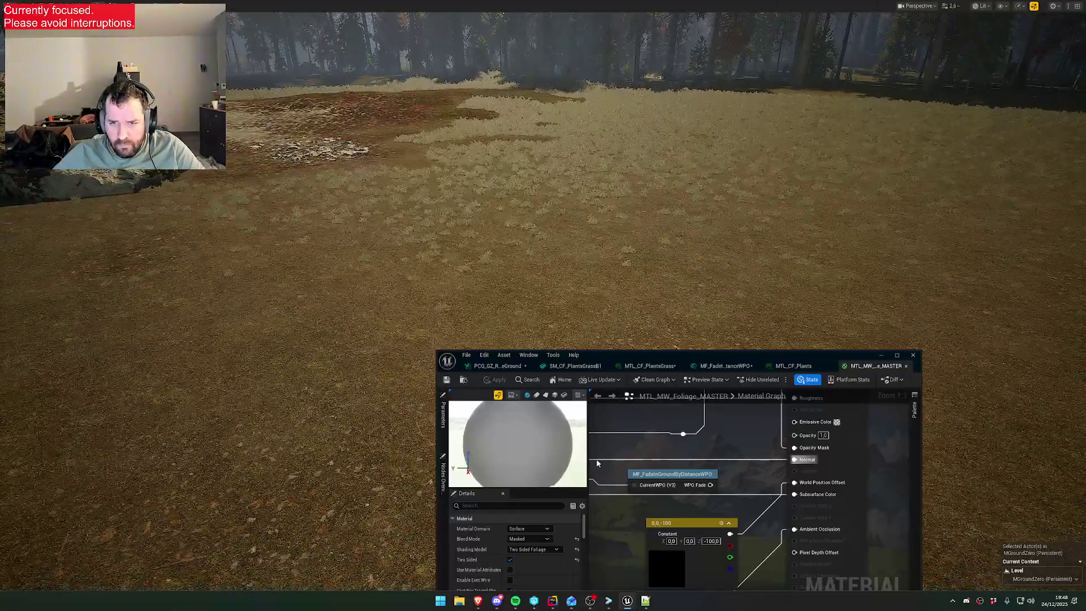
Zoom in on the master graph's distance fade nodes, then switch to MTL_CF_PlantsGrass.
{"action": "scroll", "coordinate": [758, 532], "scroll_direction": "down", "scroll_amount": 3}
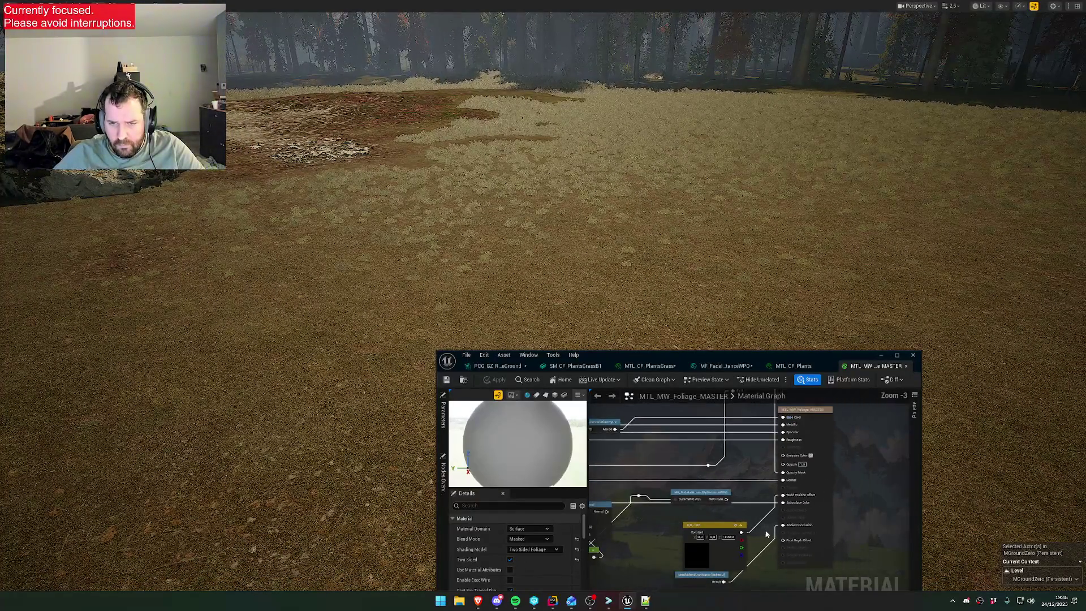
{"action": "scroll", "coordinate": [766, 535], "scroll_direction": "up", "scroll_amount": 2}
{"action": "scroll", "coordinate": [796, 504], "scroll_direction": "down", "scroll_amount": 2}
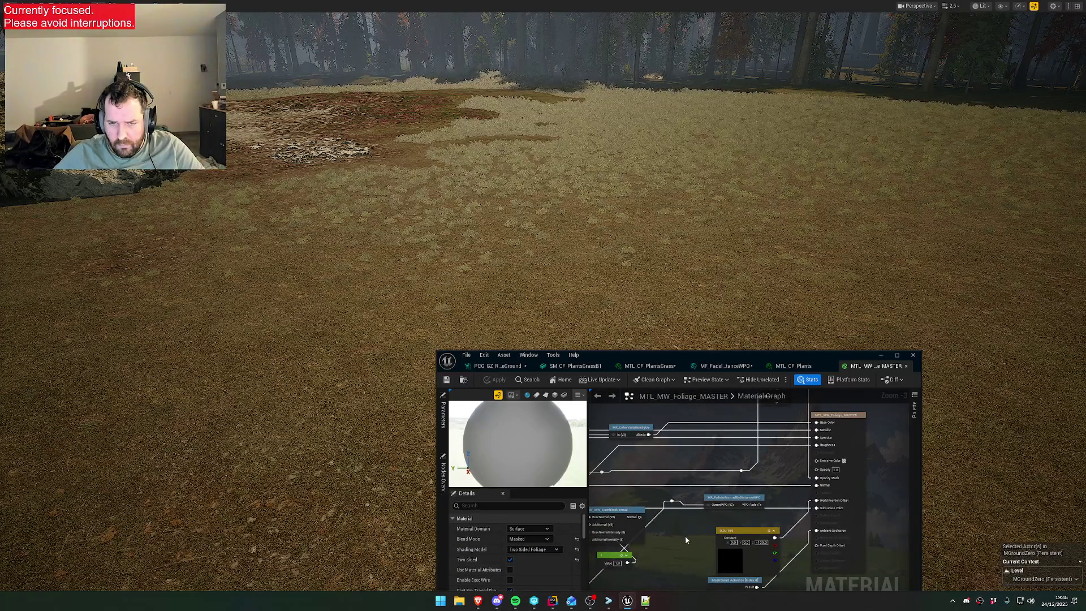
{"action": "scroll", "coordinate": [684, 536], "scroll_direction": "up", "scroll_amount": 2}
{"action": "left_click_drag", "start_coordinate": [684, 535], "coordinate": [765, 483]}
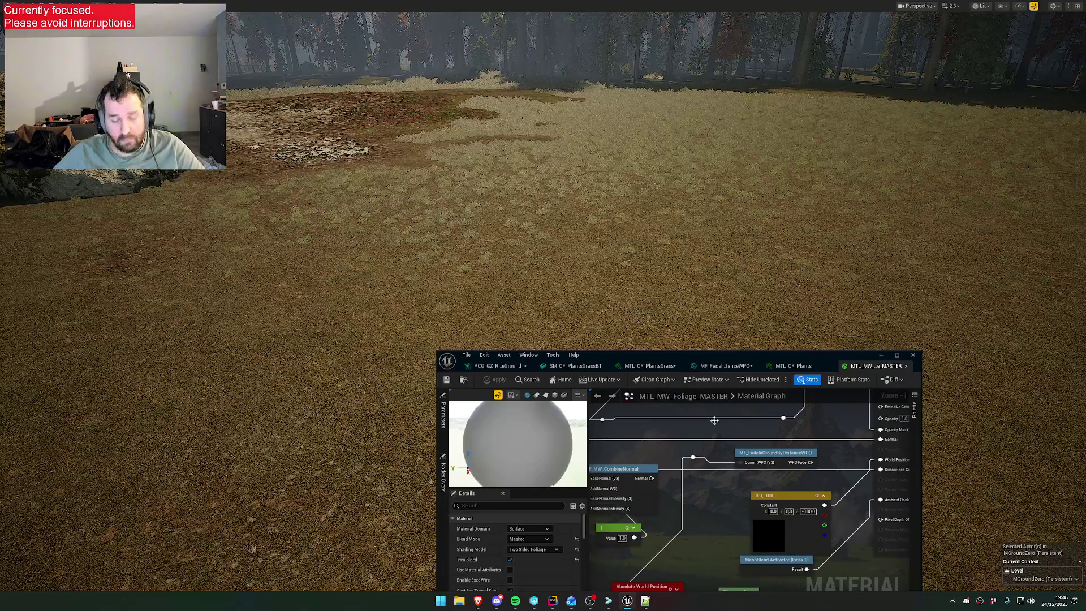
{"action": "left_click", "coordinate": [645, 366]}
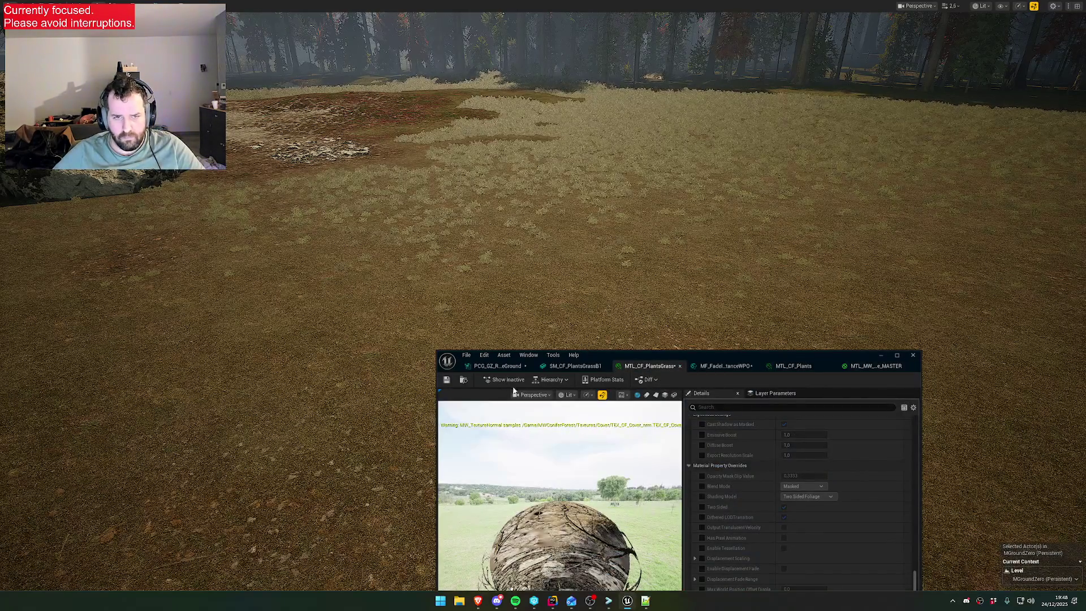
Save MTL_CF_PlantsGrass and the MF_FadeInGroundByDistanceWPO function.
{"action": "left_click", "coordinate": [447, 380]}
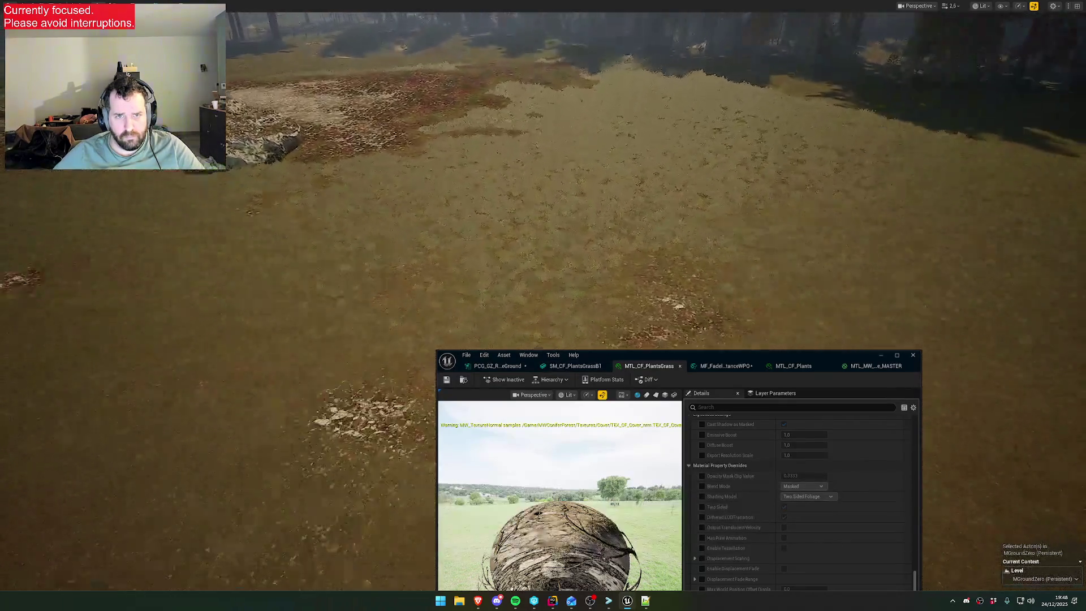
{"action": "scroll", "coordinate": [544, 226], "scroll_direction": "up", "scroll_amount": 2}
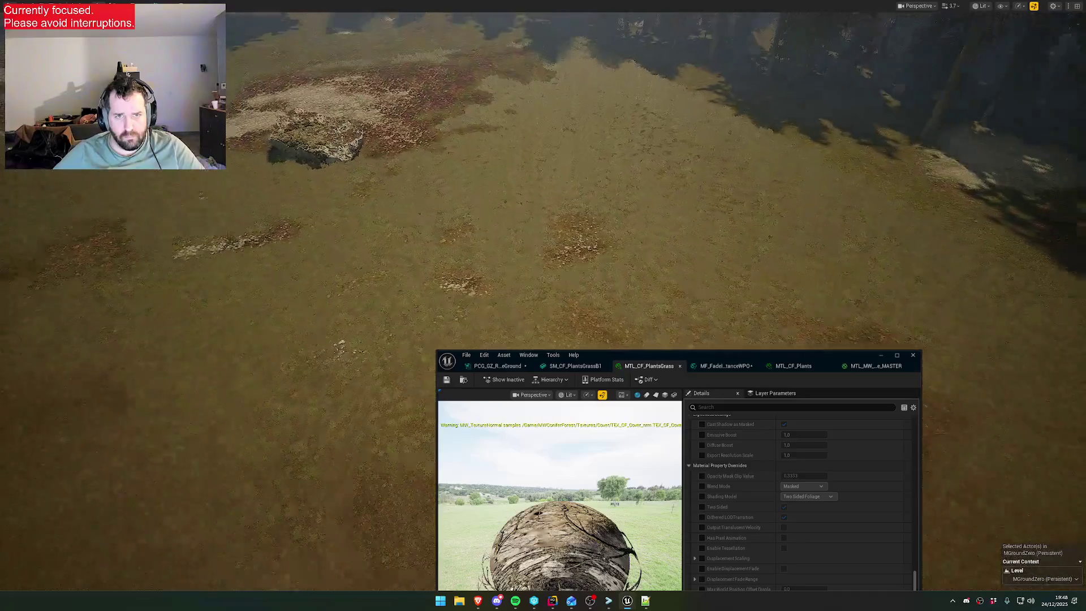
{"action": "scroll", "coordinate": [543, 226], "scroll_direction": "up", "scroll_amount": 2}
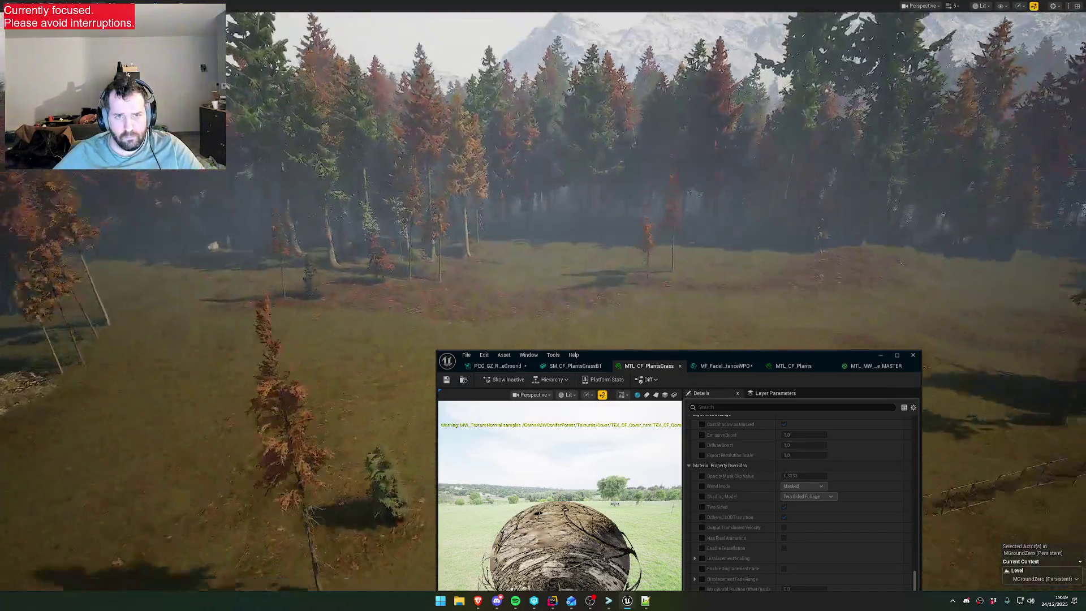
{"action": "scroll", "coordinate": [544, 226], "scroll_direction": "down", "scroll_amount": 3}
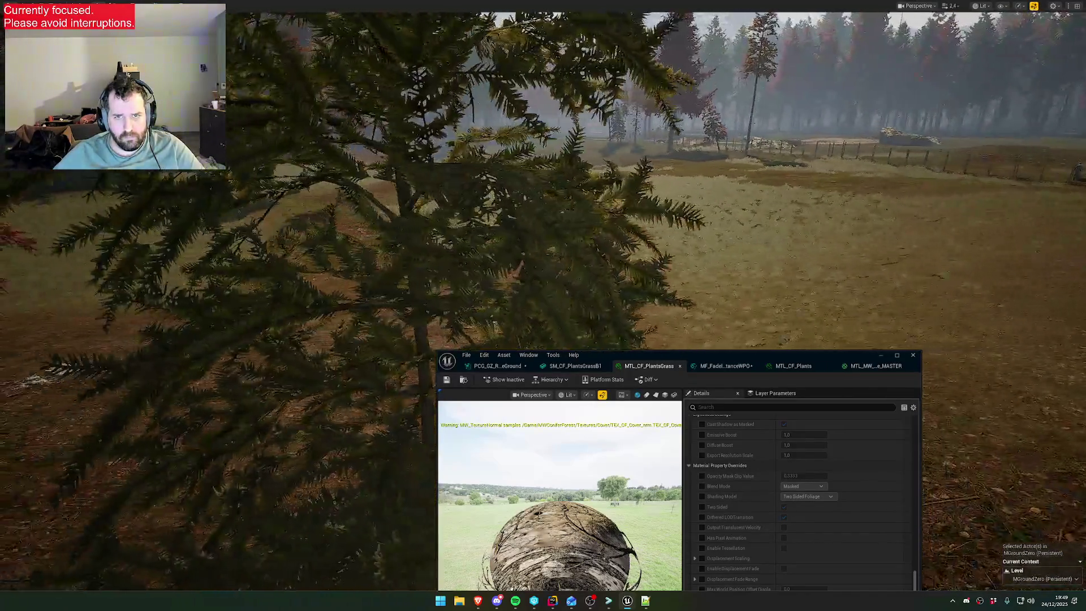
{"action": "scroll", "coordinate": [543, 226], "scroll_direction": "up", "scroll_amount": 1}
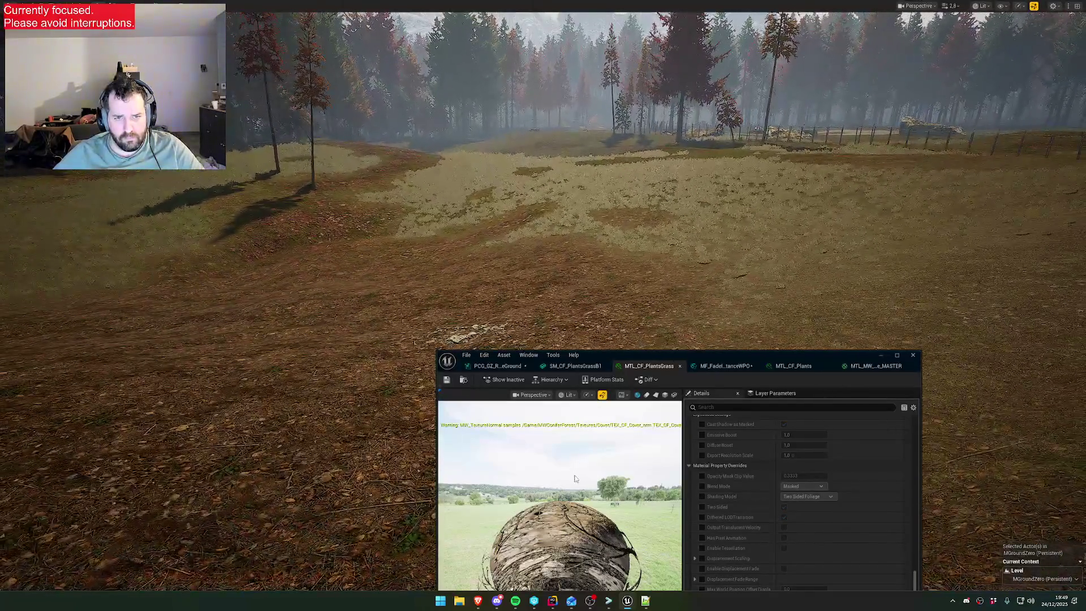
{"action": "scroll", "coordinate": [576, 478], "scroll_direction": "down", "scroll_amount": 4}
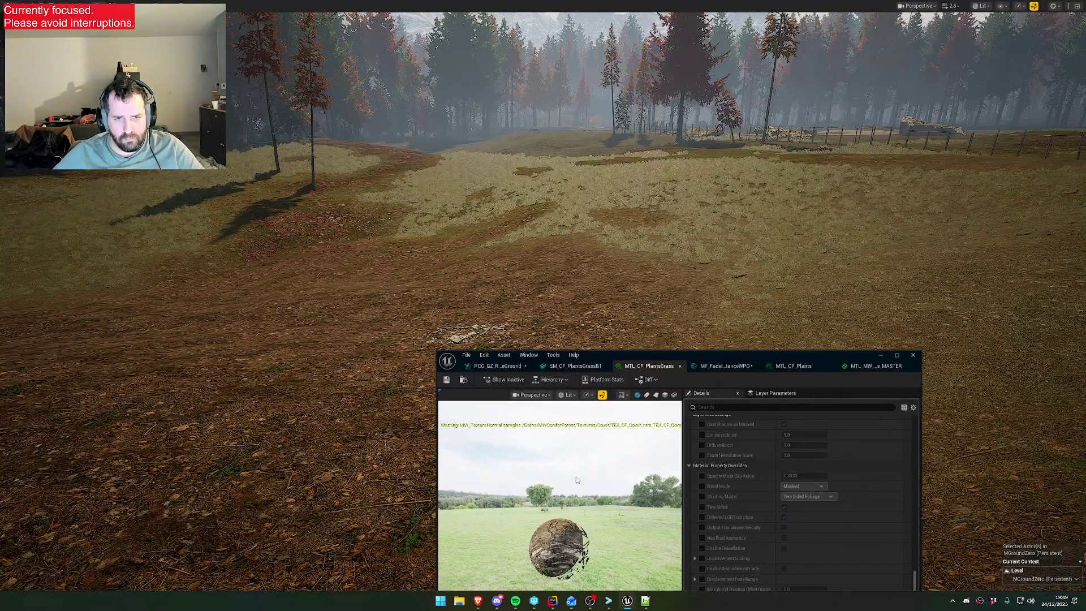
{"action": "scroll", "coordinate": [570, 477], "scroll_direction": "up", "scroll_amount": 2}
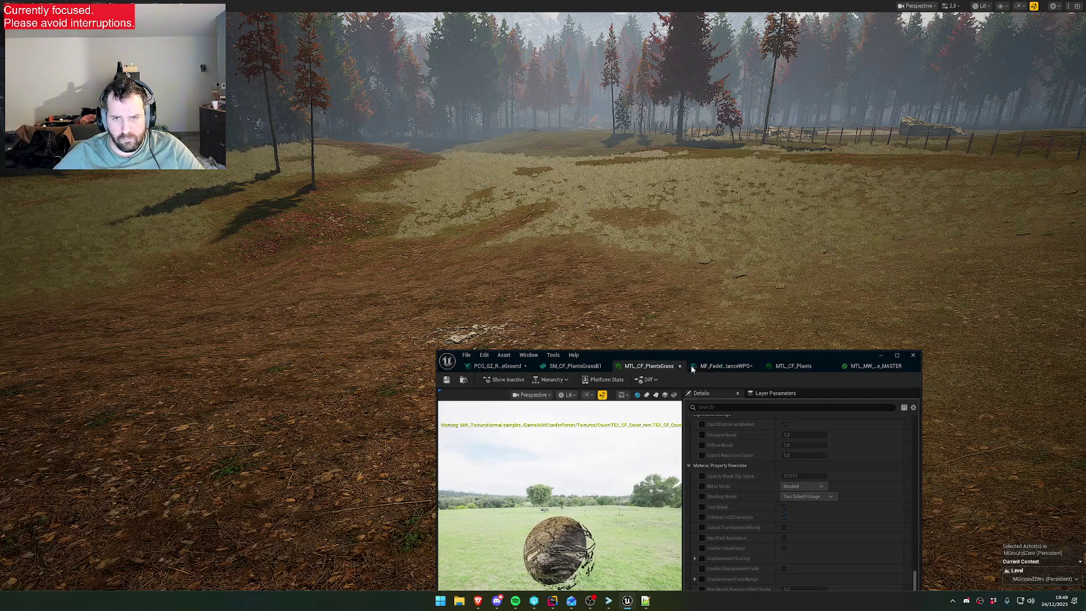
{"action": "left_click", "coordinate": [720, 369]}
{"action": "left_click", "coordinate": [447, 379]}
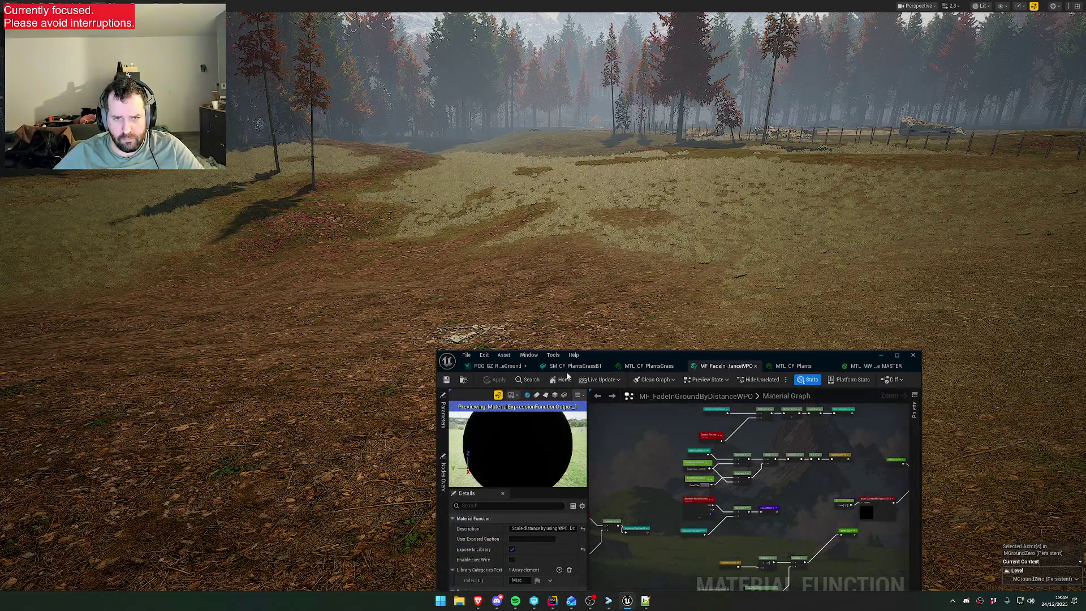
Bring the PCG ground graph over the viewport with the Static Mesh Spawner in view.
{"action": "left_click", "coordinate": [573, 366]}
{"action": "left_click", "coordinate": [509, 366]}
{"action": "left_click_drag", "start_coordinate": [509, 356], "coordinate": [535, 227]}
{"action": "left_click_drag", "start_coordinate": [709, 316], "coordinate": [601, 294]}
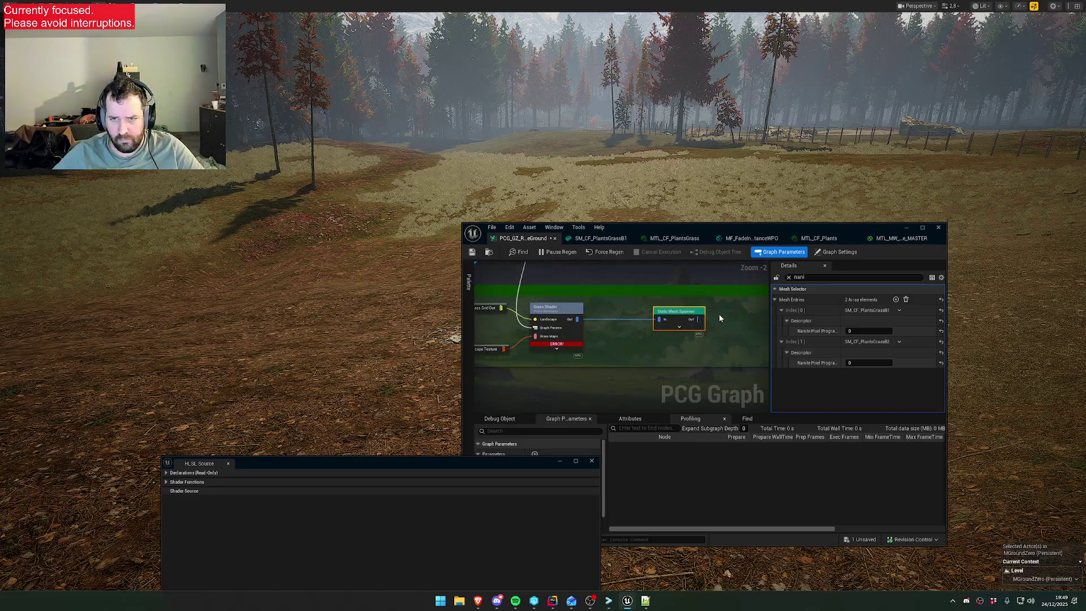
Review the Static Mesh Spawner's full settings and save the PCG ground graph.
{"action": "left_click", "coordinate": [788, 277]}
{"action": "scroll", "coordinate": [847, 358], "scroll_direction": "down", "scroll_amount": 3}
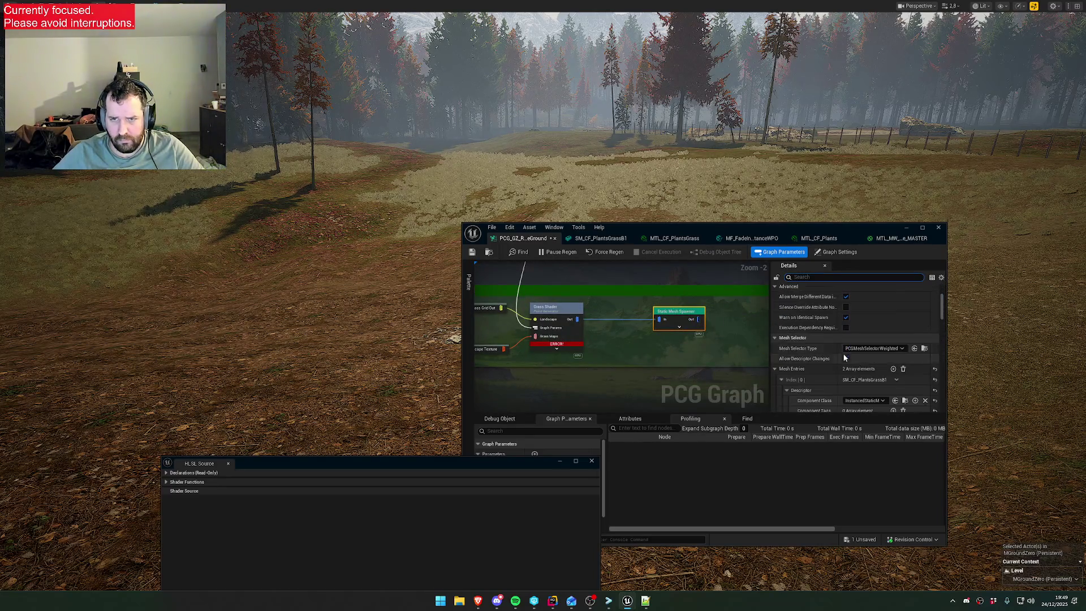
{"action": "scroll", "coordinate": [822, 351], "scroll_direction": "down", "scroll_amount": 2}
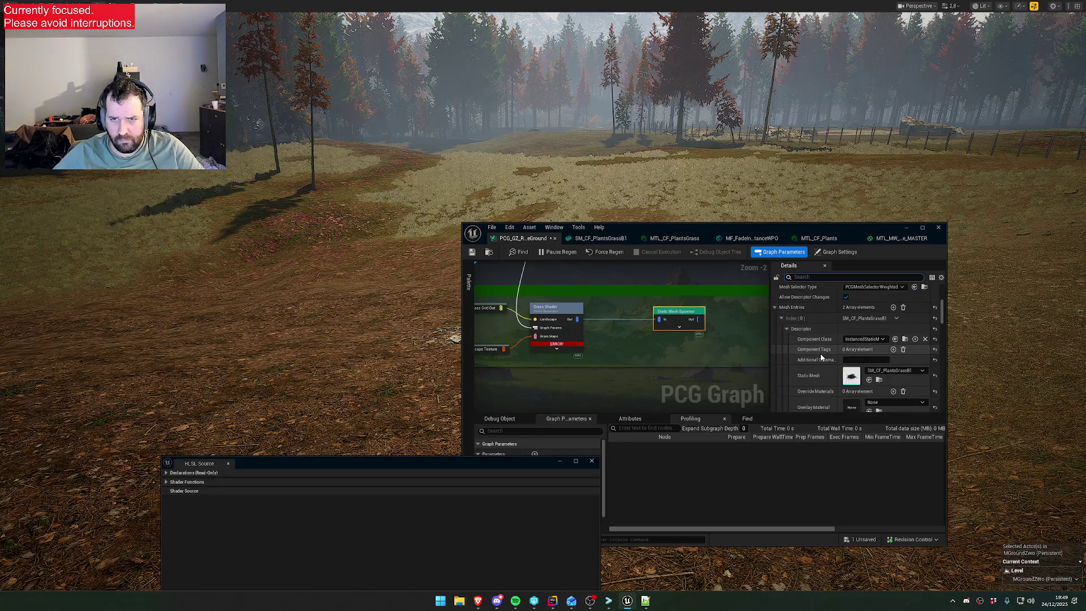
{"action": "scroll", "coordinate": [826, 355], "scroll_direction": "up", "scroll_amount": 4}
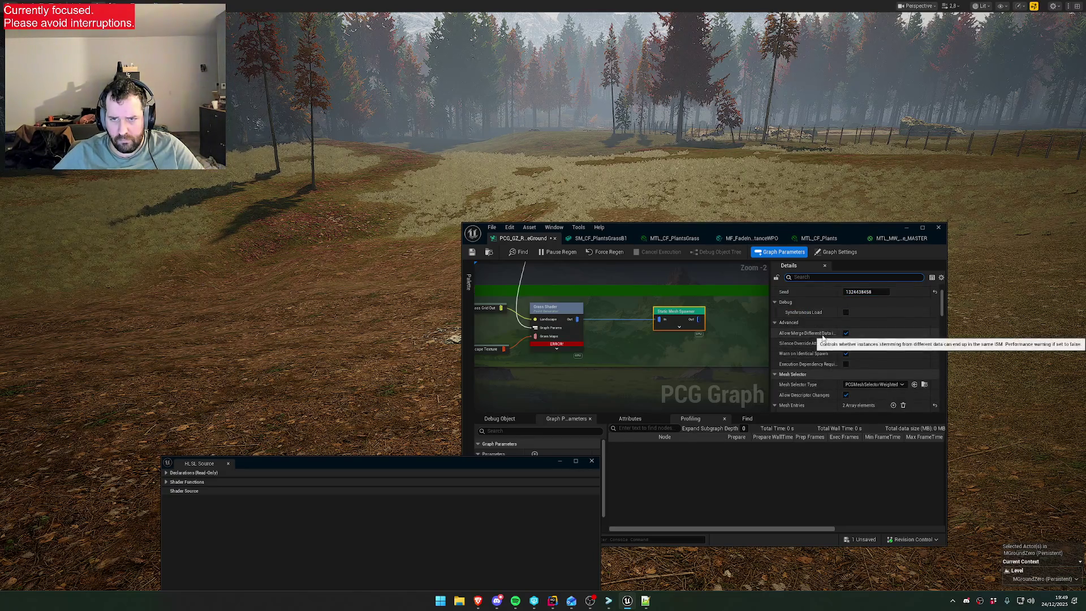
{"action": "left_click", "coordinate": [472, 252]}
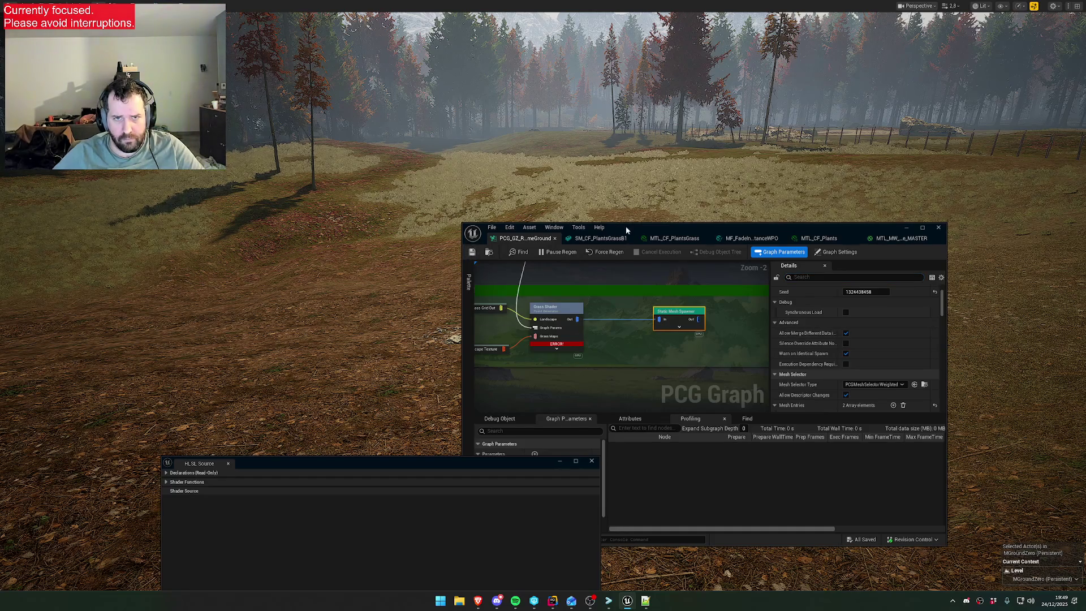
{"action": "left_click_drag", "start_coordinate": [509, 244], "coordinate": [519, 301]}
{"action": "scroll", "coordinate": [672, 213], "scroll_direction": "up", "scroll_amount": 5}
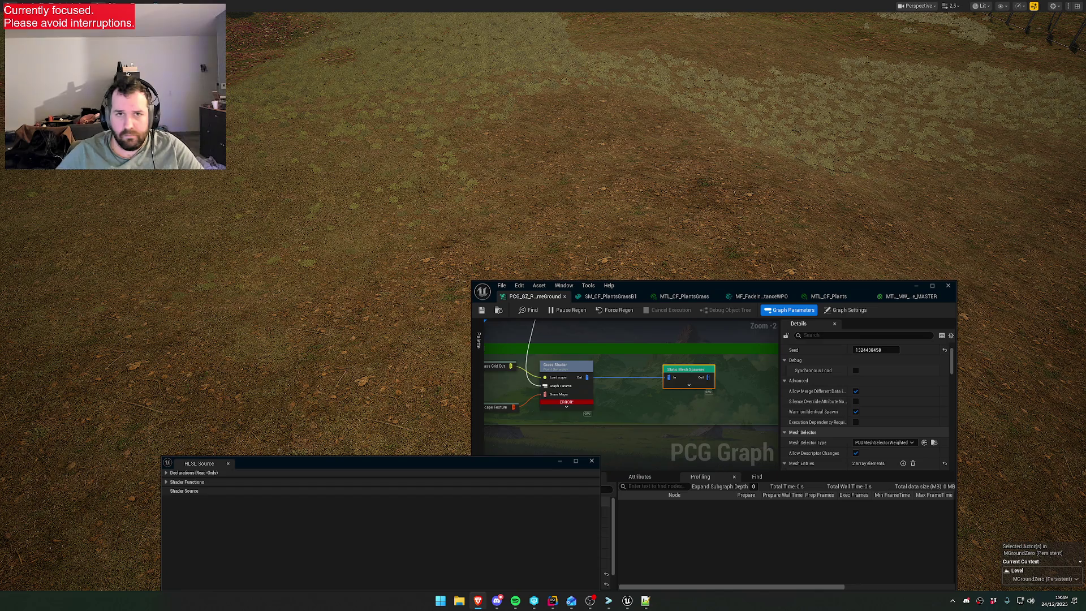
{"action": "mouse_move", "coordinate": [633, 144]}
{"action": "left_mouse_down"}
{"action": "mouse_move", "coordinate": [640, 80]}
{"action": "mouse_move", "coordinate": [636, 88]}
{"action": "left_mouse_up"}
{"action": "scroll", "coordinate": [633, 143], "scroll_direction": "down", "scroll_amount": 2}
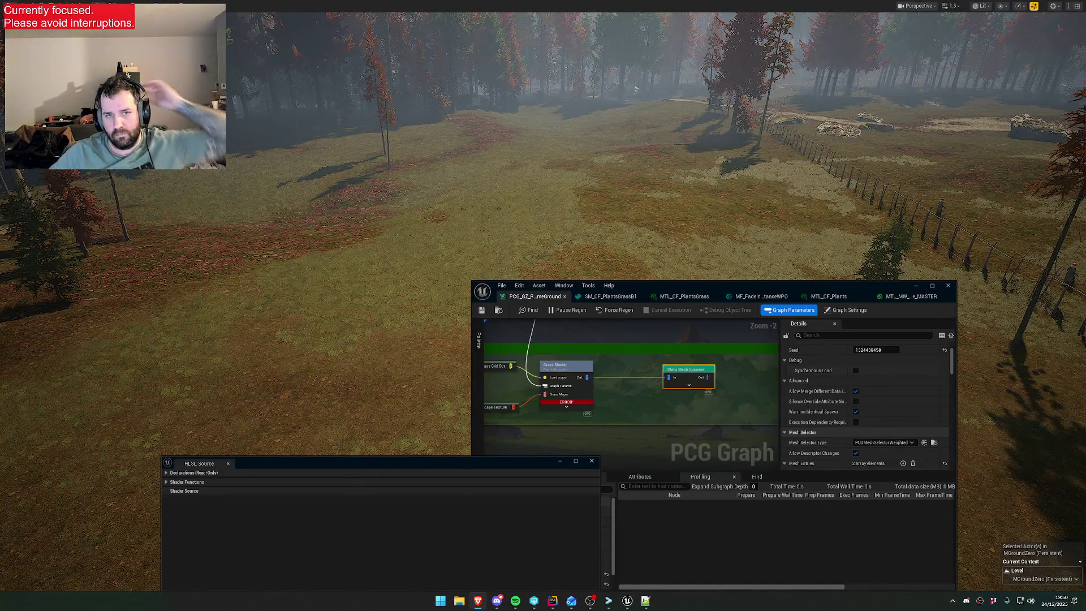
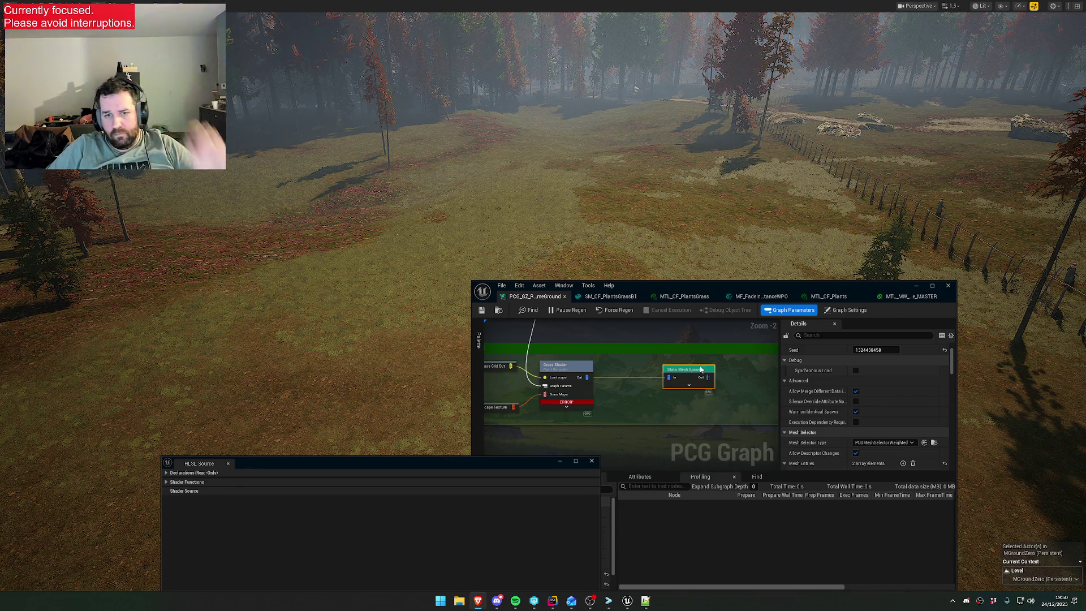
Look over the grass mesh, its plant material and the Grass Shader node, then return to the fade-in function.
{"action": "left_click", "coordinate": [608, 297]}
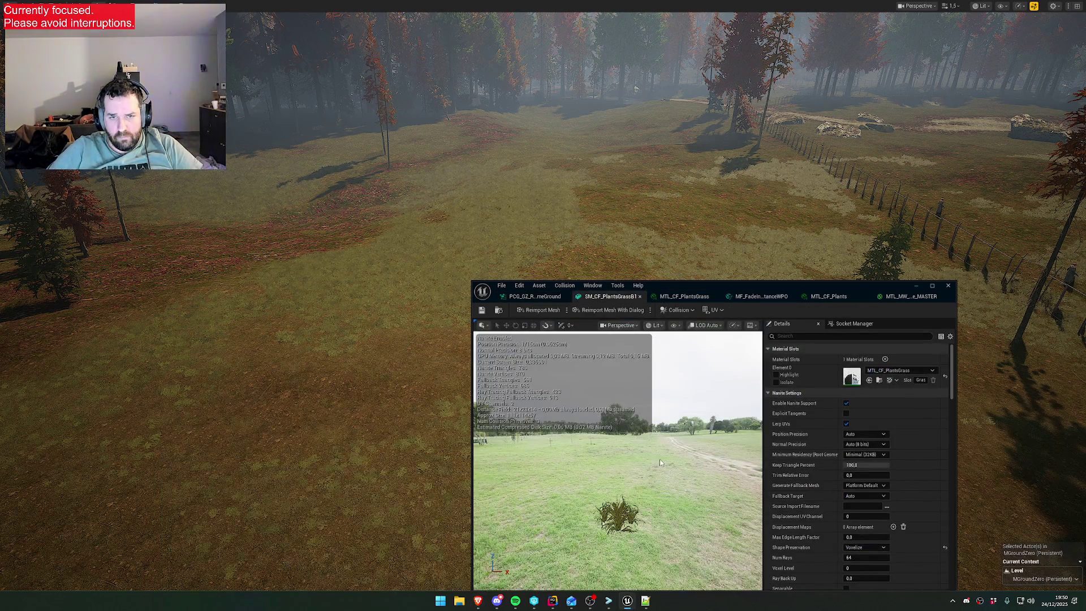
{"action": "mouse_move", "coordinate": [647, 503]}
{"action": "left_mouse_down"}
{"action": "mouse_move", "coordinate": [650, 481]}
{"action": "mouse_move", "coordinate": [659, 526]}
{"action": "mouse_move", "coordinate": [670, 491]}
{"action": "left_mouse_up"}
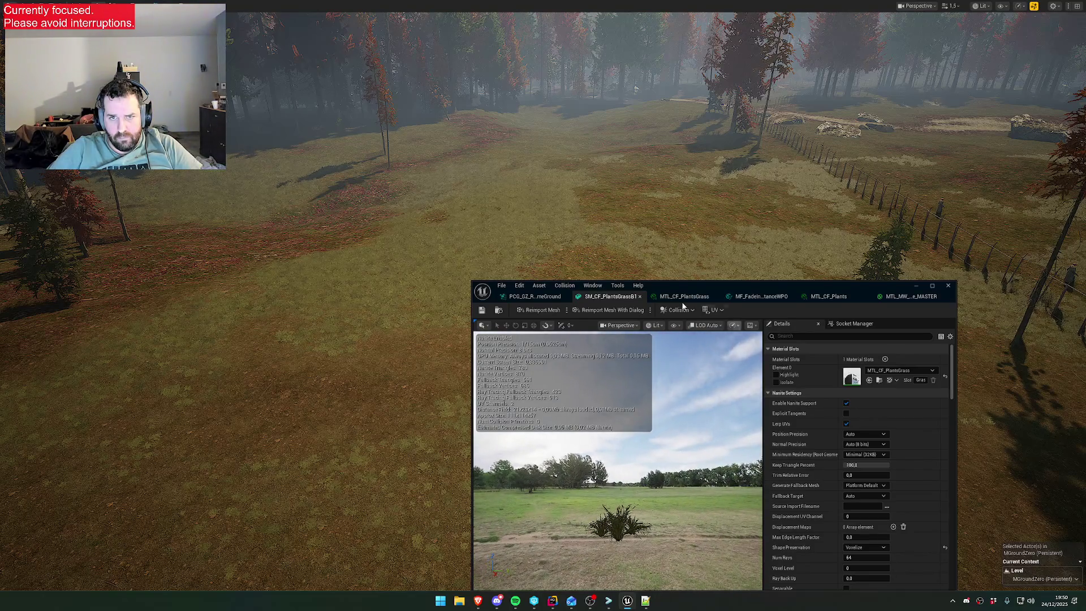
{"action": "left_click", "coordinate": [685, 297]}
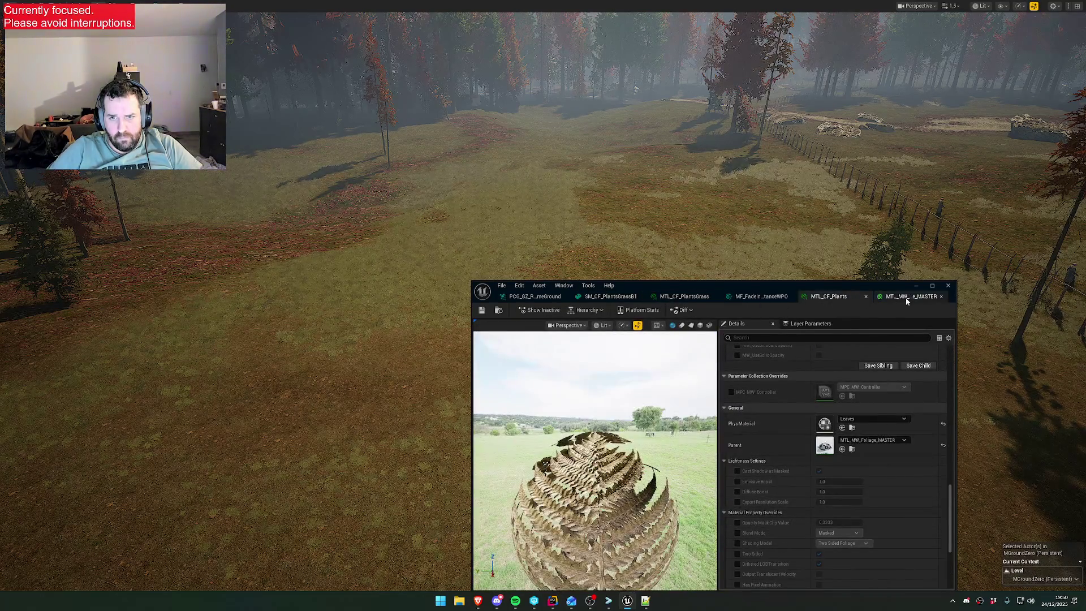
{"action": "left_click", "coordinate": [762, 296]}
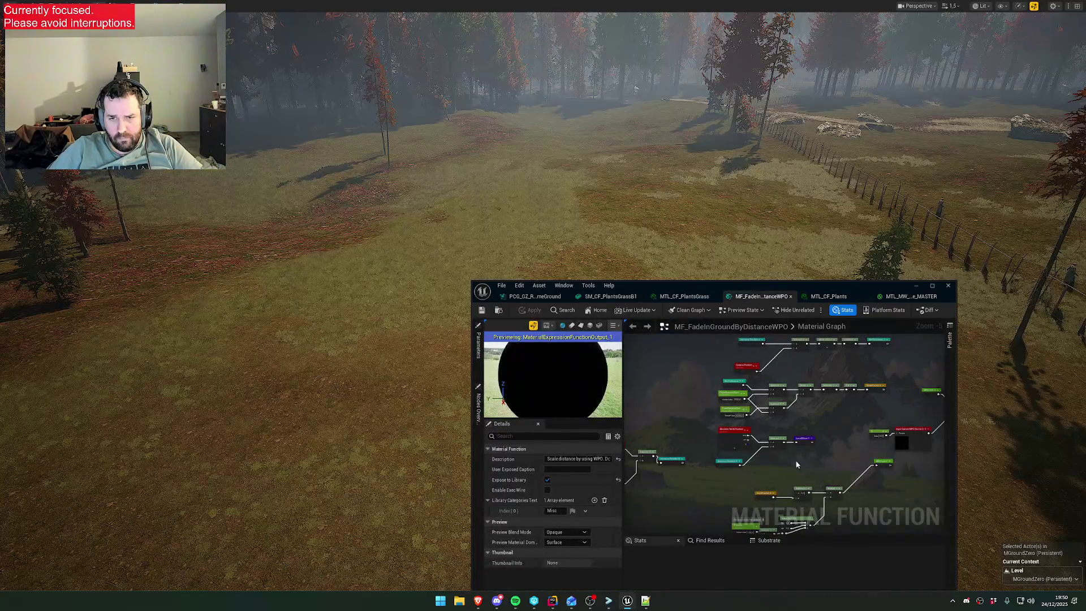
{"action": "scroll", "coordinate": [840, 446], "scroll_direction": "up", "scroll_amount": 4}
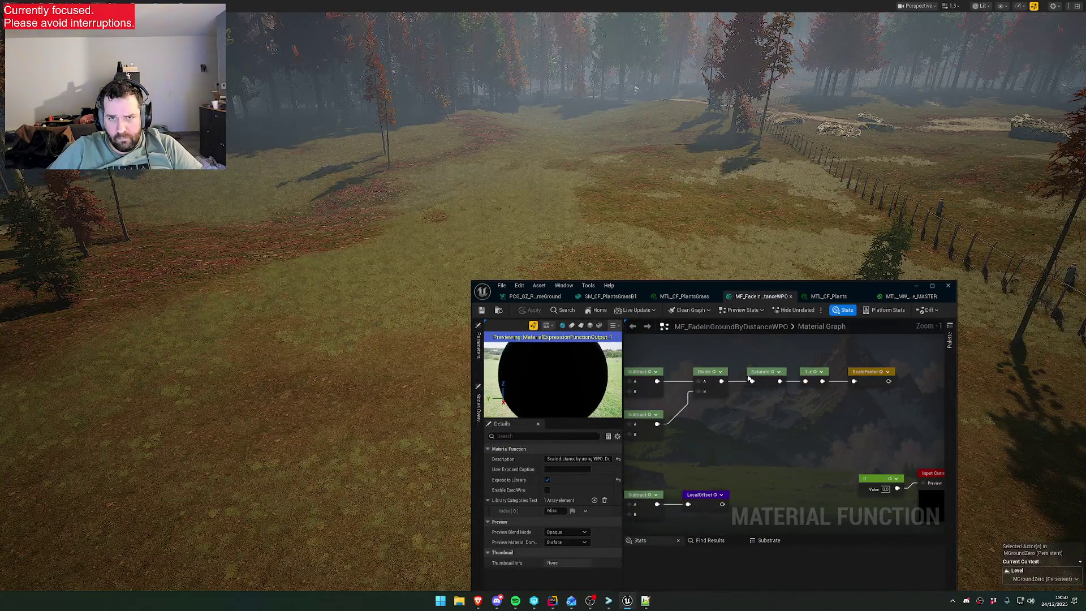
{"action": "left_click", "coordinate": [535, 297]}
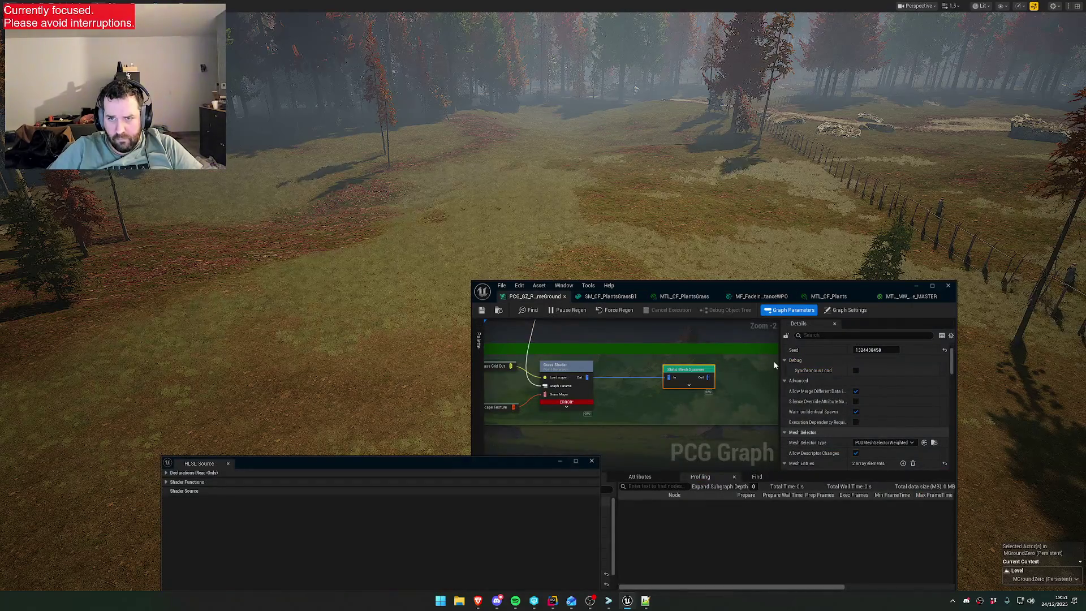
{"action": "left_click", "coordinate": [572, 369]}
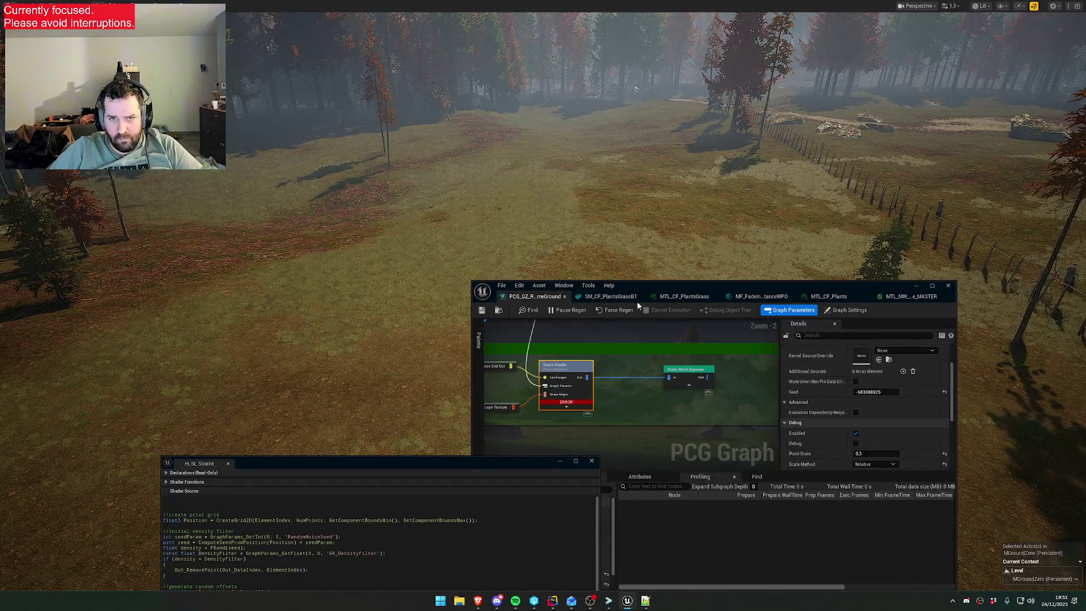
{"action": "left_click", "coordinate": [622, 296]}
{"action": "left_click", "coordinate": [684, 297]}
{"action": "left_click", "coordinate": [761, 297]}
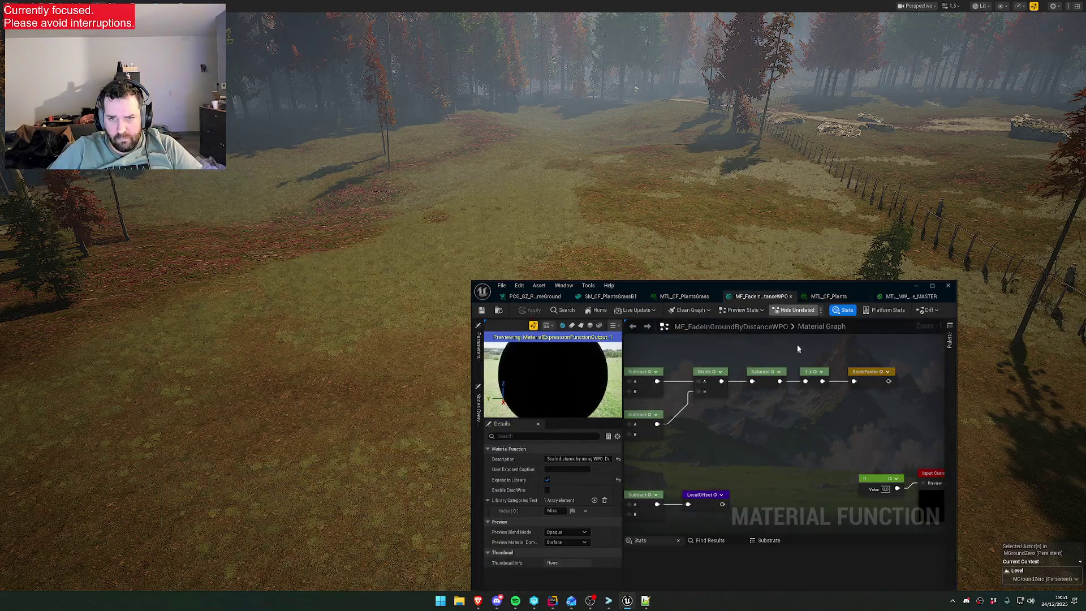
{"action": "scroll", "coordinate": [736, 390], "scroll_direction": "down", "scroll_amount": 3}
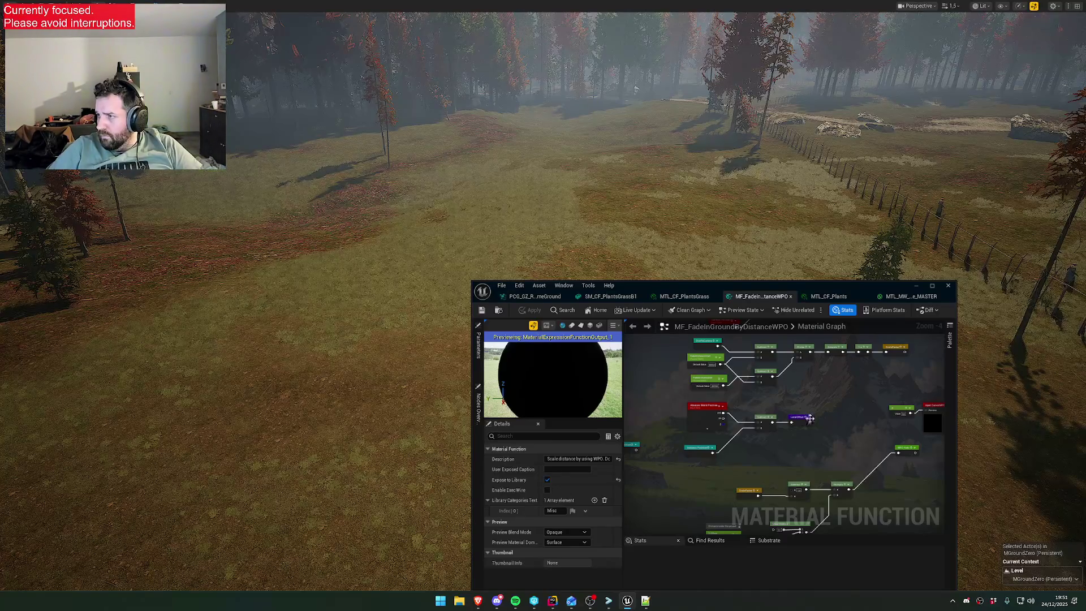
Frame the camera-distance nodes in the fade-in function graph and select Camera Position.
{"action": "left_click_drag", "start_coordinate": [726, 350], "coordinate": [810, 411]}
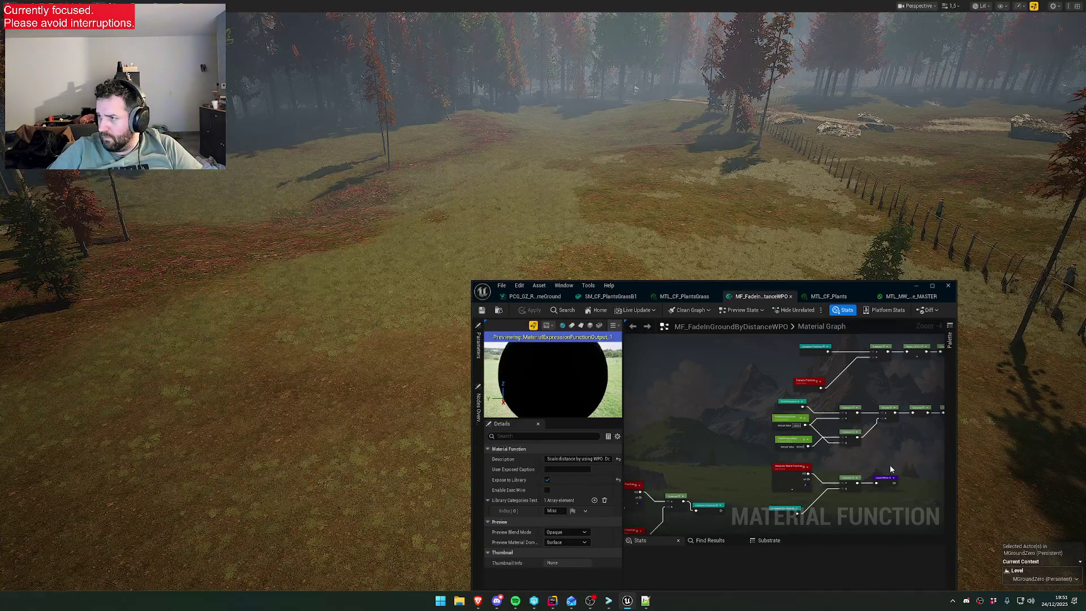
{"action": "left_click_drag", "start_coordinate": [806, 384], "coordinate": [713, 444]}
{"action": "scroll", "coordinate": [713, 444], "scroll_direction": "up", "scroll_amount": 2}
{"action": "scroll", "coordinate": [736, 453], "scroll_direction": "down", "scroll_amount": 2}
{"action": "scroll", "coordinate": [786, 459], "scroll_direction": "up", "scroll_amount": 1}
{"action": "left_click_drag", "start_coordinate": [786, 459], "coordinate": [664, 400]}
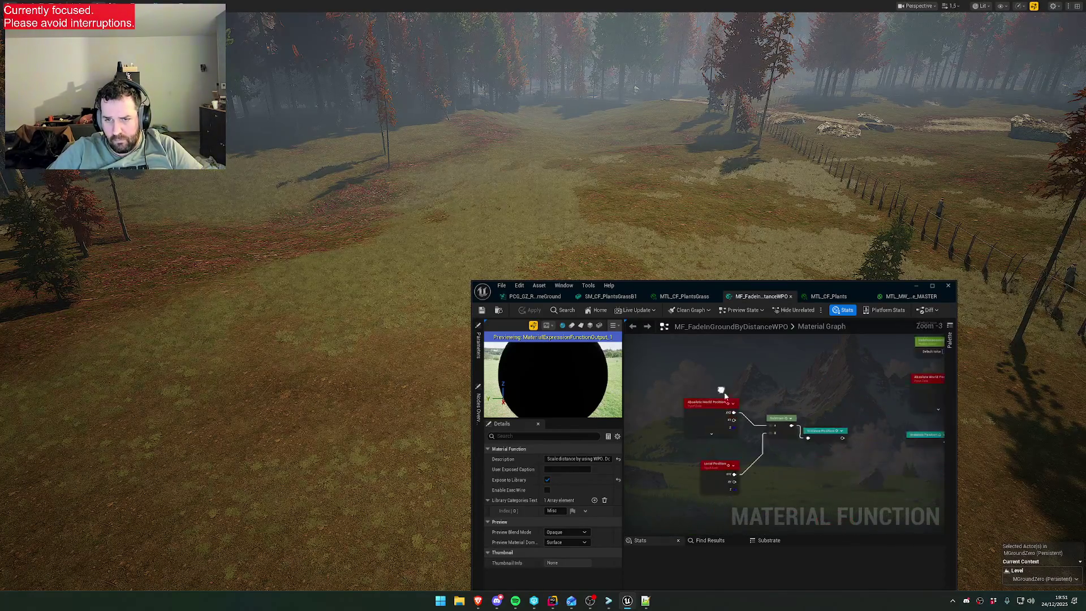
{"action": "mouse_move", "coordinate": [769, 341]}
{"action": "left_mouse_down"}
{"action": "mouse_move", "coordinate": [724, 436]}
{"action": "mouse_move", "coordinate": [697, 435]}
{"action": "mouse_move", "coordinate": [819, 412]}
{"action": "left_mouse_up"}
{"action": "scroll", "coordinate": [794, 412], "scroll_direction": "up", "scroll_amount": 1}
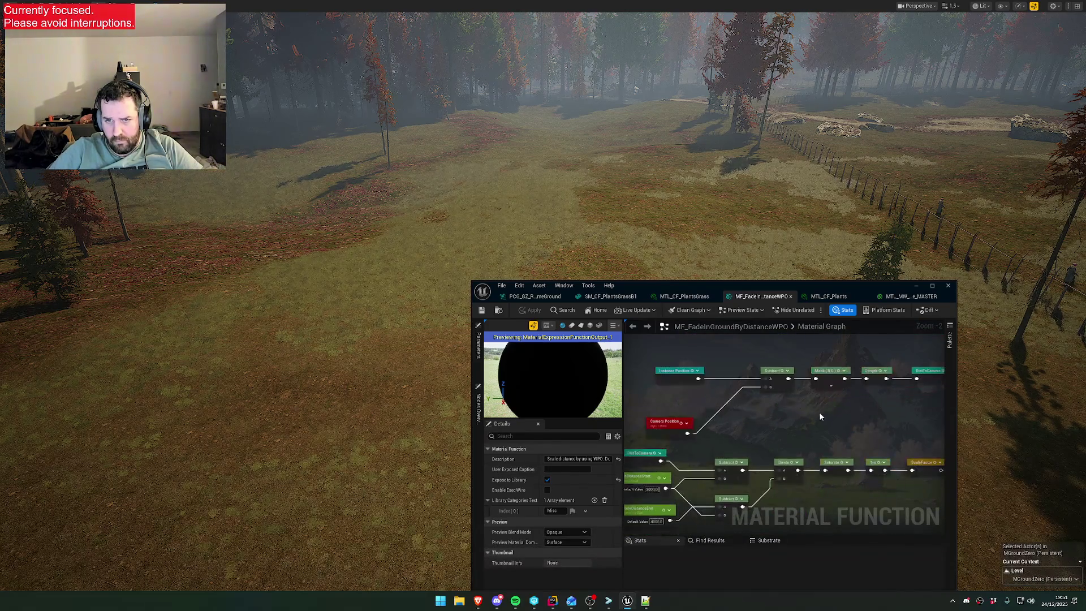
{"action": "left_click", "coordinate": [687, 402]}
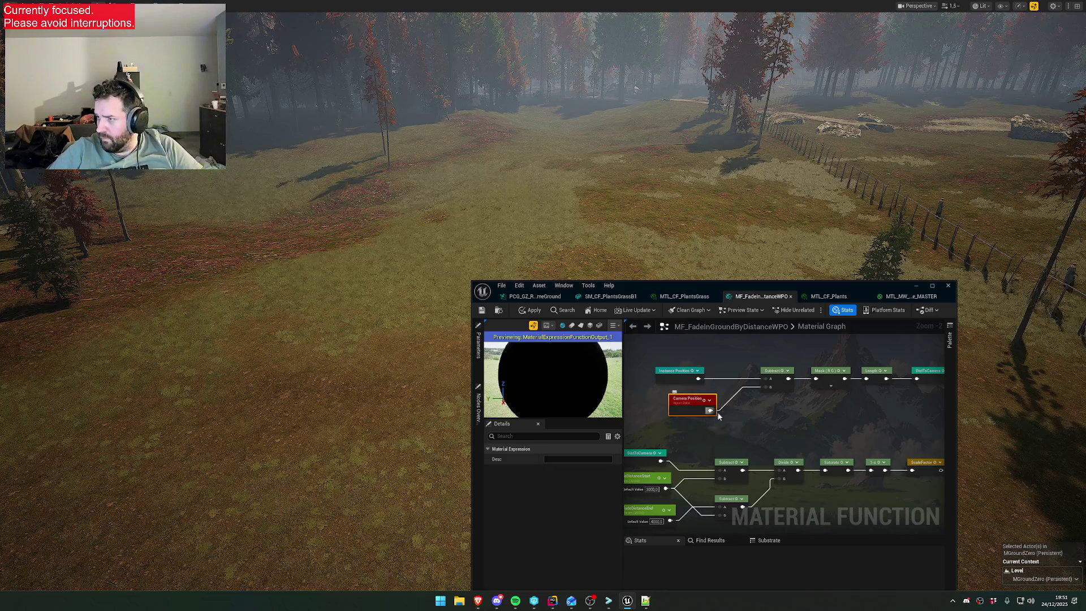
{"action": "mouse_move", "coordinate": [734, 421]}
{"action": "left_mouse_down"}
{"action": "mouse_move", "coordinate": [684, 436]}
{"action": "mouse_move", "coordinate": [798, 426]}
{"action": "left_mouse_up"}
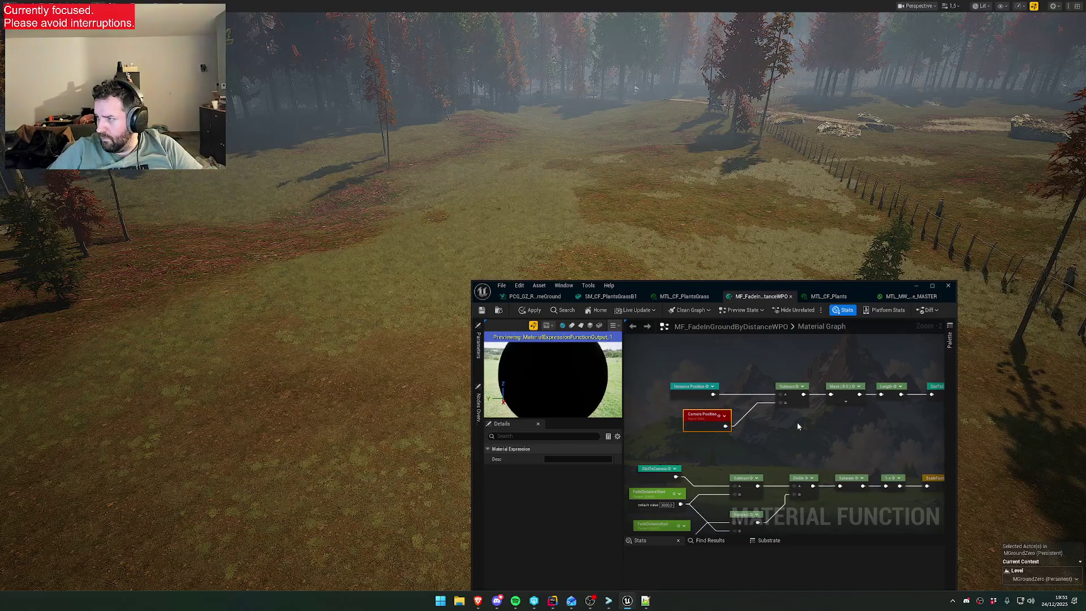
{"action": "right_click", "coordinate": [678, 358]}
Add an Absolute World Position node, wire its XY into Subtract A, and apply.
{"action": "type", "text": "worldp"}
{"action": "key", "text": "Return"}
{"action": "scroll", "coordinate": [678, 358], "scroll_direction": "up", "scroll_amount": 2}
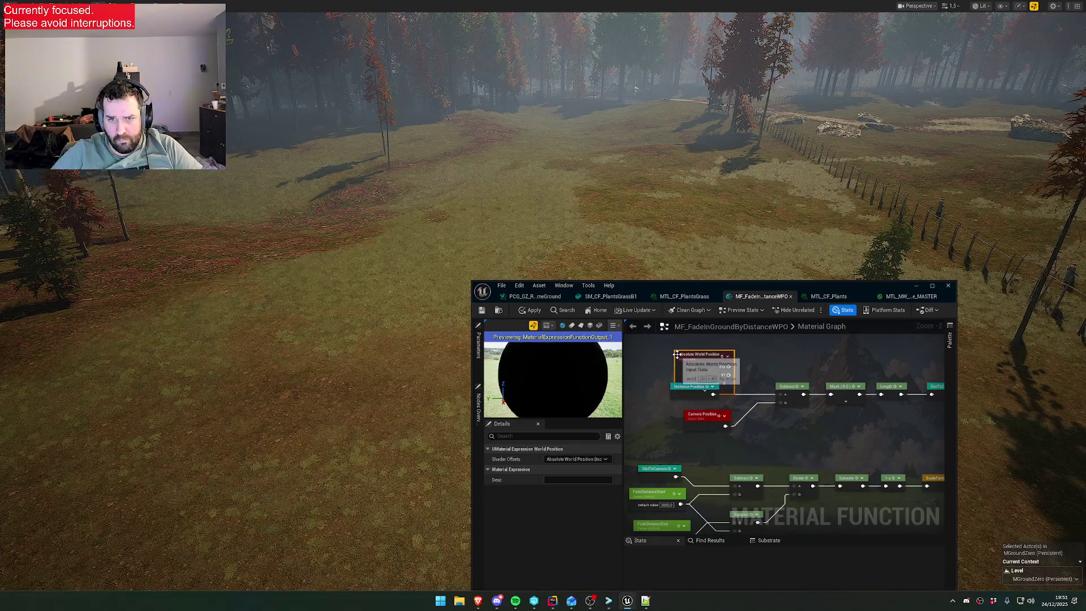
{"action": "left_click_drag", "start_coordinate": [721, 379], "coordinate": [789, 405]}
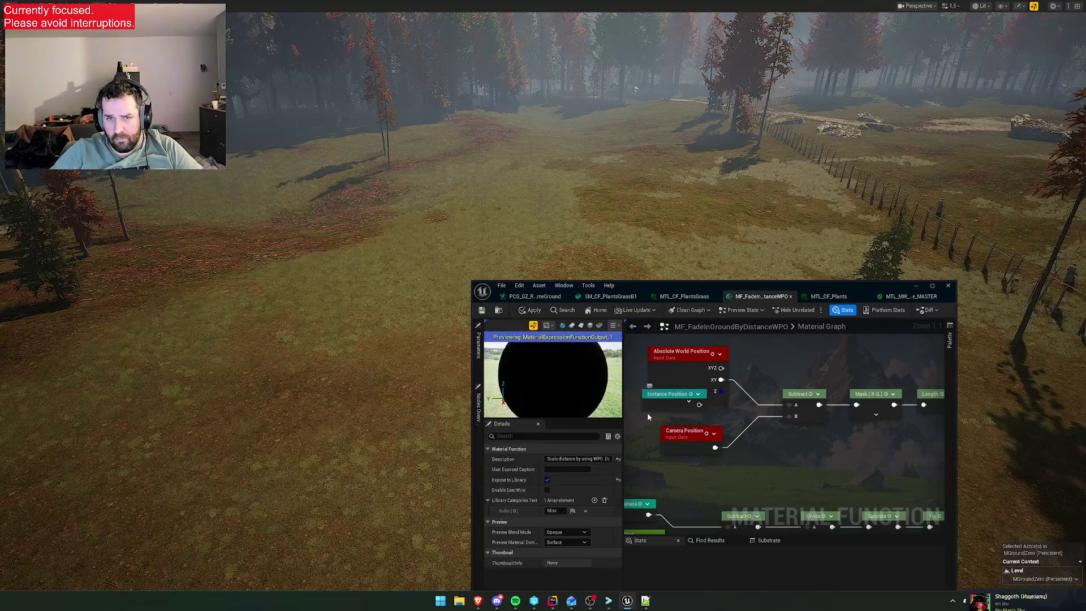
{"action": "left_click_drag", "start_coordinate": [656, 406], "coordinate": [644, 425]}
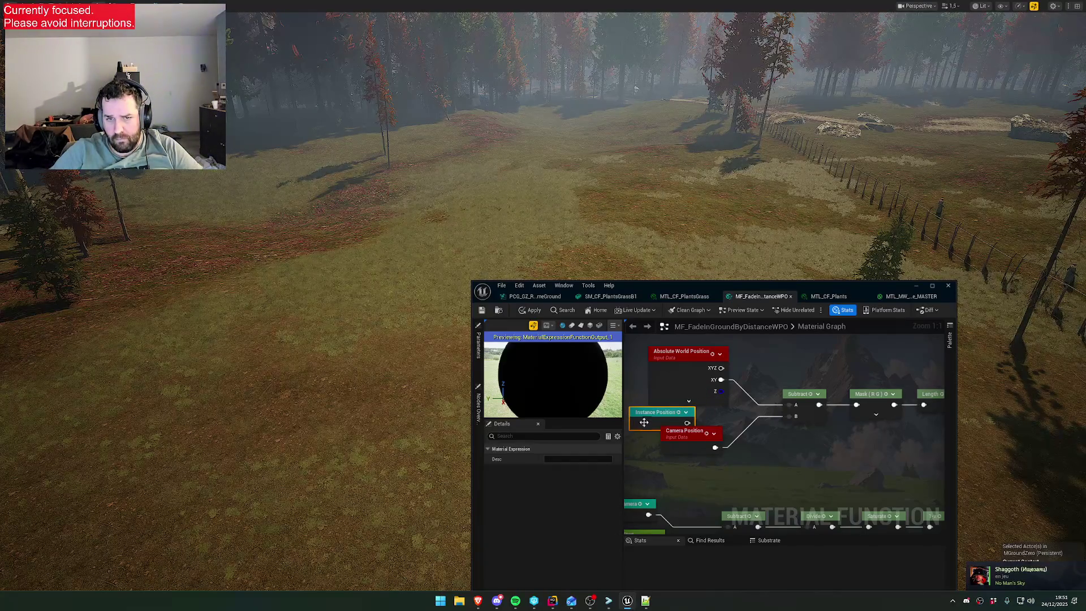
{"action": "left_click", "coordinate": [543, 313]}
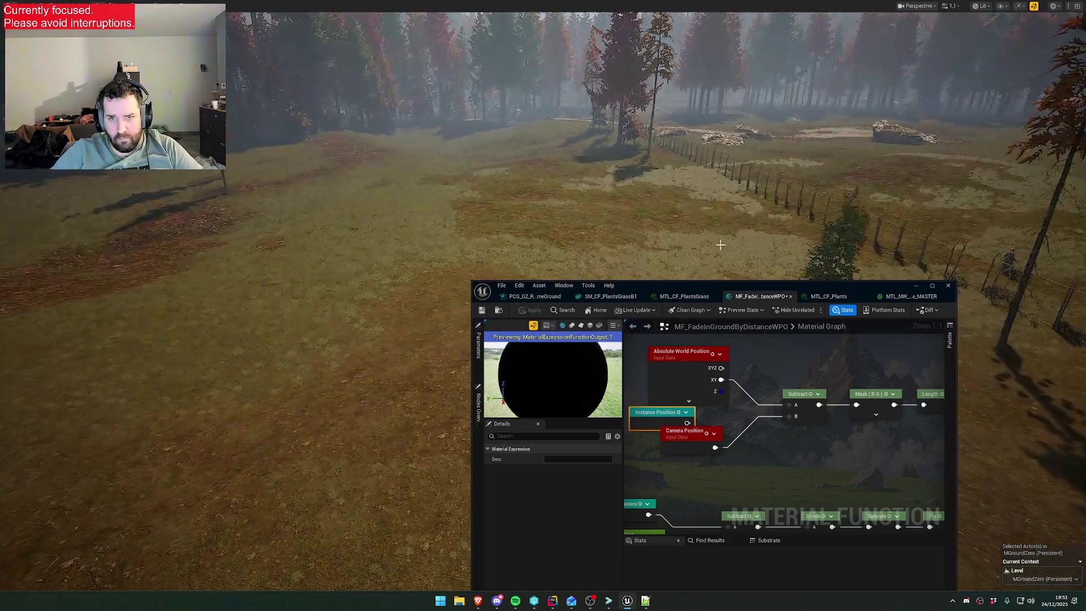
Check the grass mesh, then return to the function graph and redraw Absolute World Position's XY wire.
{"action": "left_click", "coordinate": [614, 296]}
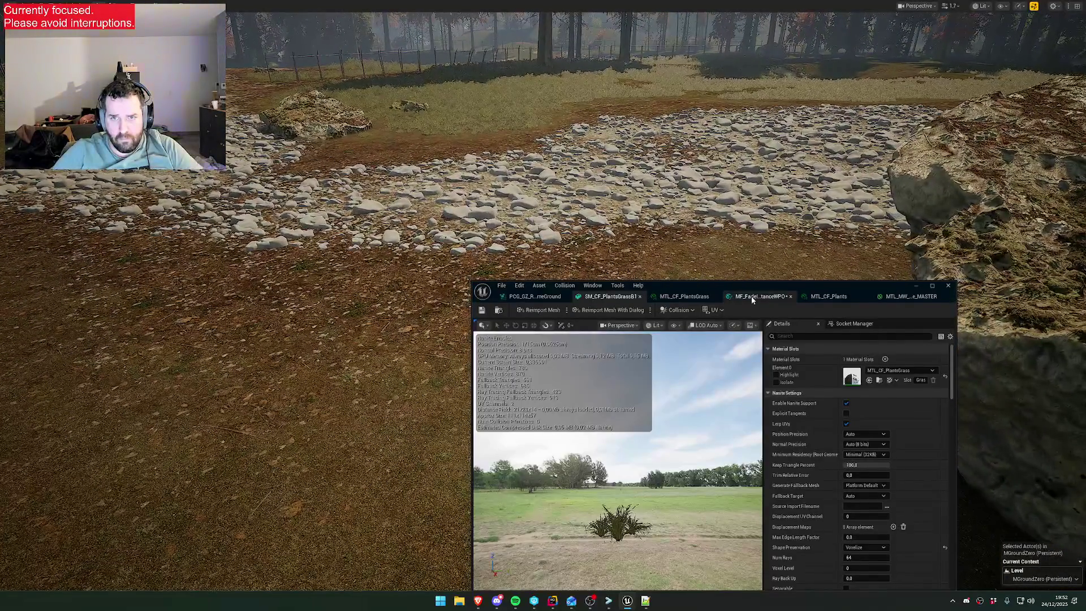
{"action": "left_click", "coordinate": [752, 298]}
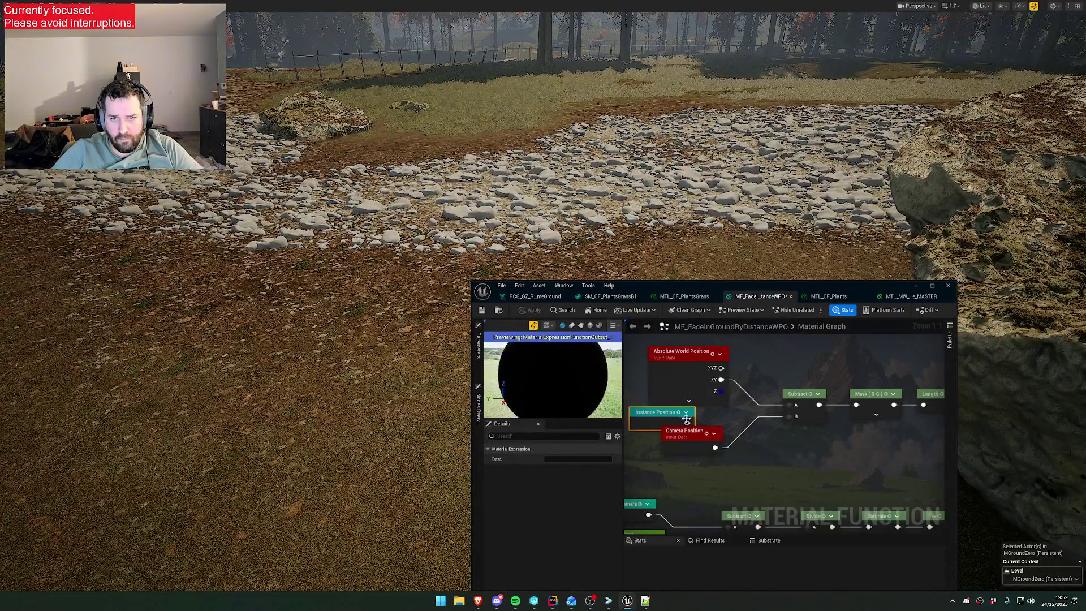
{"action": "left_click", "coordinate": [744, 461]}
{"action": "scroll", "coordinate": [781, 447], "scroll_direction": "down", "scroll_amount": 1}
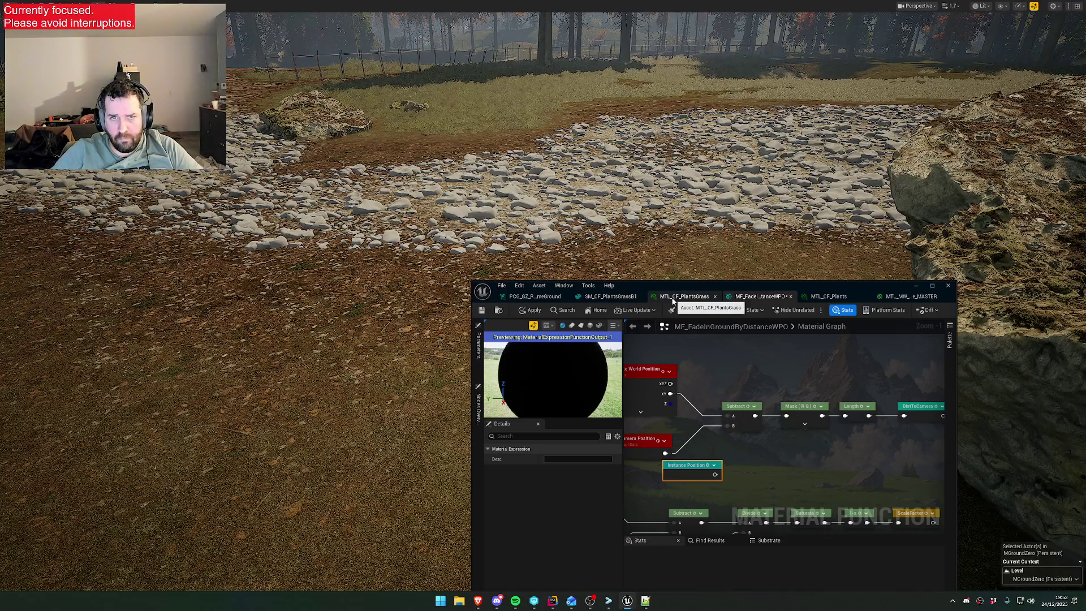
{"action": "key", "text": "s"}
{"action": "scroll", "coordinate": [543, 227], "scroll_direction": "up", "scroll_amount": 2}
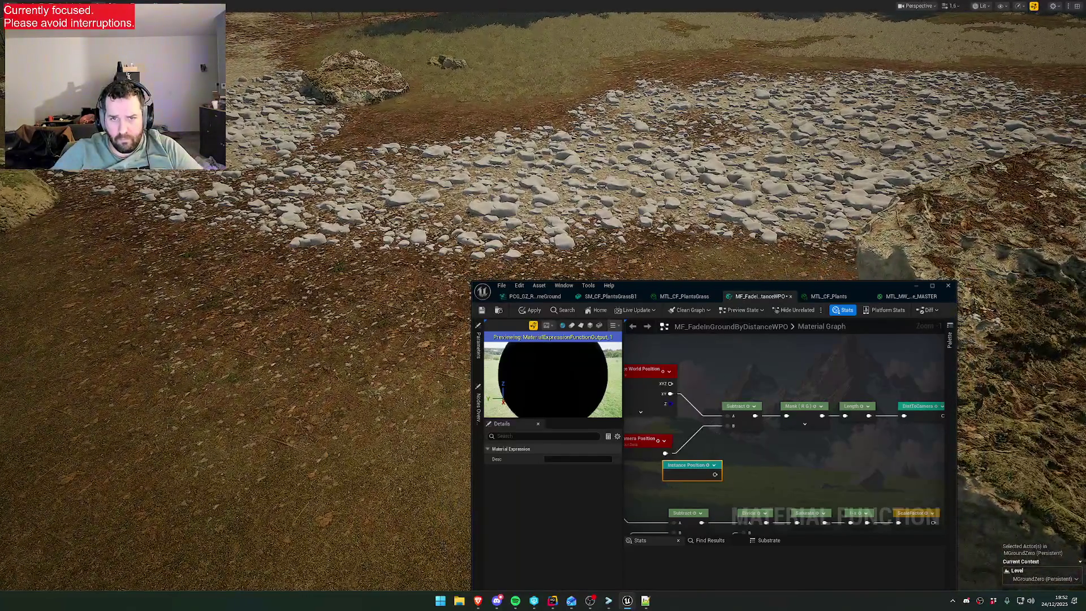
{"action": "mouse_move", "coordinate": [703, 397]}
{"action": "left_mouse_down"}
{"action": "mouse_move", "coordinate": [732, 419]}
{"action": "mouse_move", "coordinate": [741, 371]}
{"action": "left_mouse_up"}
{"action": "left_click", "coordinate": [761, 362]}
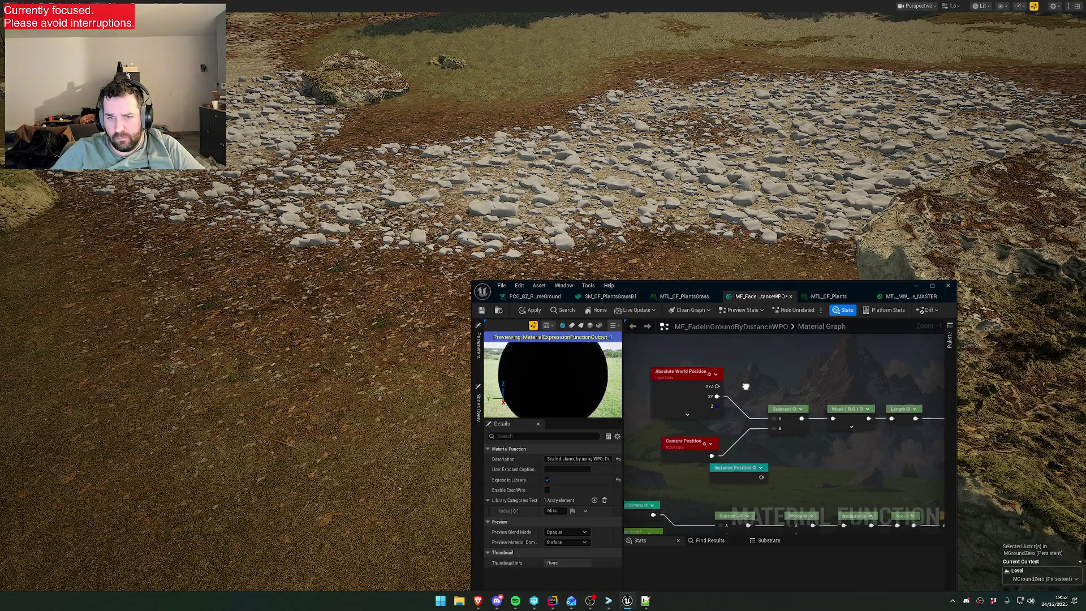
{"action": "right_click", "coordinate": [727, 344]}
{"action": "type", "text": "instancepo"}
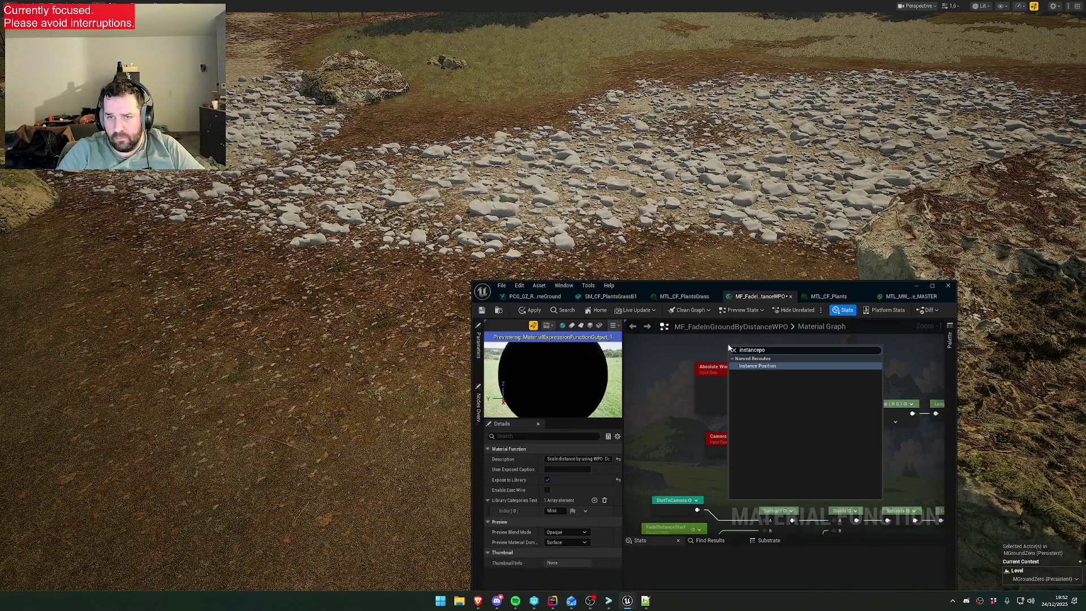
{"action": "key", "text": "Return"}
{"action": "left_click_drag", "start_coordinate": [825, 367], "coordinate": [795, 385]}
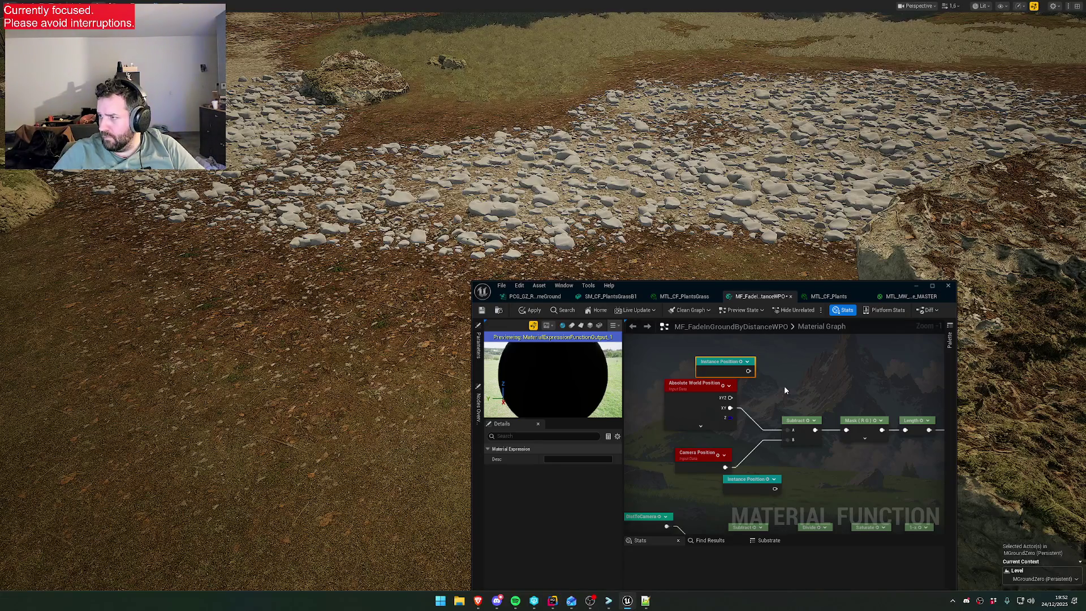
{"action": "key", "text": "alt+Tab"}
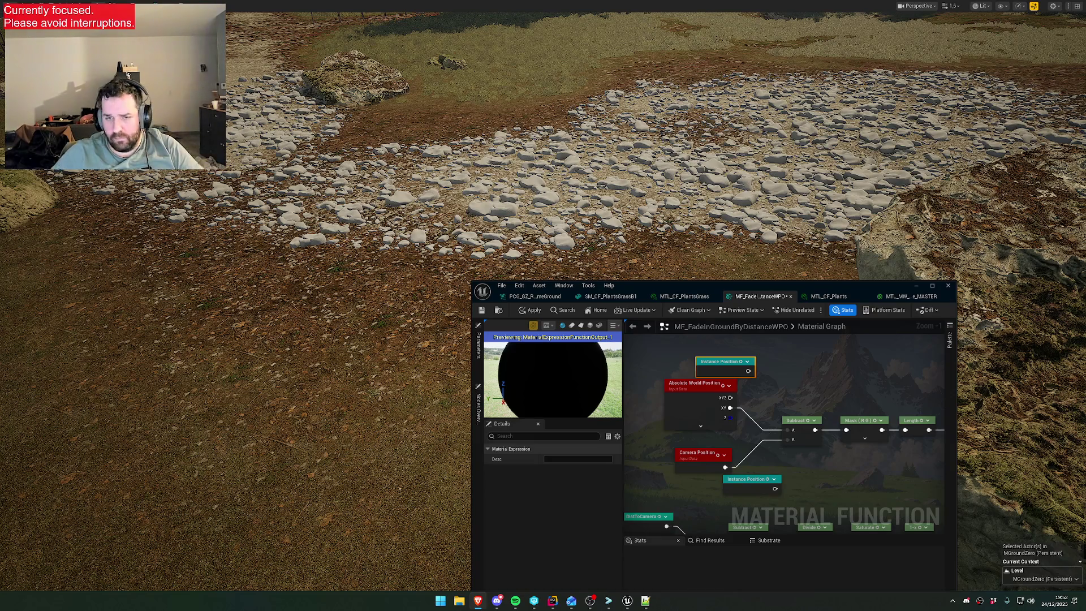
{"action": "scroll", "coordinate": [826, 448], "scroll_direction": "down", "scroll_amount": 2}
{"action": "scroll", "coordinate": [735, 424], "scroll_direction": "up", "scroll_amount": 2}
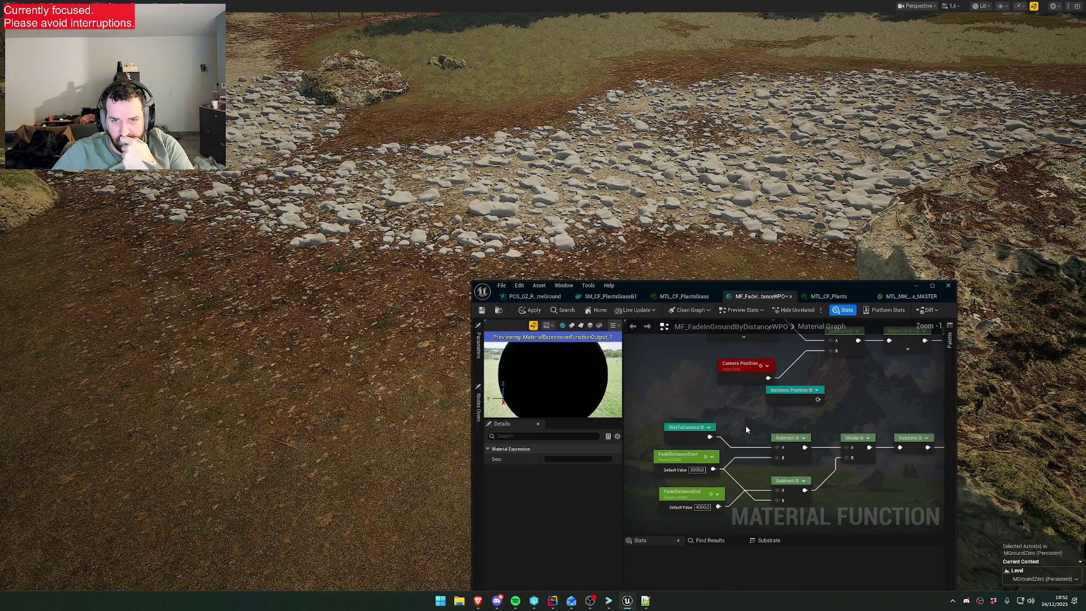
{"action": "left_click_drag", "start_coordinate": [747, 408], "coordinate": [770, 348]}
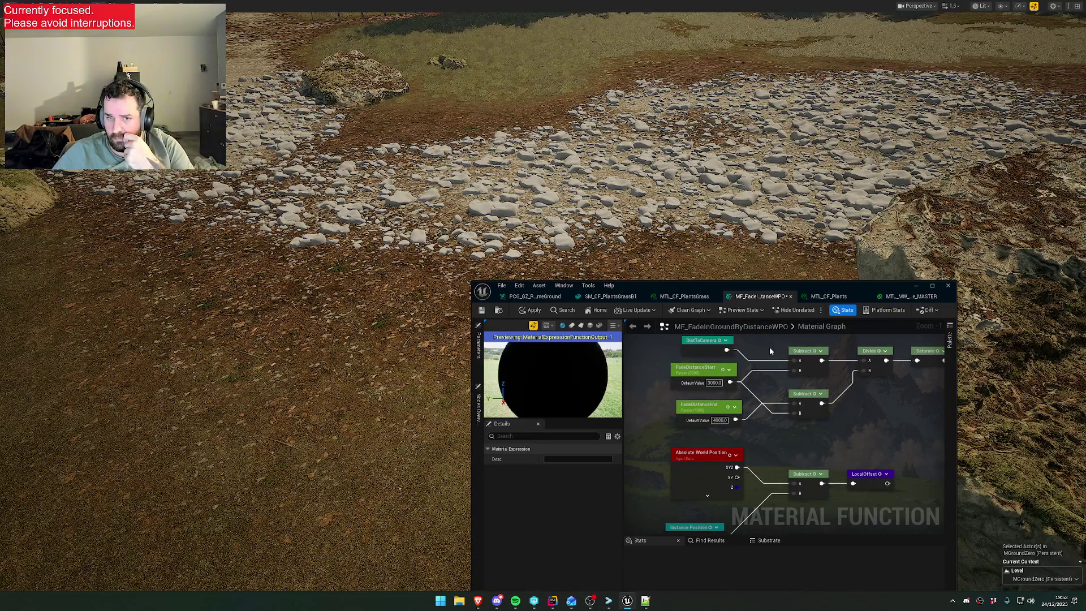
{"action": "scroll", "coordinate": [773, 424], "scroll_direction": "down", "scroll_amount": 2}
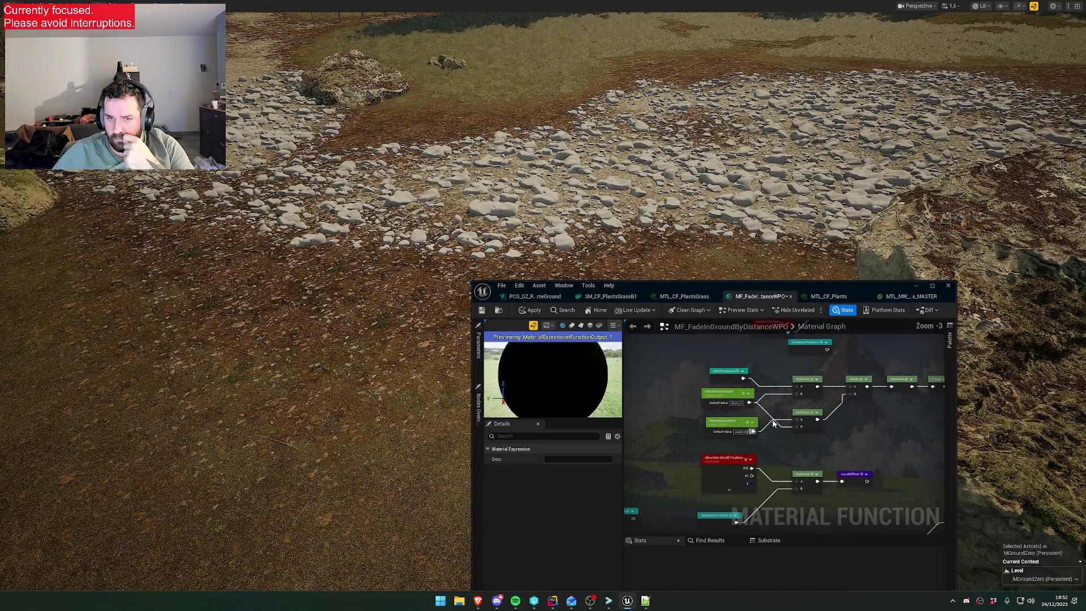
{"action": "left_click_drag", "start_coordinate": [773, 424], "coordinate": [780, 402]}
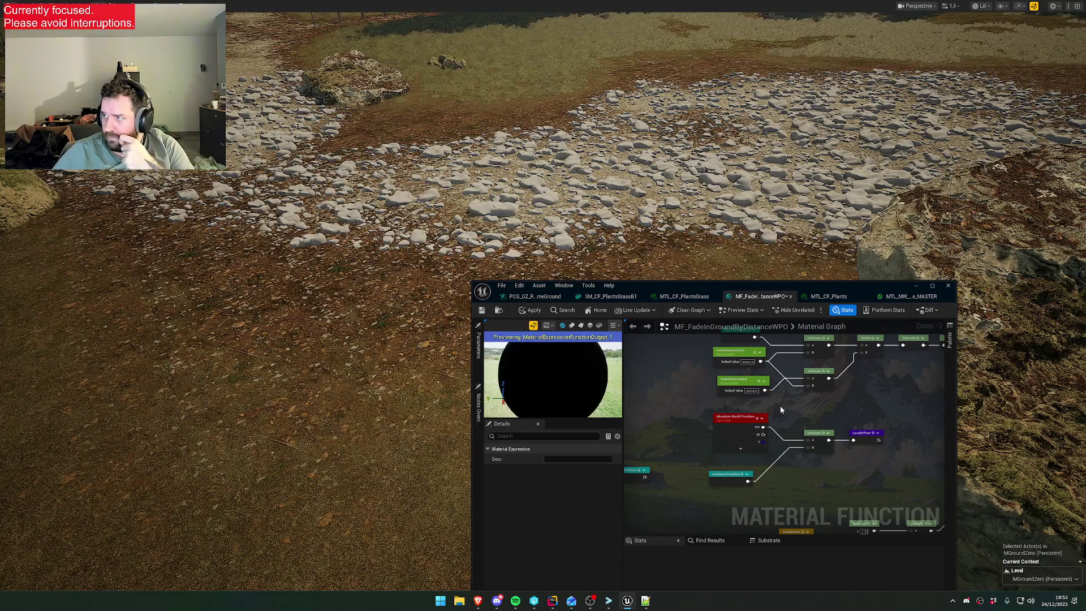
Maximize the MF_FadeInGroundByDistanceWPO Material Editor window after checking the browser.
{"action": "key", "text": "alt+Tab"}
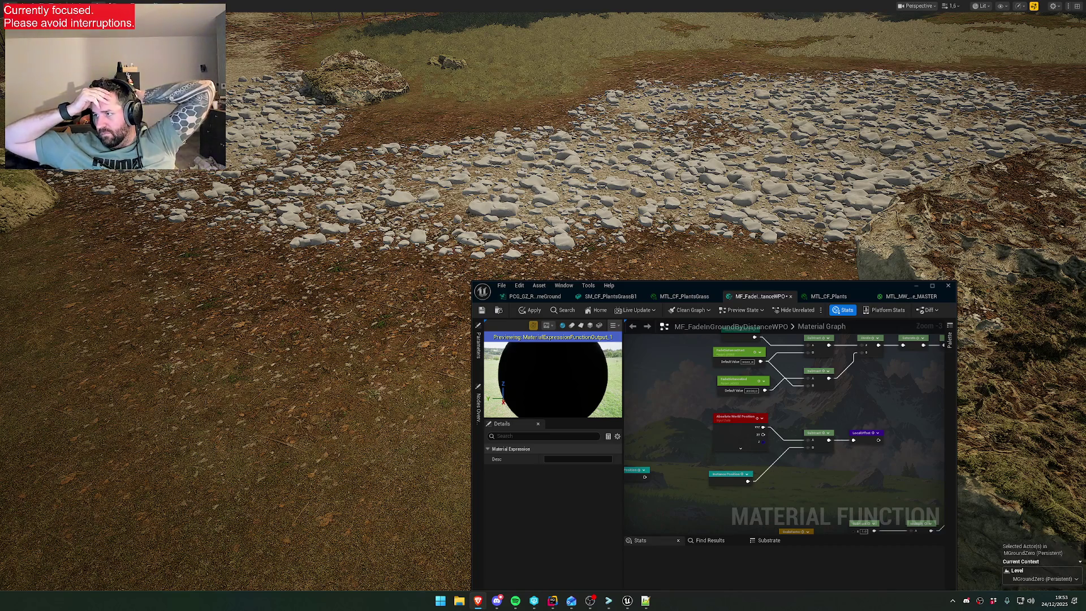
{"action": "key", "text": "super+Up"}
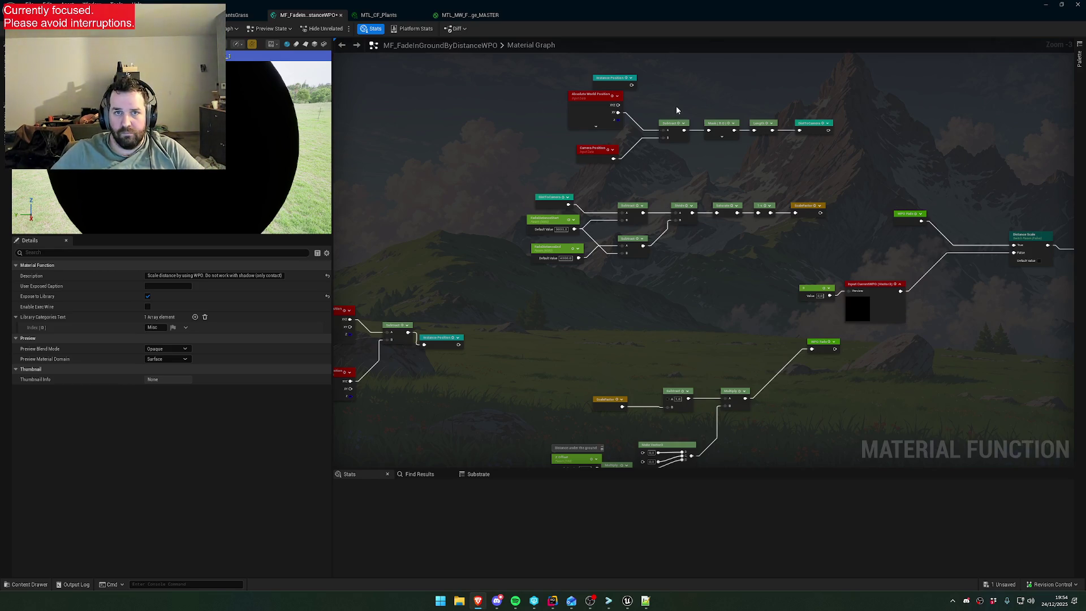
Wire Instance Position into the Subtract node's A input and save the material function.
{"action": "key", "text": "2"}
{"action": "left_click_drag", "start_coordinate": [667, 132], "coordinate": [667, 131]}
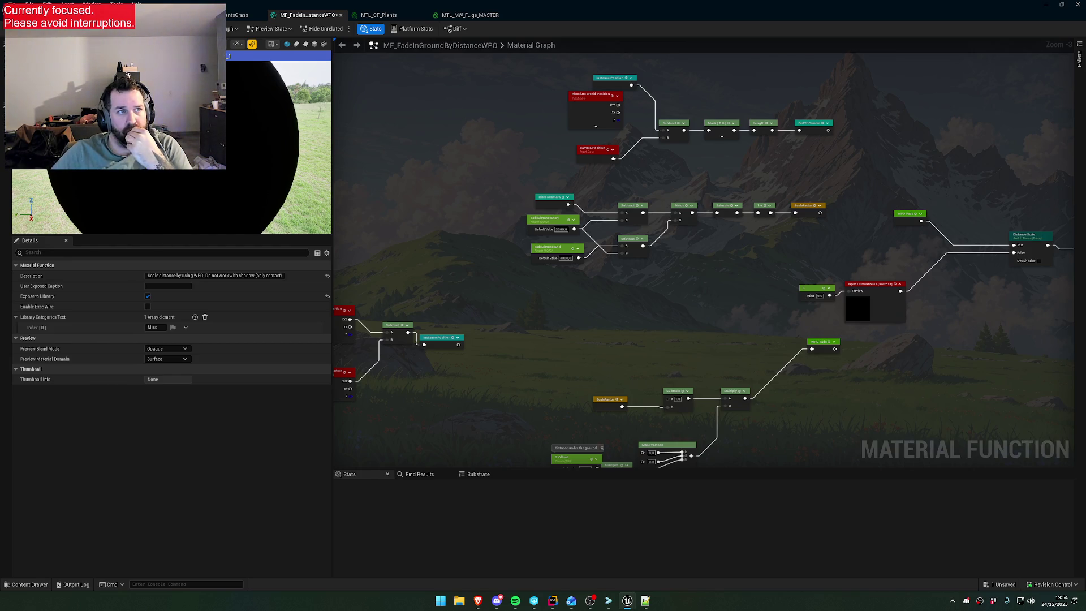
{"action": "key", "text": "ctrl+s"}
{"action": "key", "text": "alt+Tab"}
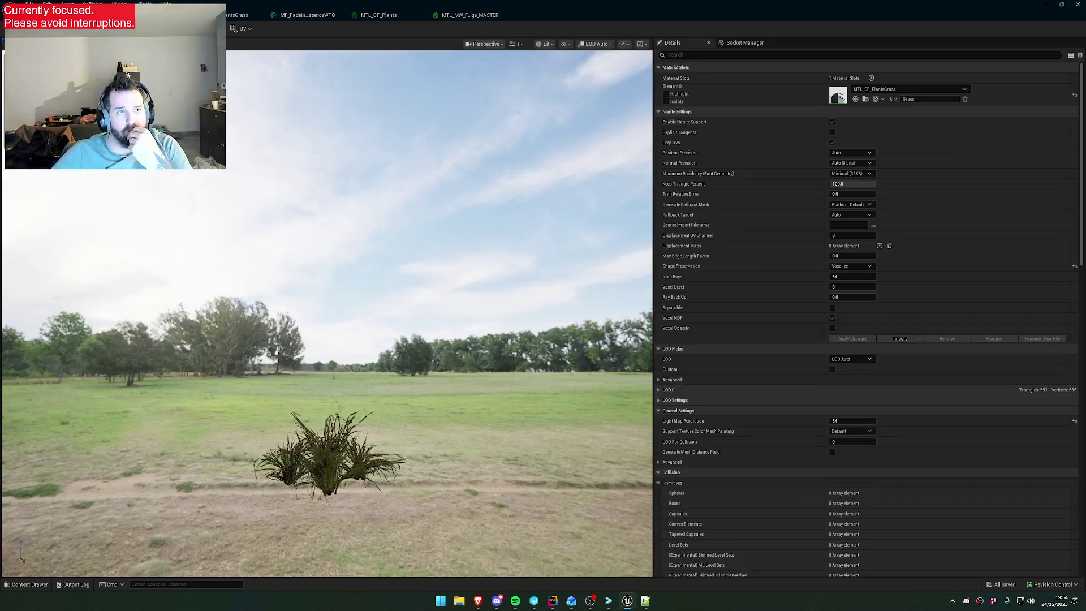
Return to the PCG graph with its Graph Parameters and HLSL Source windows.
{"action": "key", "text": "alt+Tab"}
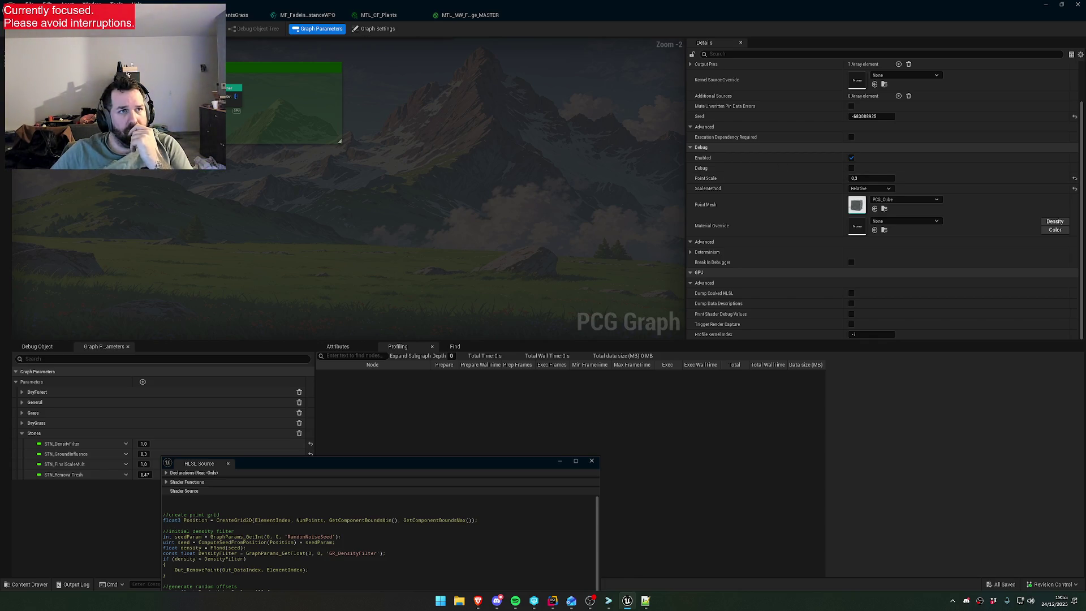
Open MTL_MW_Foliage_MASTER and shrink its editor to the bottom to reveal the level.
{"action": "left_click", "coordinate": [380, 14]}
{"action": "left_click", "coordinate": [306, 14]}
{"action": "left_click", "coordinate": [397, 17]}
{"action": "mouse_move", "coordinate": [479, 16]}
{"action": "left_mouse_down"}
{"action": "mouse_move", "coordinate": [492, 16]}
{"action": "mouse_move", "coordinate": [546, 418]}
{"action": "left_mouse_up"}
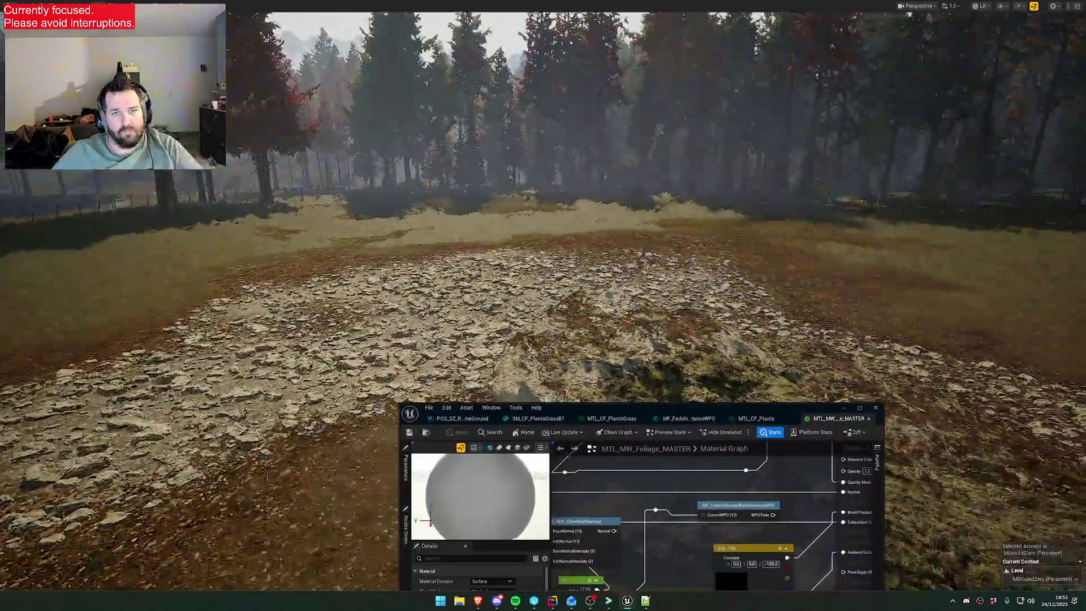
Fly the camera over the grassy field and capture a screenshot of the field and rocks.
{"action": "key", "text": "w"}
{"action": "scroll", "coordinate": [543, 227], "scroll_direction": "up", "scroll_amount": 2}
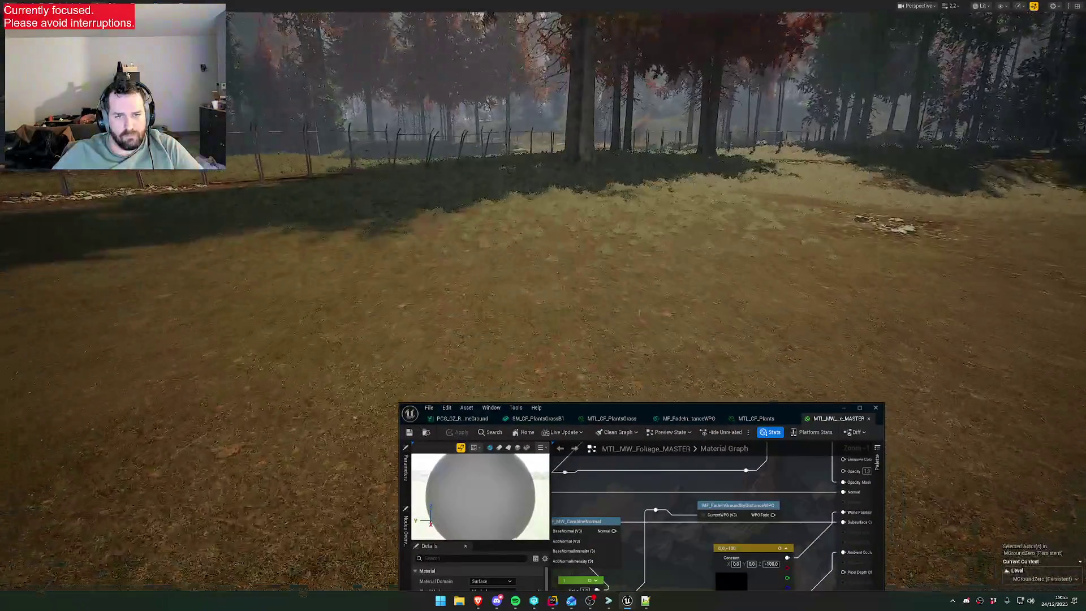
{"action": "key", "text": "s"}
{"action": "scroll", "coordinate": [543, 226], "scroll_direction": "down", "scroll_amount": 2}
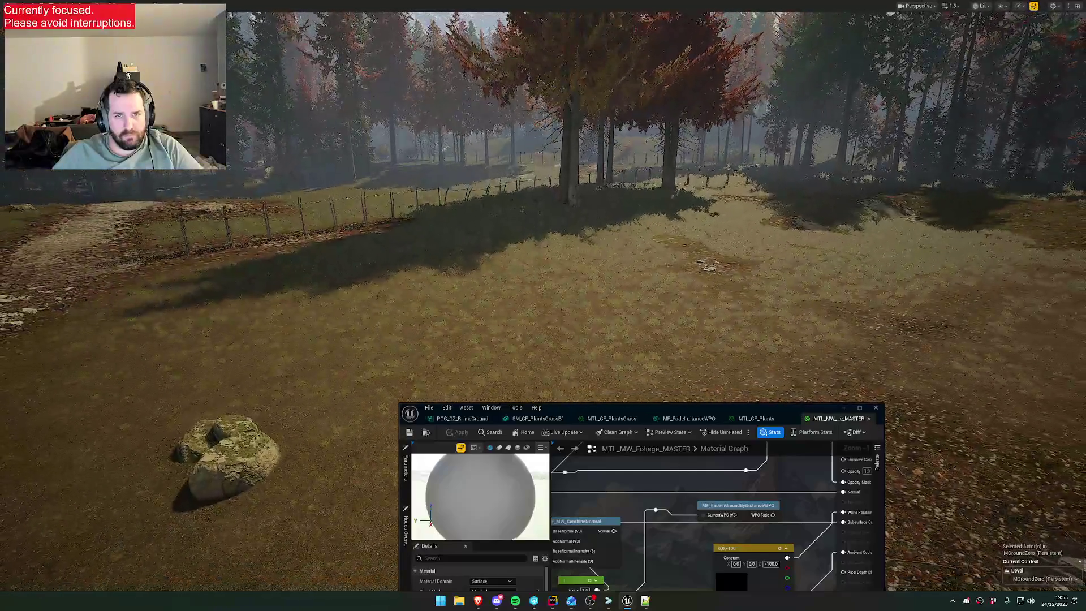
{"action": "key", "text": "s"}
{"action": "scroll", "coordinate": [543, 227], "scroll_direction": "down", "scroll_amount": 2}
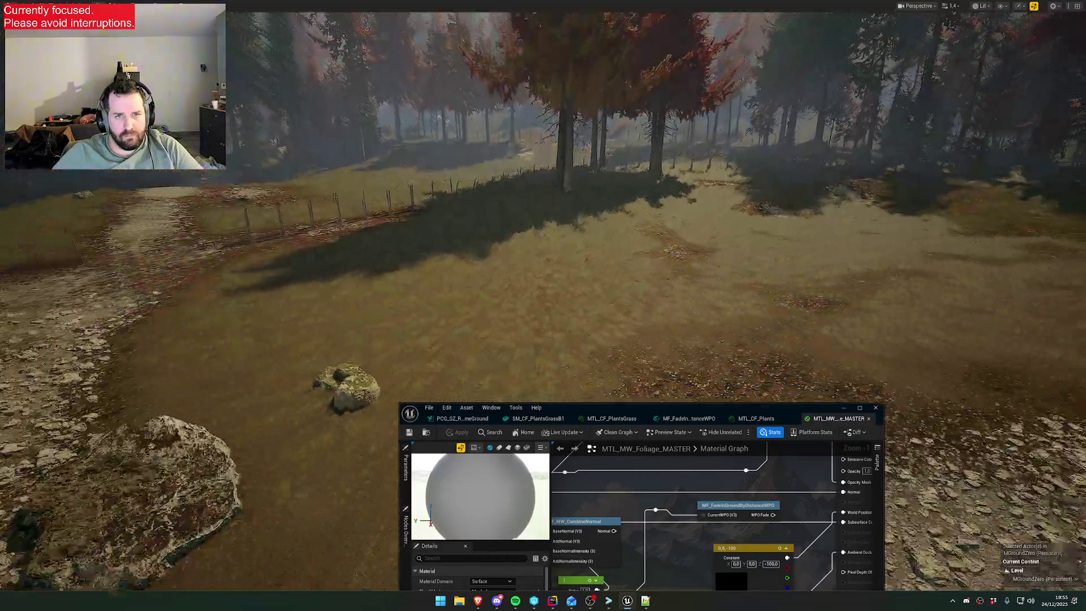
{"action": "key", "text": "s"}
{"action": "key", "text": "super+shift+s"}
{"action": "mouse_move", "coordinate": [131, 56]}
{"action": "left_mouse_down"}
{"action": "mouse_move", "coordinate": [525, 217]}
{"action": "mouse_move", "coordinate": [889, 406]}
{"action": "left_mouse_up"}
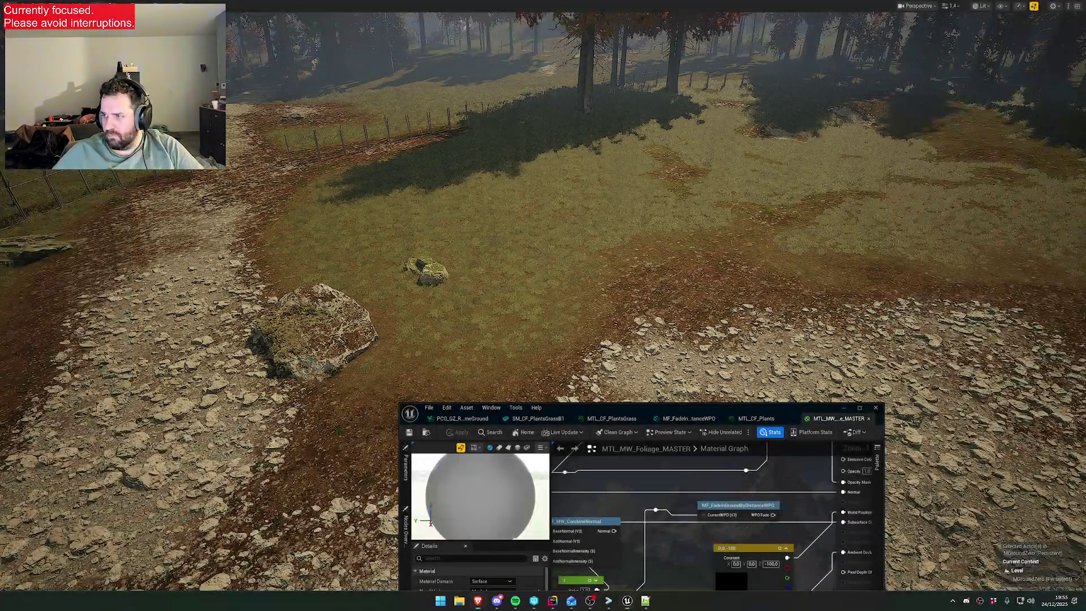
Fly toward the mossy rock and capture another screenshot of the rock and grass.
{"action": "scroll", "coordinate": [724, 285], "scroll_direction": "down", "scroll_amount": 3}
{"action": "key", "text": "w"}
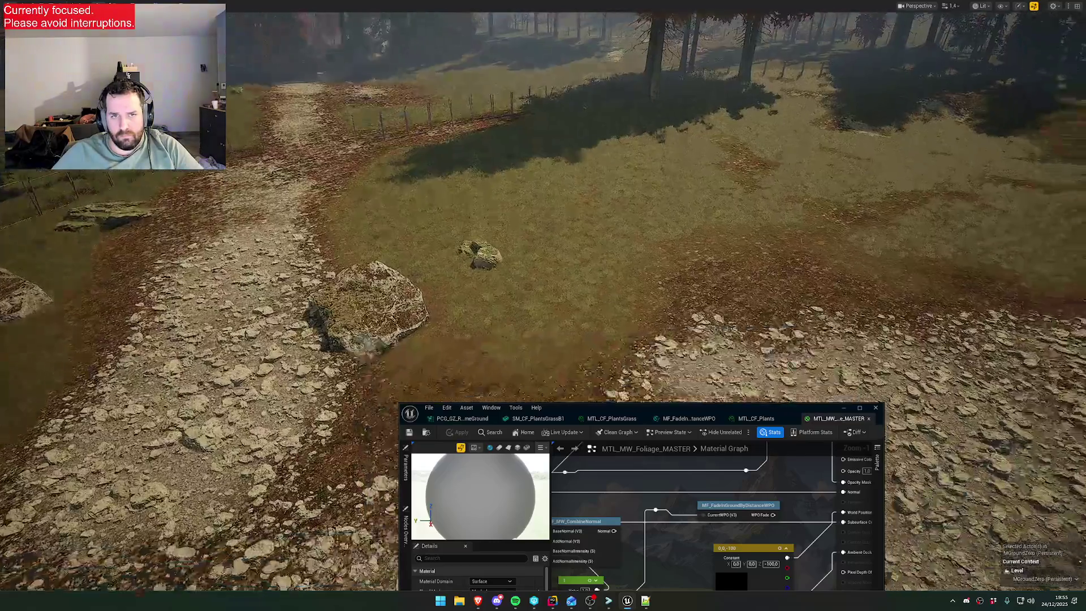
{"action": "scroll", "coordinate": [725, 285], "scroll_direction": "up", "scroll_amount": 3}
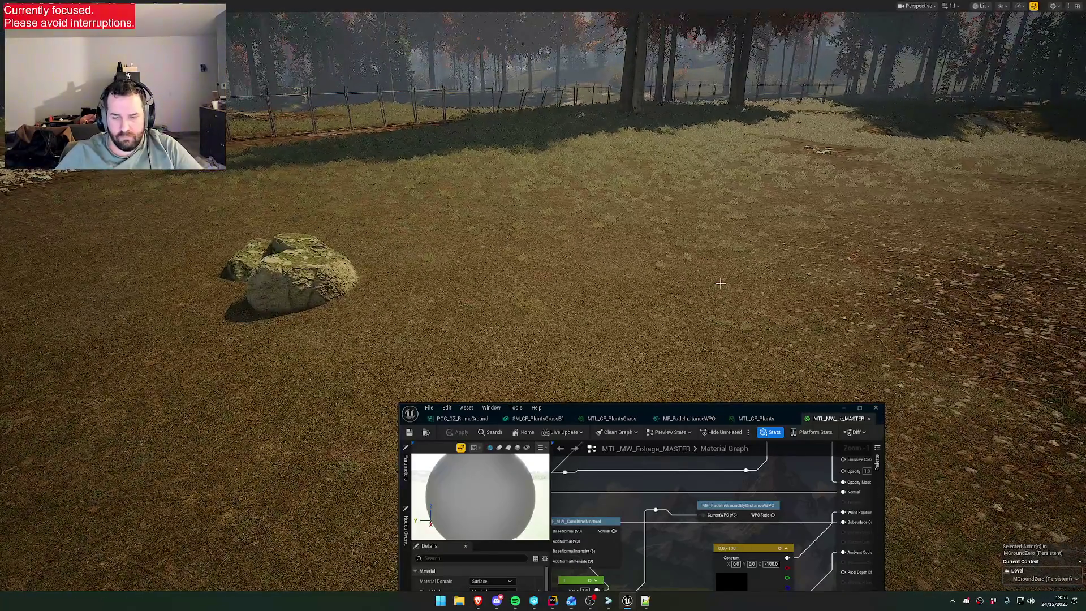
{"action": "key", "text": "super+shift+s"}
{"action": "mouse_move", "coordinate": [70, 54]}
{"action": "left_mouse_down"}
{"action": "mouse_move", "coordinate": [1016, 569]}
{"action": "mouse_move", "coordinate": [1063, 581]}
{"action": "left_mouse_up"}
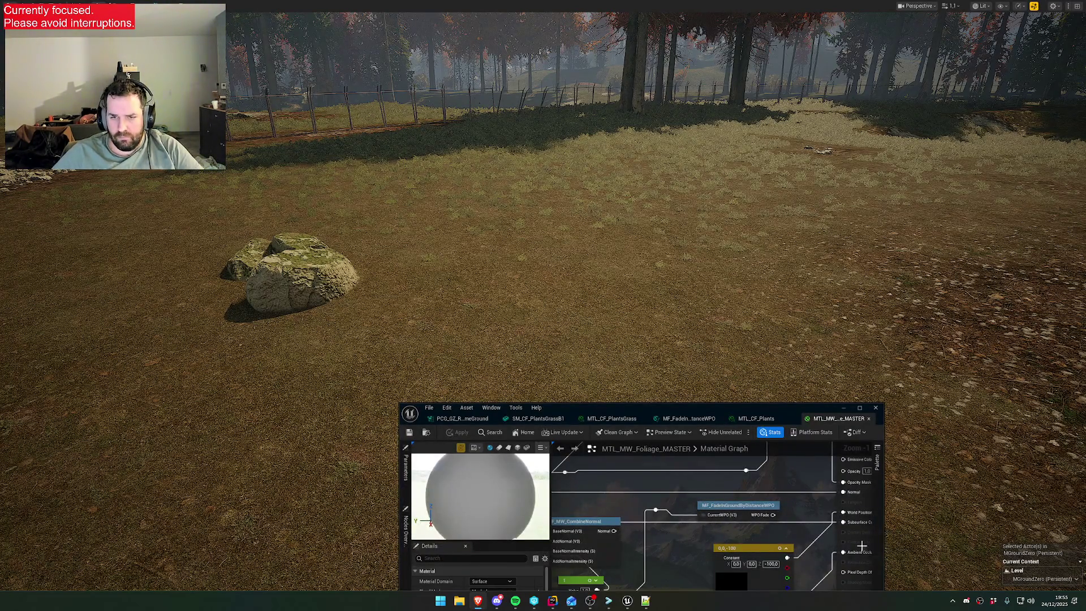
Delete the 0,0,-100 constant, plug WPO Fade into World Position Offset, and apply.
{"action": "left_click_drag", "start_coordinate": [795, 512], "coordinate": [721, 483]}
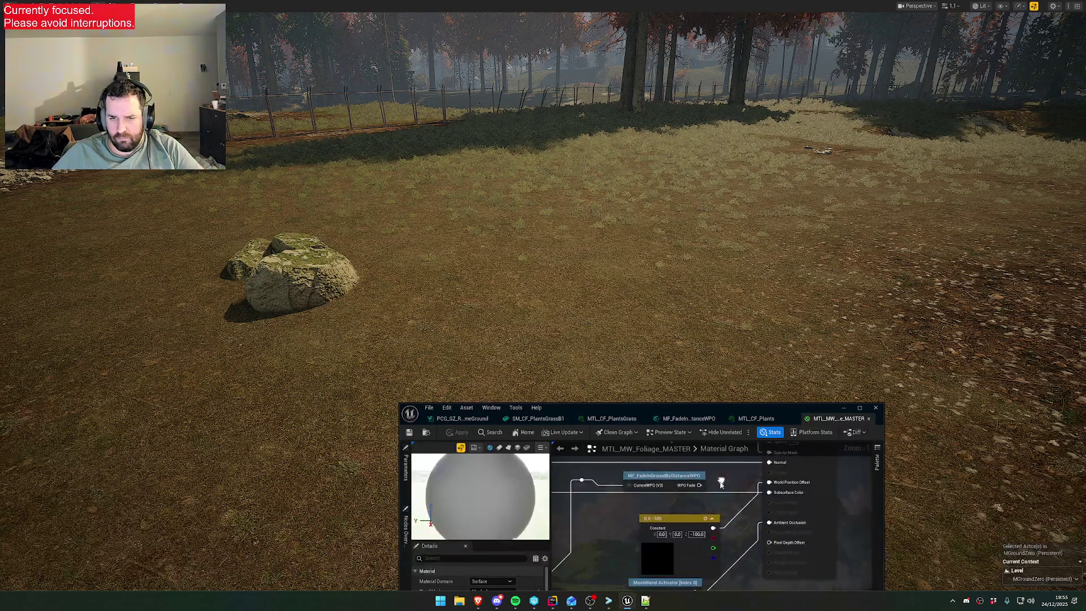
{"action": "left_click", "coordinate": [688, 520]}
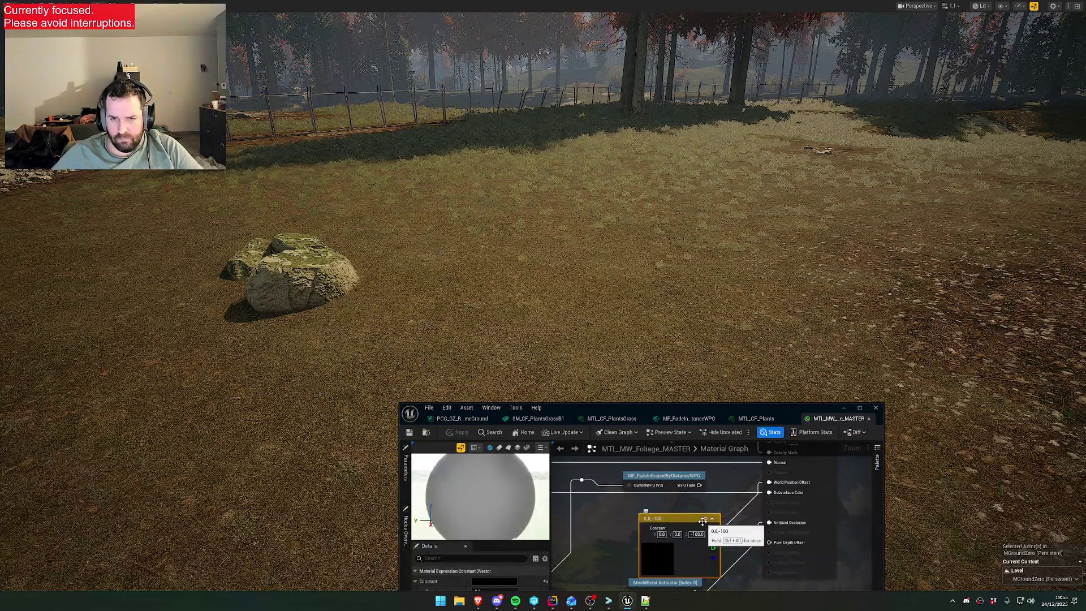
{"action": "key", "text": "Delete"}
{"action": "left_click_drag", "start_coordinate": [699, 485], "coordinate": [769, 482]}
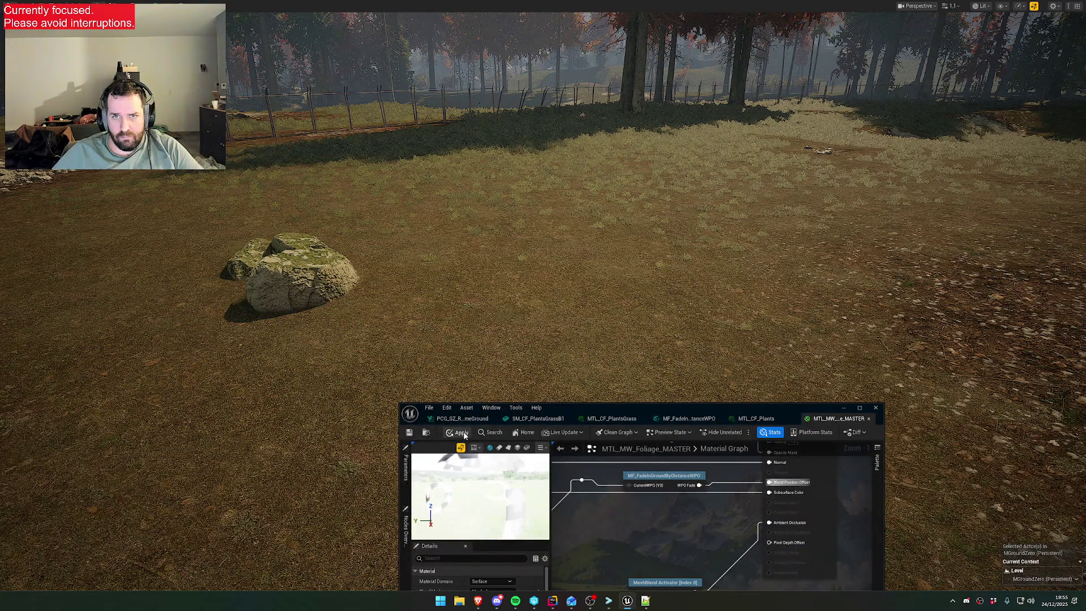
{"action": "left_click", "coordinate": [462, 433]}
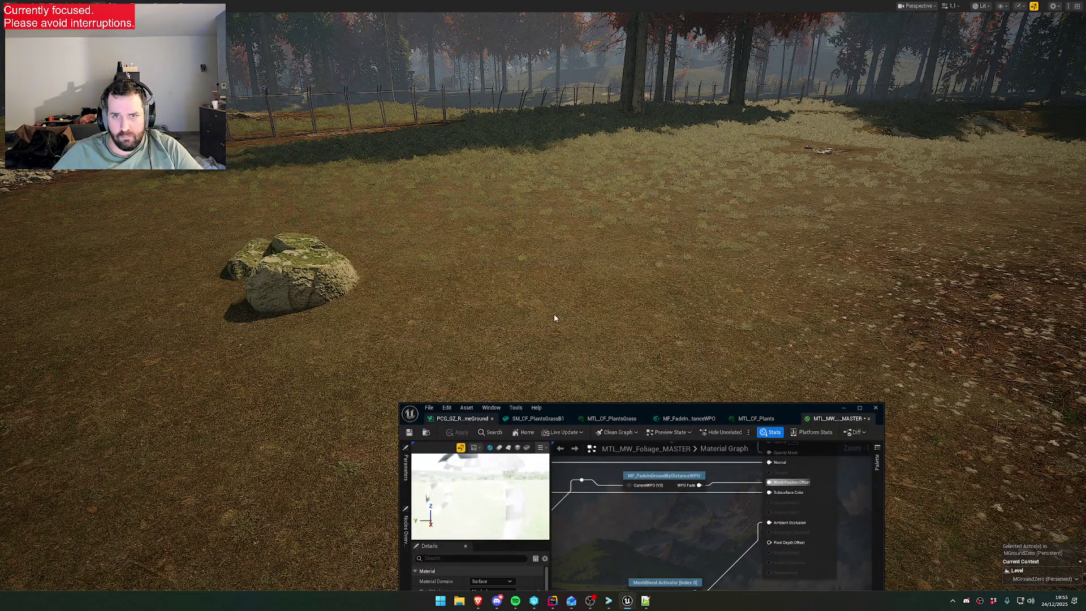
{"action": "mouse_move", "coordinate": [557, 309]}
{"action": "left_mouse_down"}
{"action": "mouse_move", "coordinate": [523, 318]}
{"action": "mouse_move", "coordinate": [627, 271]}
{"action": "mouse_move", "coordinate": [627, 121]}
{"action": "mouse_move", "coordinate": [582, 122]}
{"action": "mouse_move", "coordinate": [582, 147]}
{"action": "left_mouse_up"}
{"action": "scroll", "coordinate": [627, 135], "scroll_direction": "down", "scroll_amount": 2}
{"action": "scroll", "coordinate": [581, 124], "scroll_direction": "up", "scroll_amount": 2}
{"action": "left_click_drag", "start_coordinate": [633, 260], "coordinate": [632, 270]}
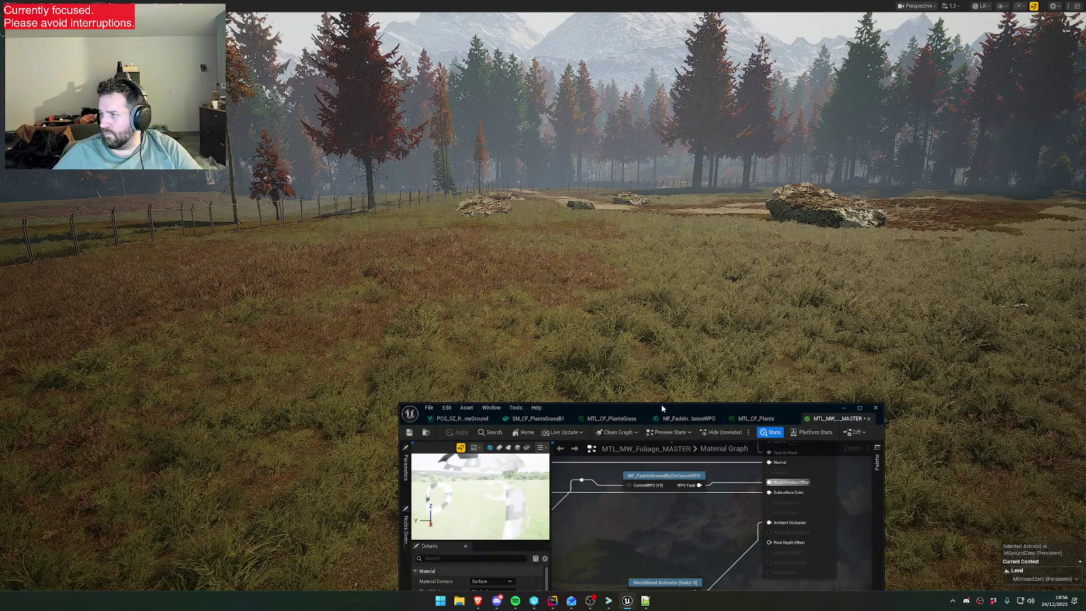
{"action": "scroll", "coordinate": [644, 298], "scroll_direction": "up", "scroll_amount": 2}
{"action": "left_click_drag", "start_coordinate": [644, 298], "coordinate": [644, 298]}
Set SM_CF_PlantsGrassB1's Positive and Negative Bounds Extension Z to 200 and save the mesh.
{"action": "left_click", "coordinate": [542, 419]}
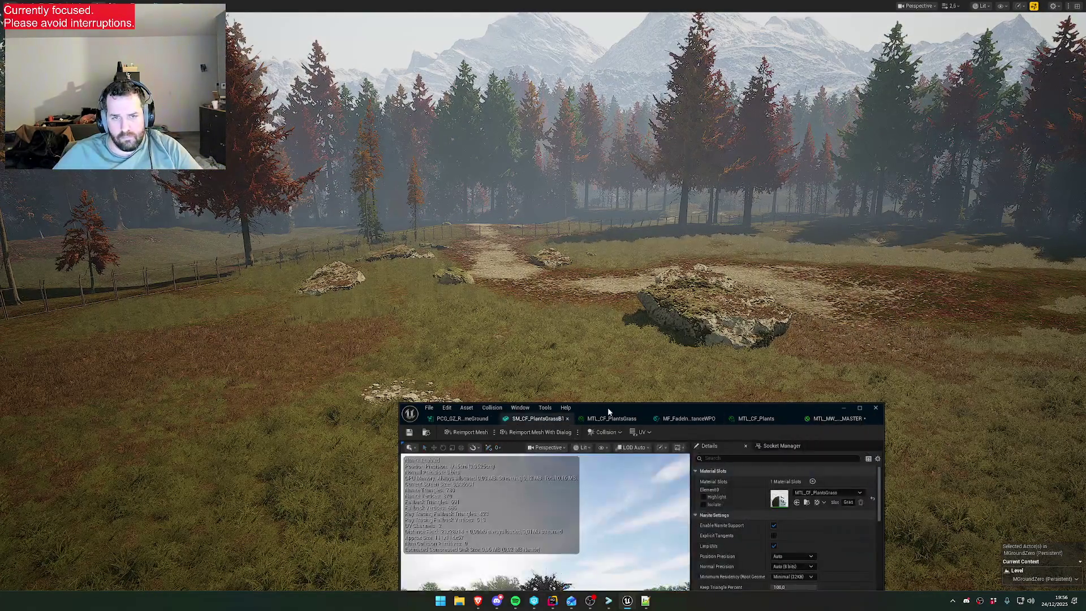
{"action": "left_click_drag", "start_coordinate": [606, 408], "coordinate": [608, 260]}
{"action": "scroll", "coordinate": [756, 428], "scroll_direction": "down", "scroll_amount": 5}
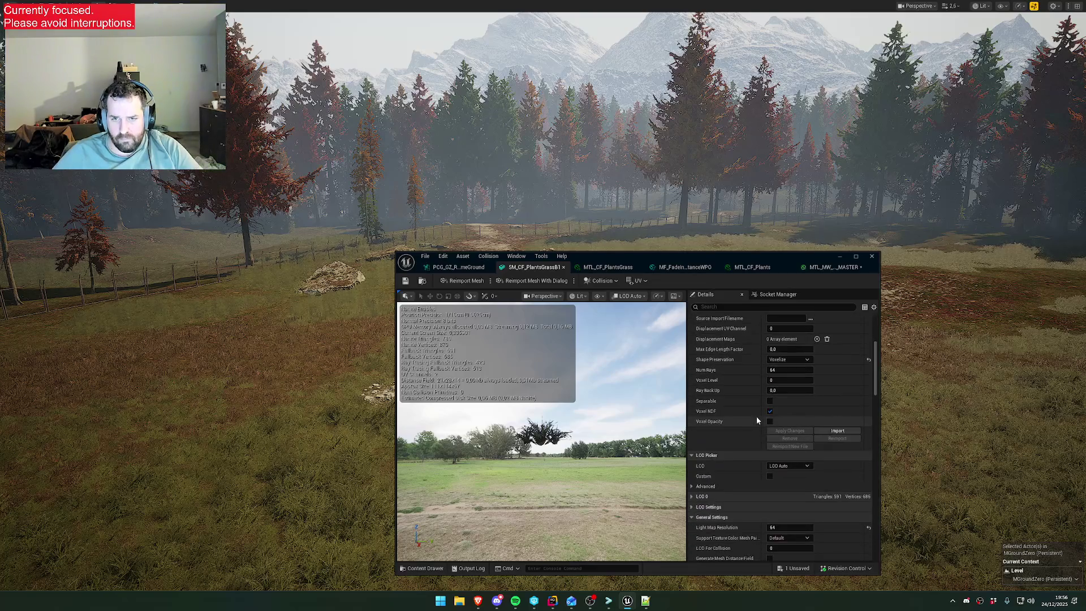
{"action": "left_click", "coordinate": [707, 306]}
{"action": "type", "text": "bound"}
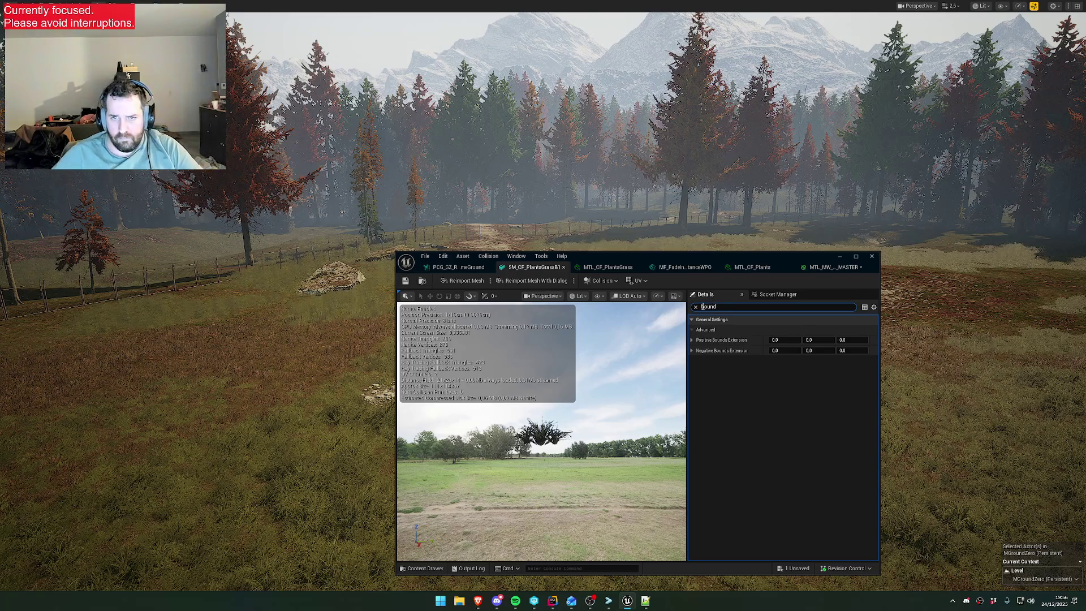
{"action": "left_click", "coordinate": [781, 339]}
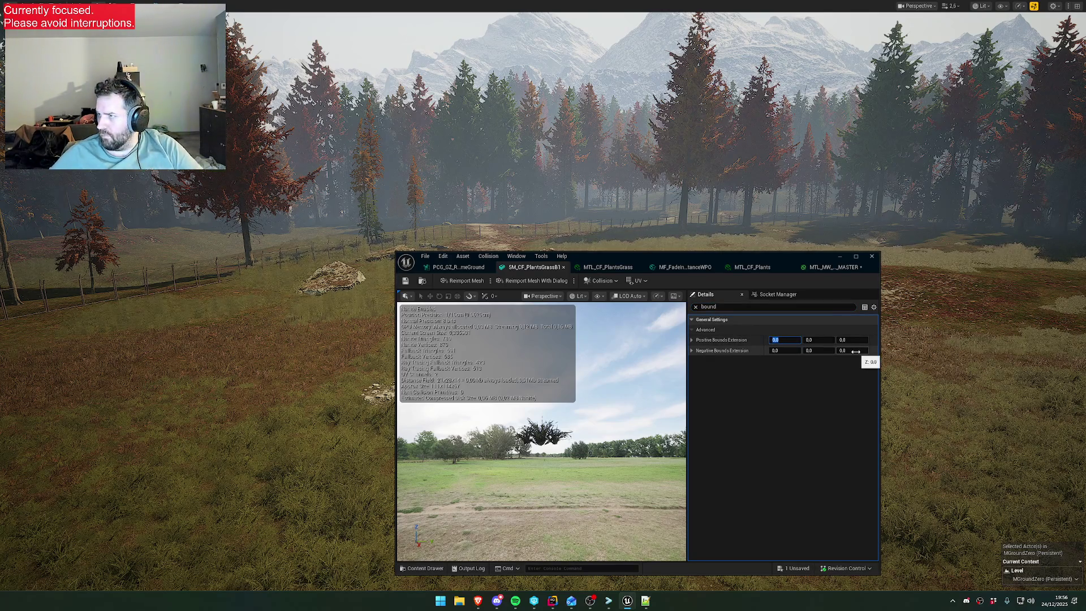
{"action": "key", "text": "Tab"}
{"action": "key", "text": "Tab"}
{"action": "type", "text": "200"}
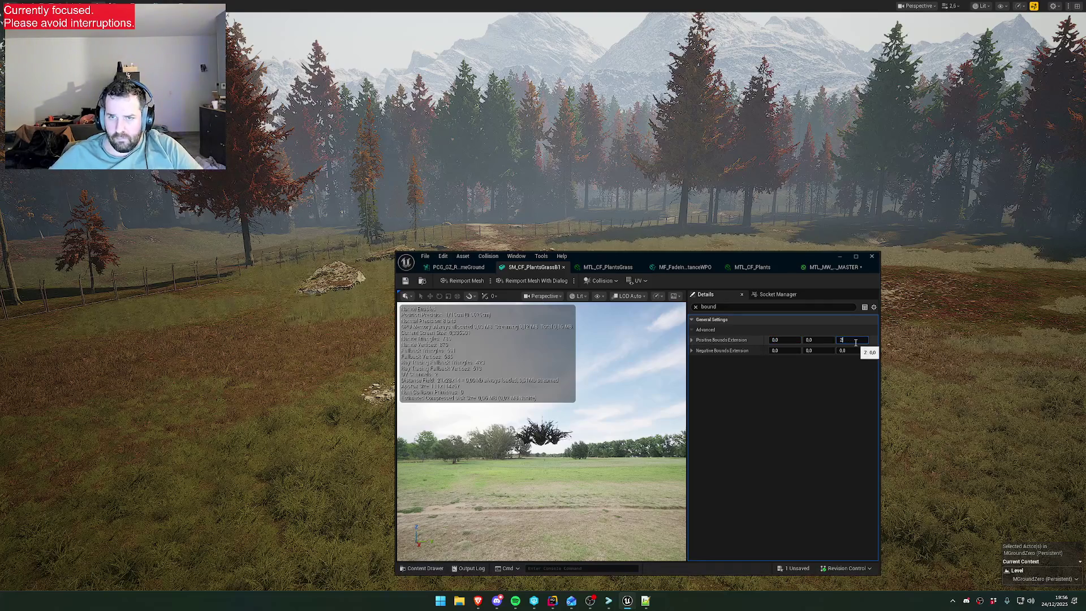
{"action": "key", "text": "Tab"}
{"action": "key", "text": "Tab"}
{"action": "key", "text": "Tab"}
{"action": "type", "text": "2"}
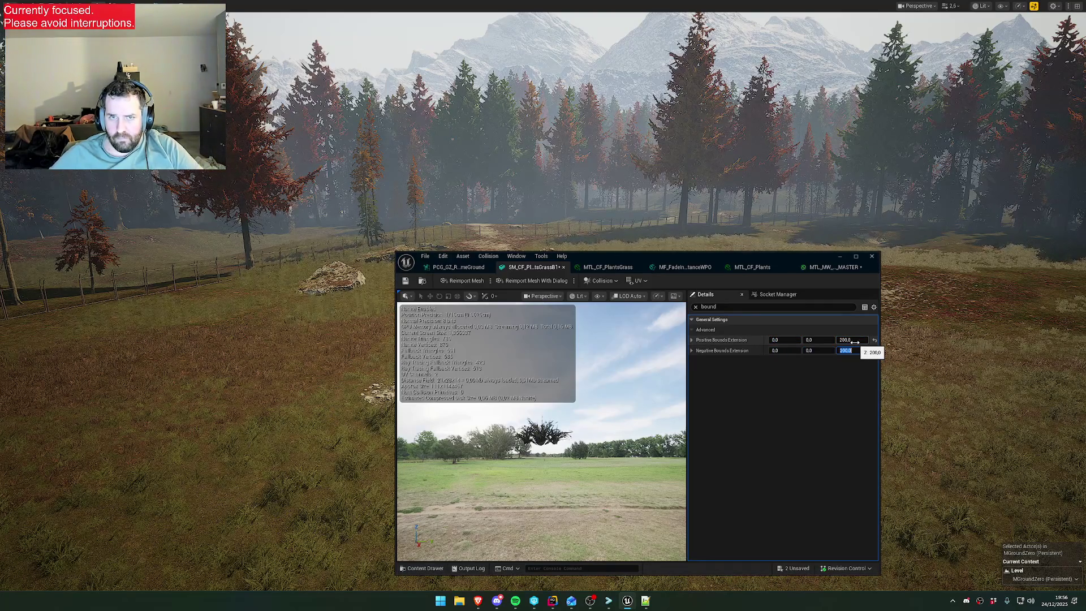
{"action": "key", "text": "Return"}
{"action": "key", "text": "ctrl+s"}
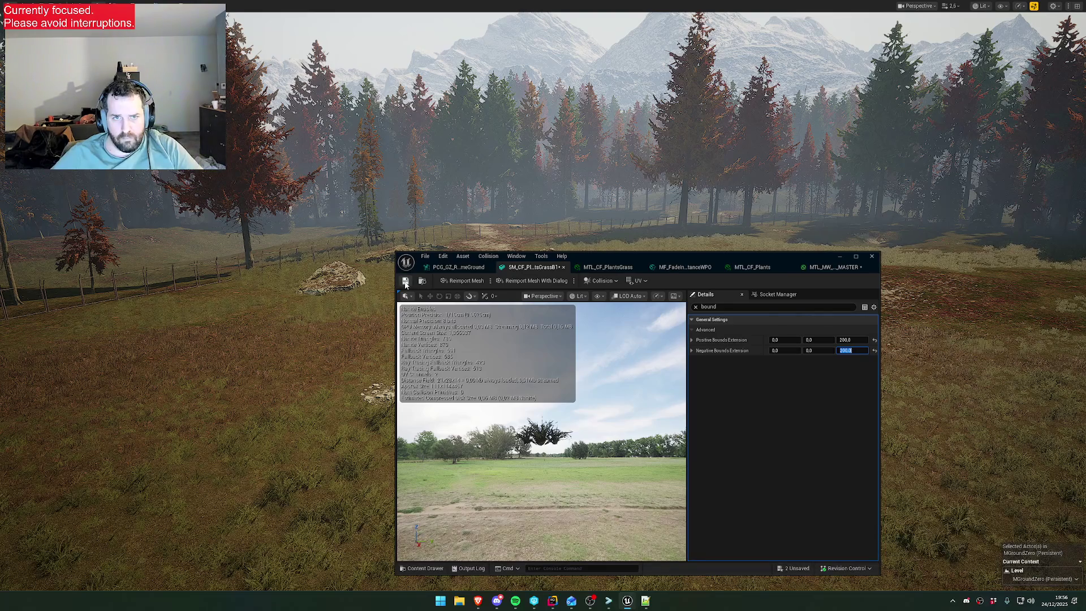
{"action": "left_click_drag", "start_coordinate": [604, 261], "coordinate": [603, 309]}
{"action": "left_click_drag", "start_coordinate": [632, 261], "coordinate": [574, 181]}
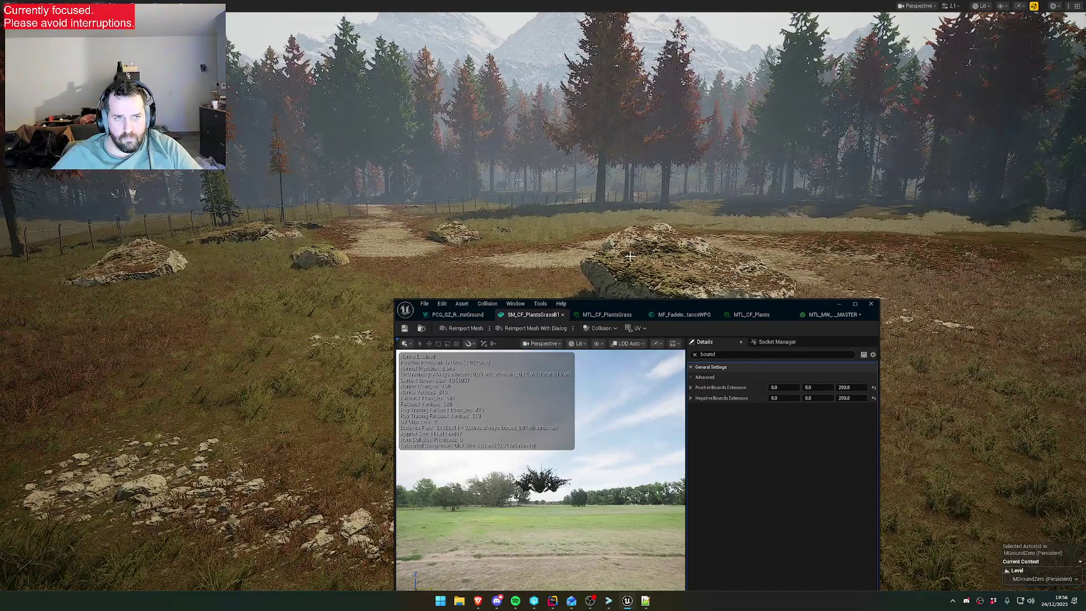
Locate the second mesh entry in the PCG graph's Static Mesh Spawner settings.
{"action": "left_click", "coordinate": [456, 315]}
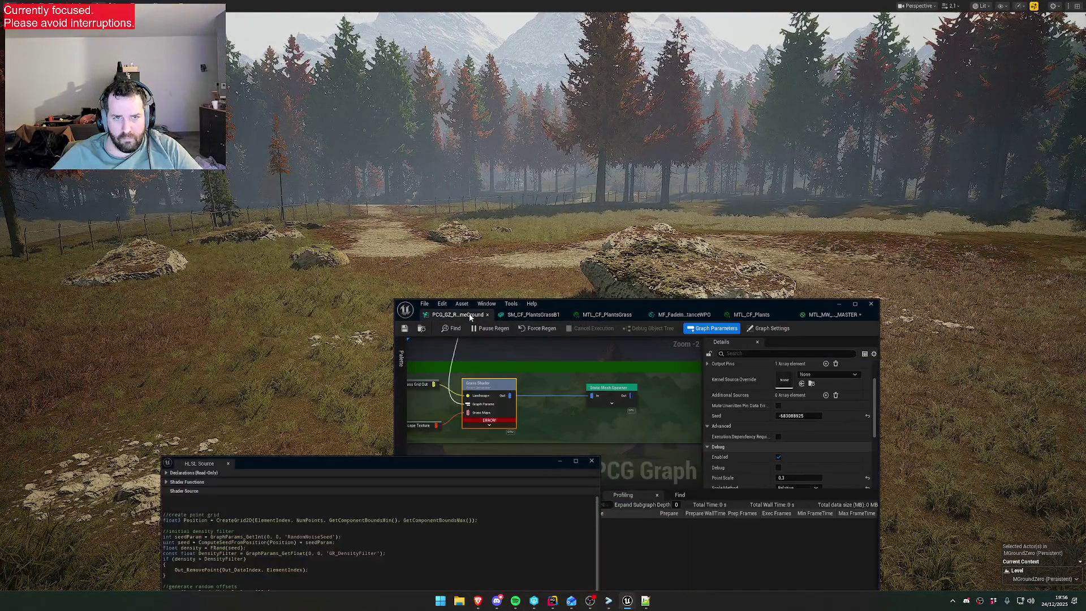
{"action": "left_click", "coordinate": [616, 391]}
{"action": "scroll", "coordinate": [776, 410], "scroll_direction": "down", "scroll_amount": 10}
{"action": "scroll", "coordinate": [770, 427], "scroll_direction": "down", "scroll_amount": 10}
{"action": "scroll", "coordinate": [760, 422], "scroll_direction": "down", "scroll_amount": 3}
{"action": "left_click_drag", "start_coordinate": [698, 300], "coordinate": [683, 212]}
{"action": "scroll", "coordinate": [770, 323], "scroll_direction": "down", "scroll_amount": 5}
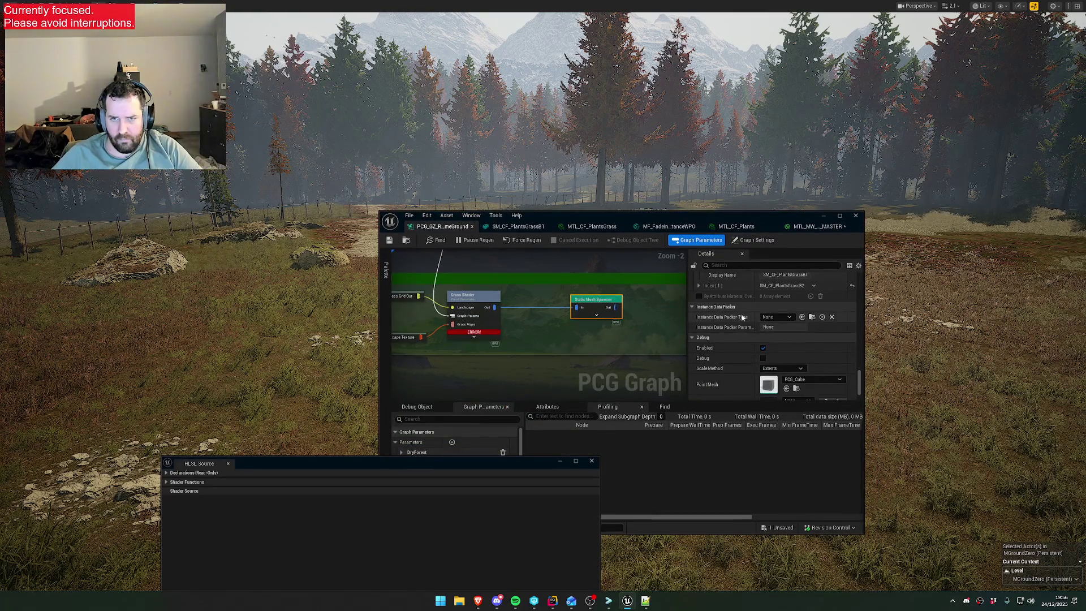
{"action": "left_click", "coordinate": [699, 286]}
{"action": "left_click", "coordinate": [705, 296]}
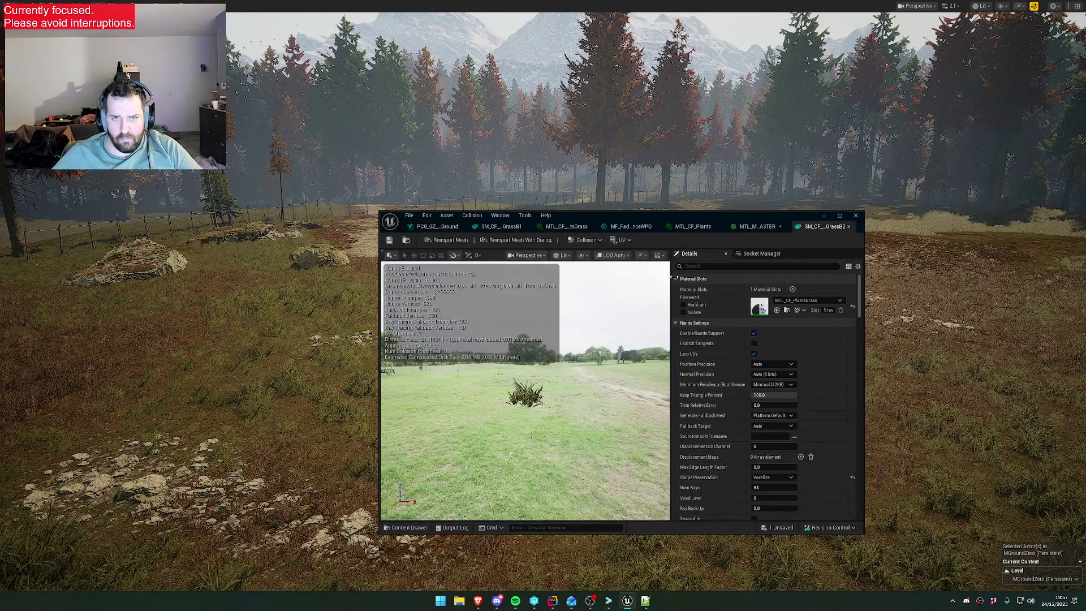
Set SM_CF_PlantsGrassB2's Positive and Negative Bounds Extension Z to 200.
{"action": "type", "text": "piu"}
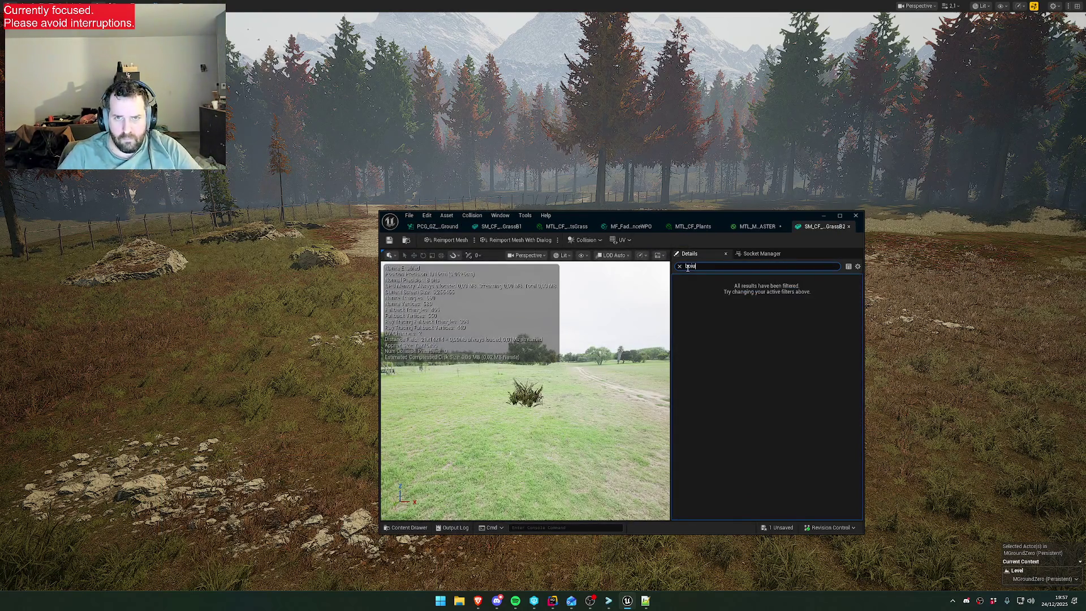
{"action": "key", "text": "BackSpace"}
{"action": "key", "text": "BackSpace"}
{"action": "type", "text": "bound"}
{"action": "left_click", "coordinate": [779, 303]}
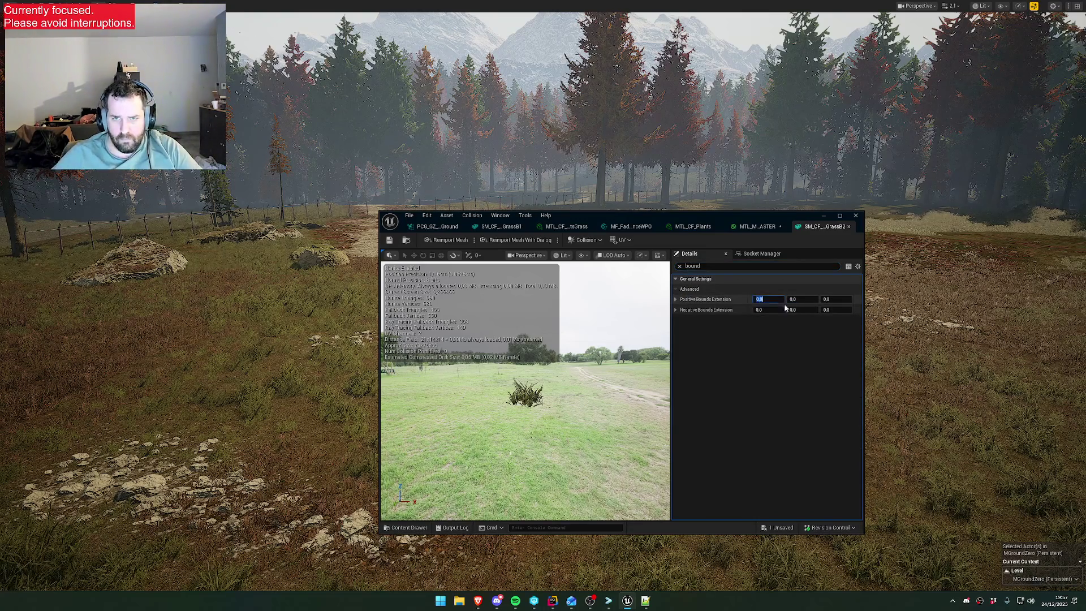
{"action": "type", "text": "2"}
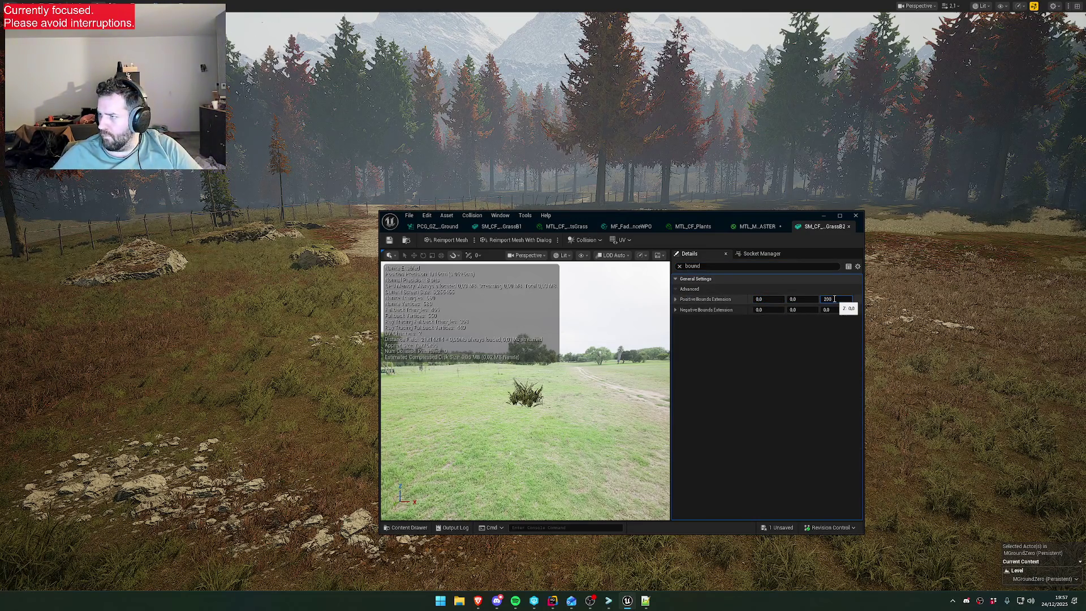
{"action": "key", "text": "Tab"}
{"action": "key", "text": "Tab"}
{"action": "key", "text": "Tab"}
{"action": "type", "text": "200"}
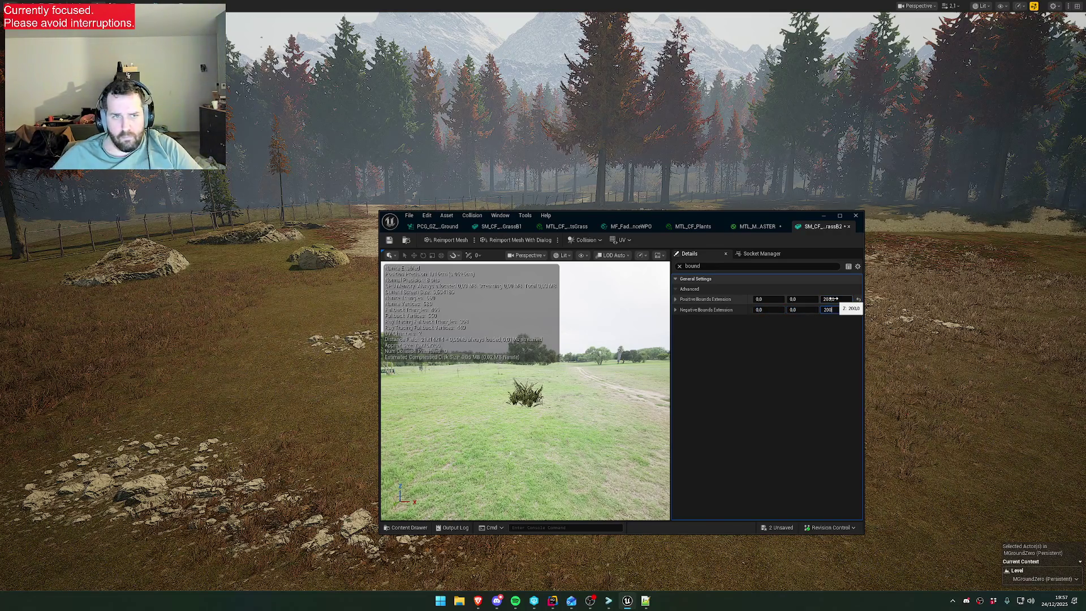
{"action": "key", "text": "Return"}
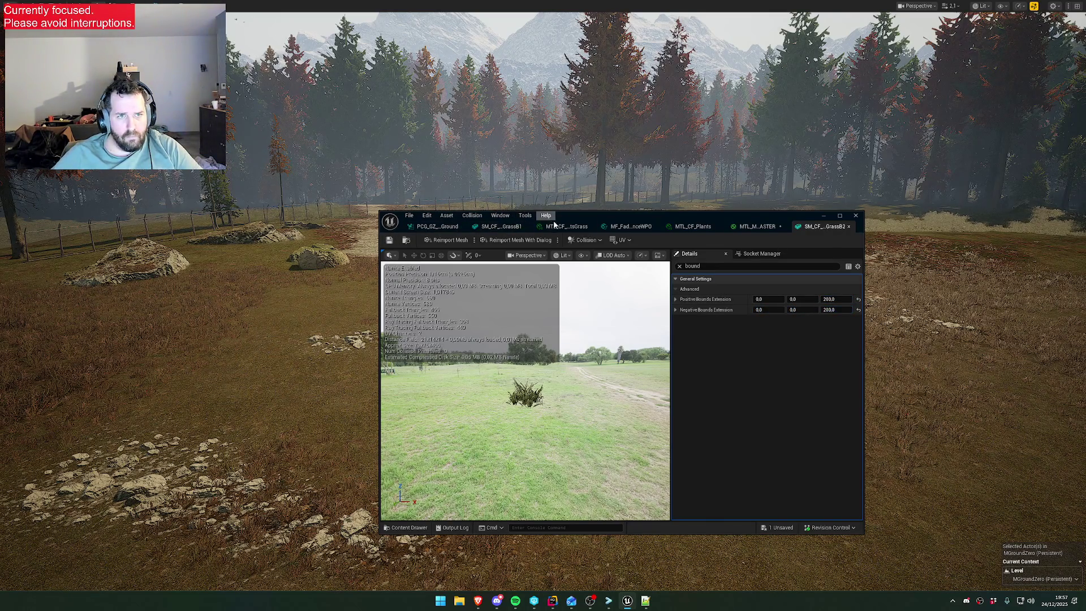
{"action": "left_click_drag", "start_coordinate": [578, 219], "coordinate": [564, 334]}
{"action": "scroll", "coordinate": [565, 226], "scroll_direction": "down", "scroll_amount": 6}
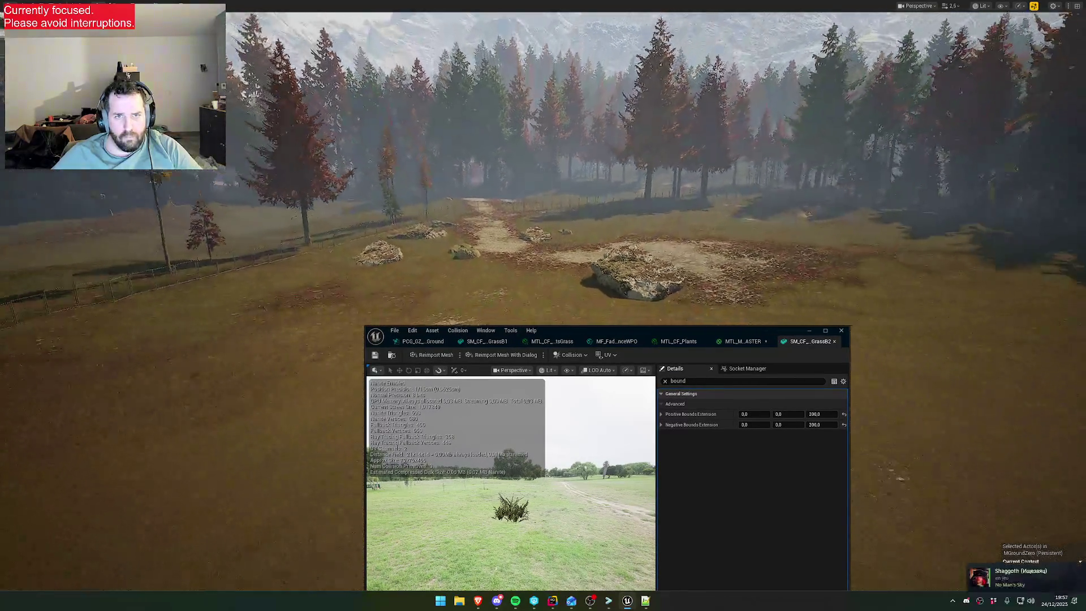
{"action": "scroll", "coordinate": [544, 170], "scroll_direction": "up", "scroll_amount": 6}
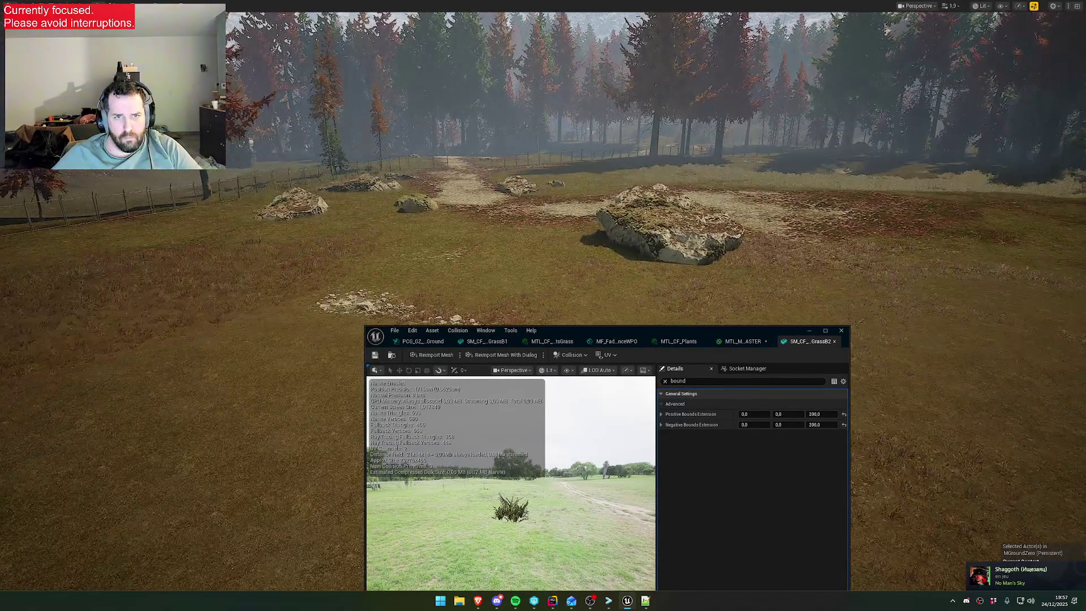
{"action": "scroll", "coordinate": [543, 170], "scroll_direction": "up", "scroll_amount": 6}
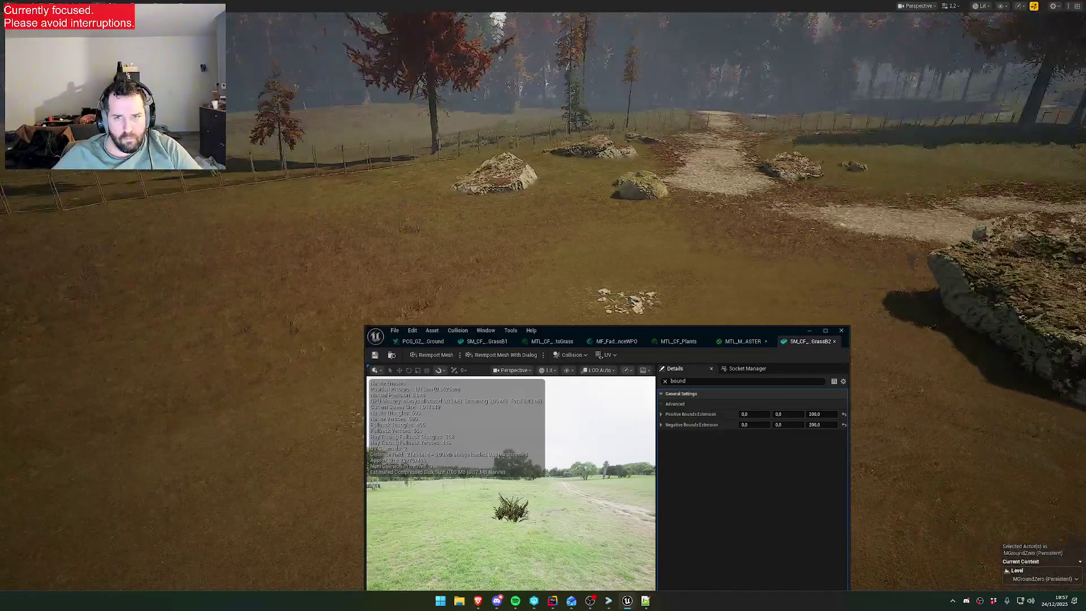
{"action": "scroll", "coordinate": [543, 170], "scroll_direction": "up", "scroll_amount": 2}
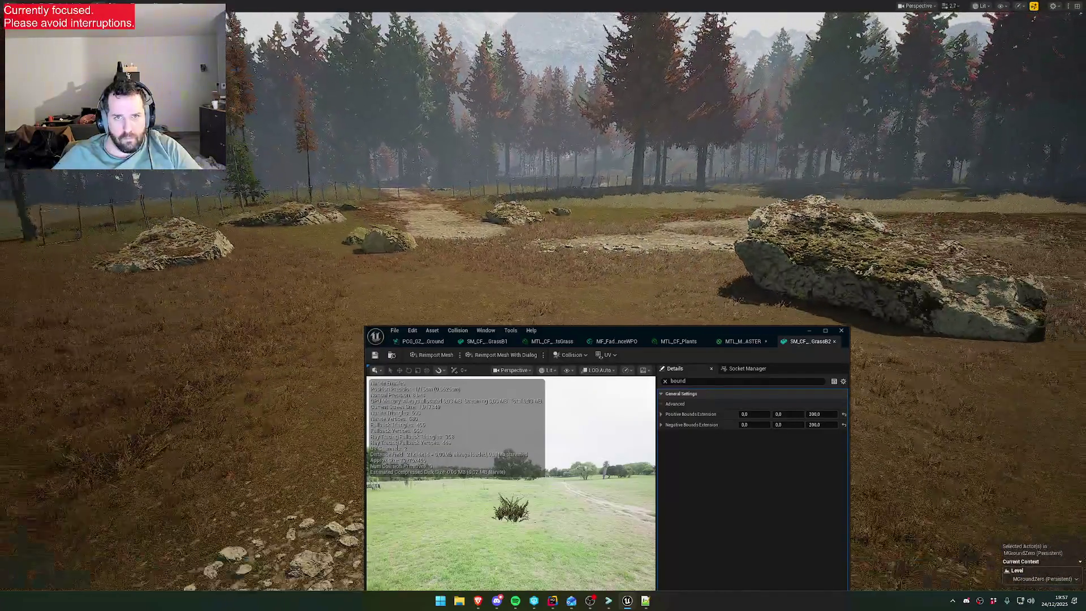
{"action": "scroll", "coordinate": [543, 170], "scroll_direction": "down", "scroll_amount": 2}
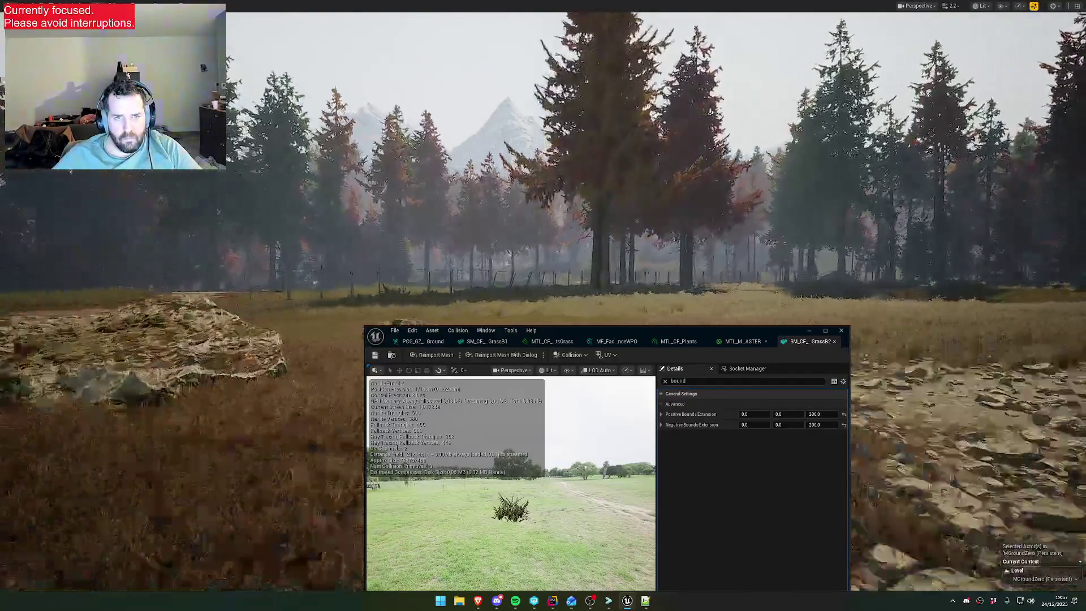
{"action": "scroll", "coordinate": [543, 170], "scroll_direction": "up", "scroll_amount": 2}
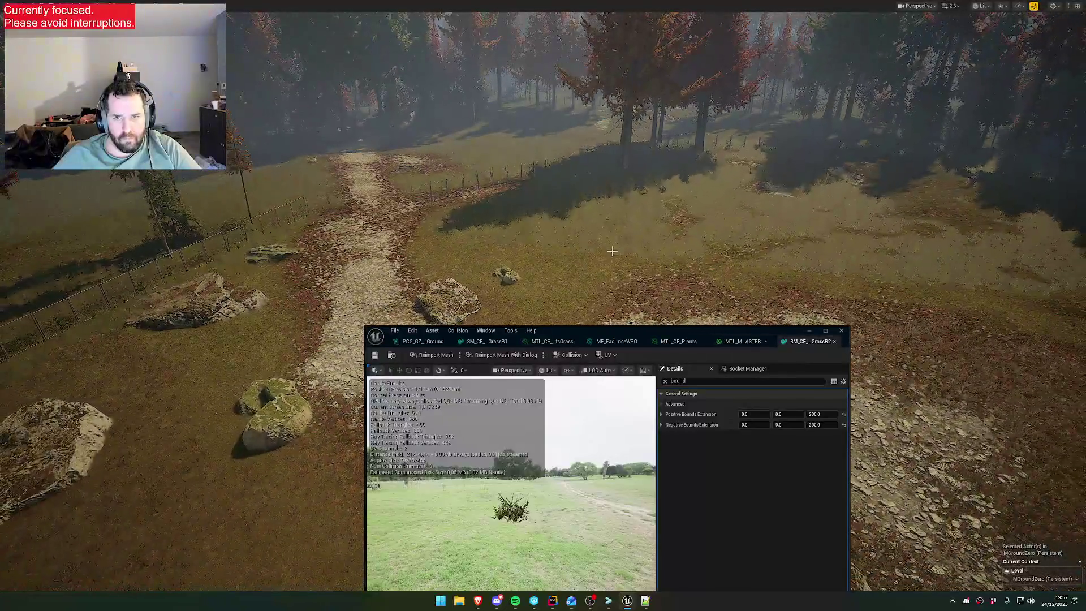
Extend the grass mesh's Positive and Negative Bounds Extension X and Y to 200.
{"action": "left_click", "coordinate": [744, 415]}
{"action": "type", "text": "200"}
{"action": "left_click", "coordinate": [791, 414]}
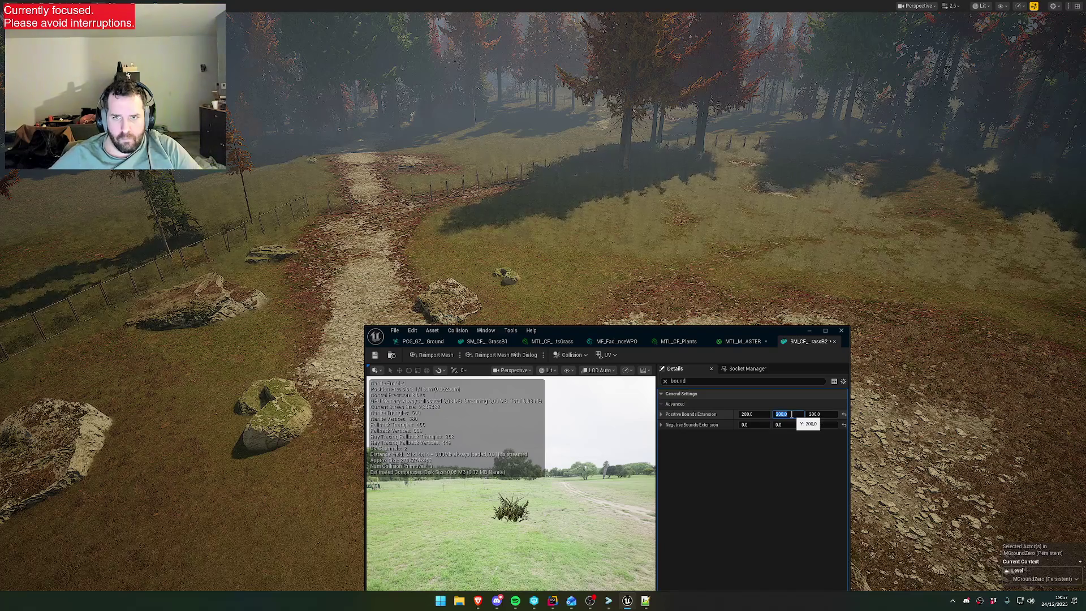
{"action": "left_click", "coordinate": [762, 425]}
{"action": "key", "text": "Tab"}
{"action": "type", "text": "20"}
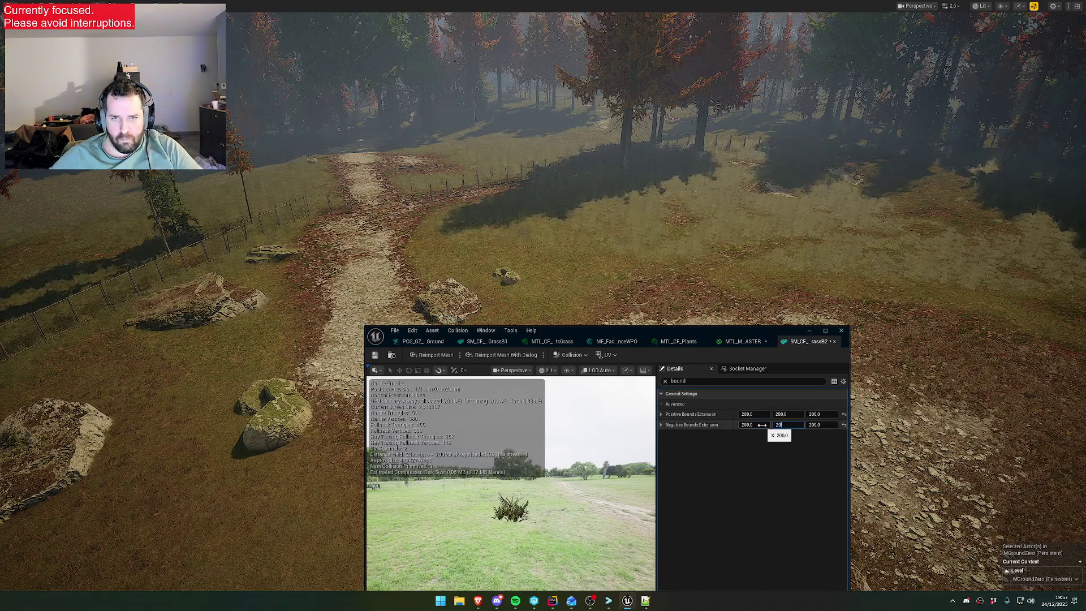
Set SM_CF_PlantsGrassB1's X and Y bounds extensions to 200 as well.
{"action": "left_click", "coordinate": [485, 341]}
{"action": "left_click", "coordinate": [757, 414]}
{"action": "type", "text": "200"}
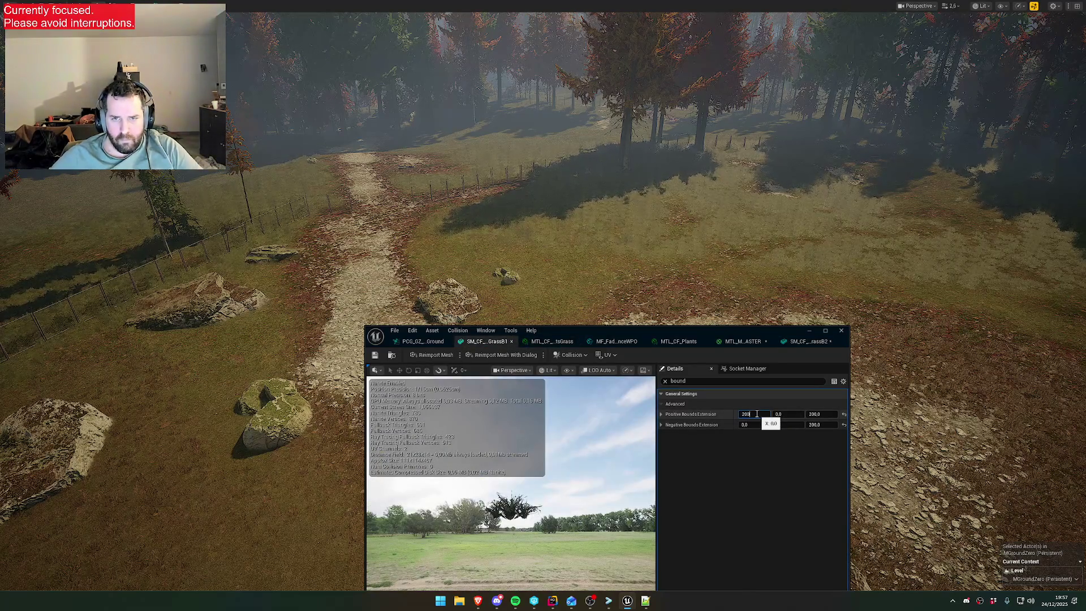
{"action": "key", "text": "Tab"}
{"action": "type", "text": "20"}
{"action": "key", "text": "Return"}
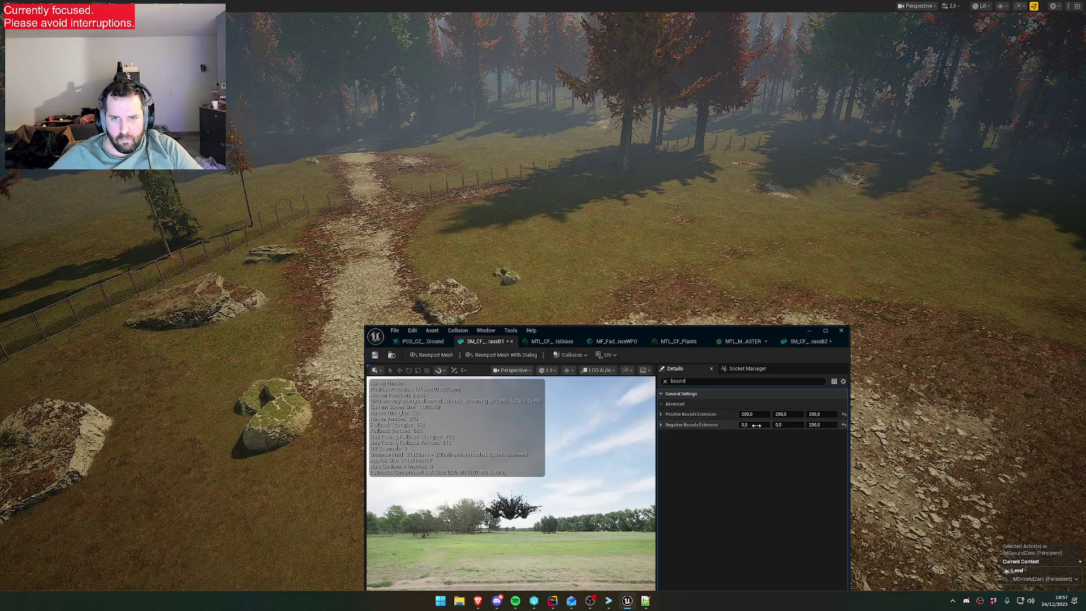
{"action": "type", "text": "200"}
{"action": "key", "text": "Return"}
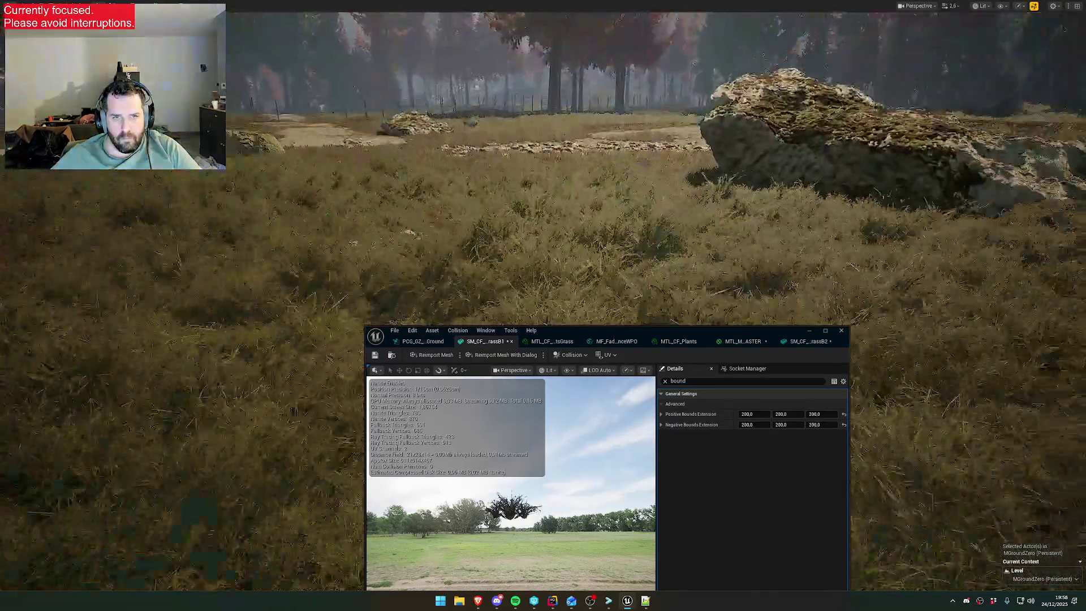
Reset GrassB1's bounds extensions to zero, then view the MTL_CF_Plants material.
{"action": "scroll", "coordinate": [850, 427], "scroll_direction": "up", "scroll_amount": 2}
{"action": "key", "text": "s"}
{"action": "left_click", "coordinate": [844, 415]}
{"action": "left_click", "coordinate": [844, 425]}
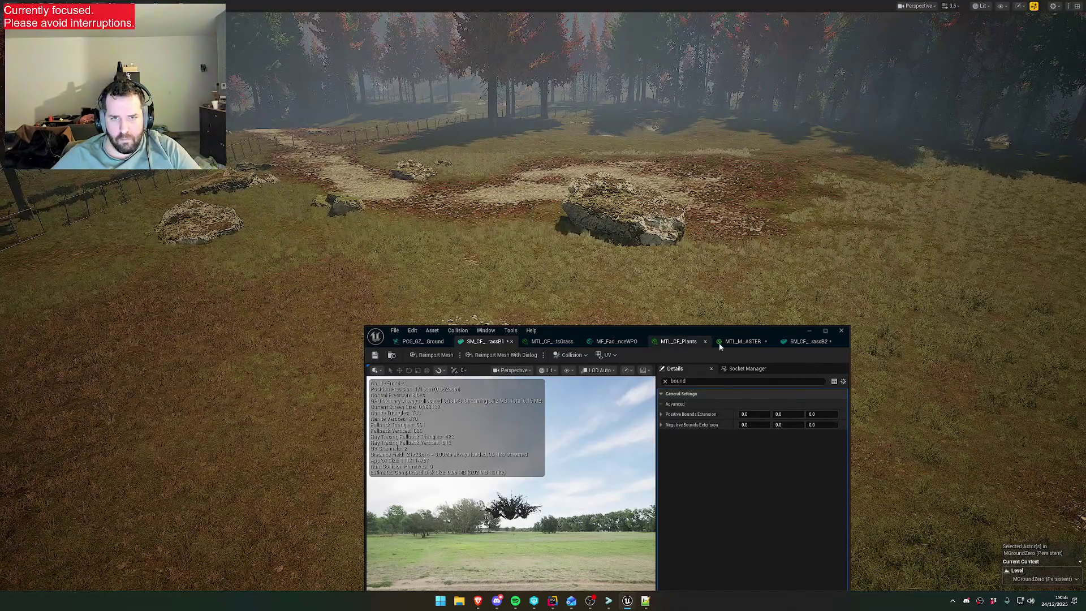
{"action": "left_click", "coordinate": [736, 341]}
{"action": "left_click", "coordinate": [679, 341]}
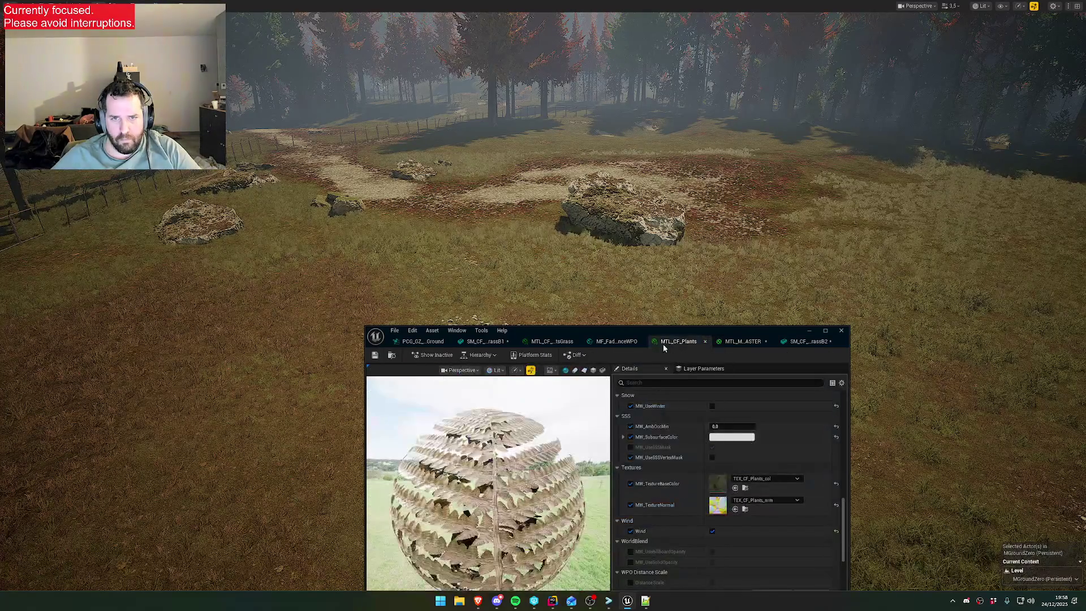
Return to the GrassB2 grass mesh and reset its Negative Bounds Extension to 0, 0, 0.
{"action": "left_click", "coordinate": [557, 342]}
{"action": "left_click", "coordinate": [806, 342]}
{"action": "key", "text": "ctrl+z"}
{"action": "left_click", "coordinate": [844, 425]}
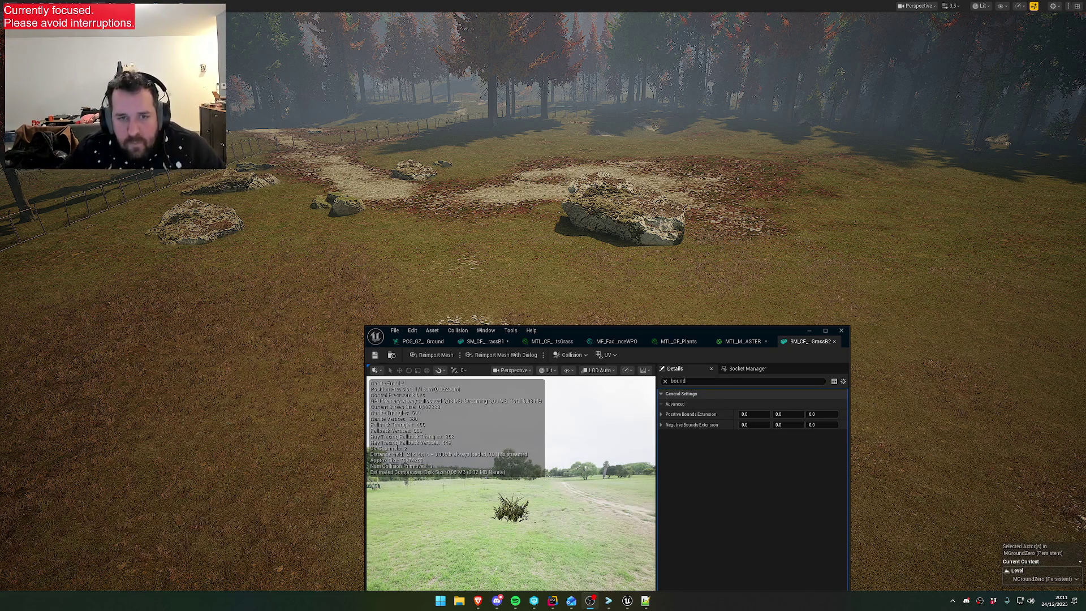
Open the SM_CF_PlantsGrassB1 mesh editor and raise its window.
{"action": "left_click_drag", "start_coordinate": [648, 344], "coordinate": [657, 351]}
{"action": "left_click", "coordinate": [491, 347]}
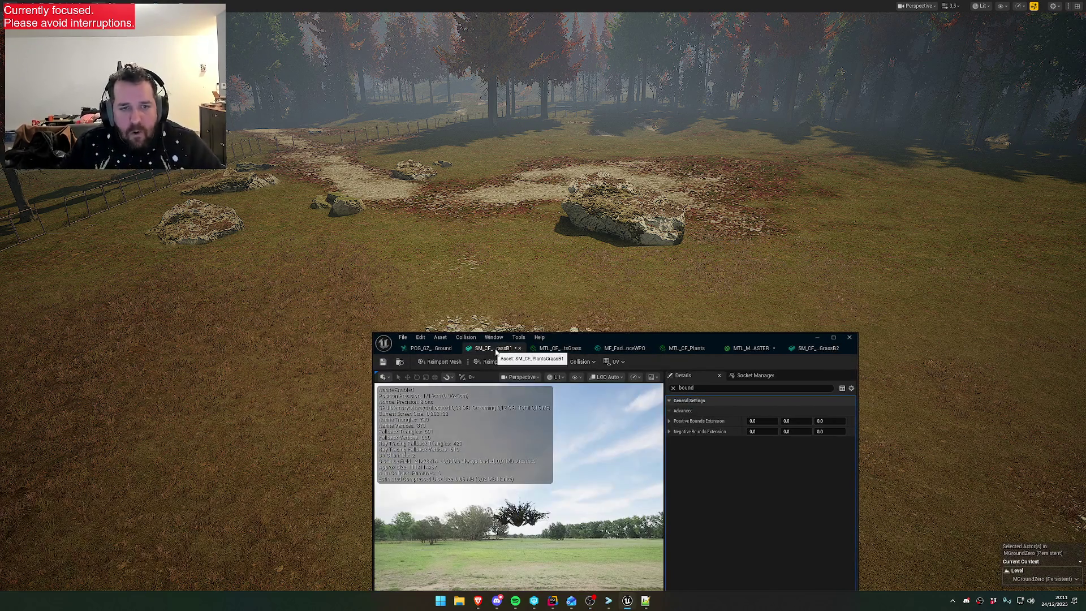
{"action": "left_click_drag", "start_coordinate": [576, 338], "coordinate": [577, 277]}
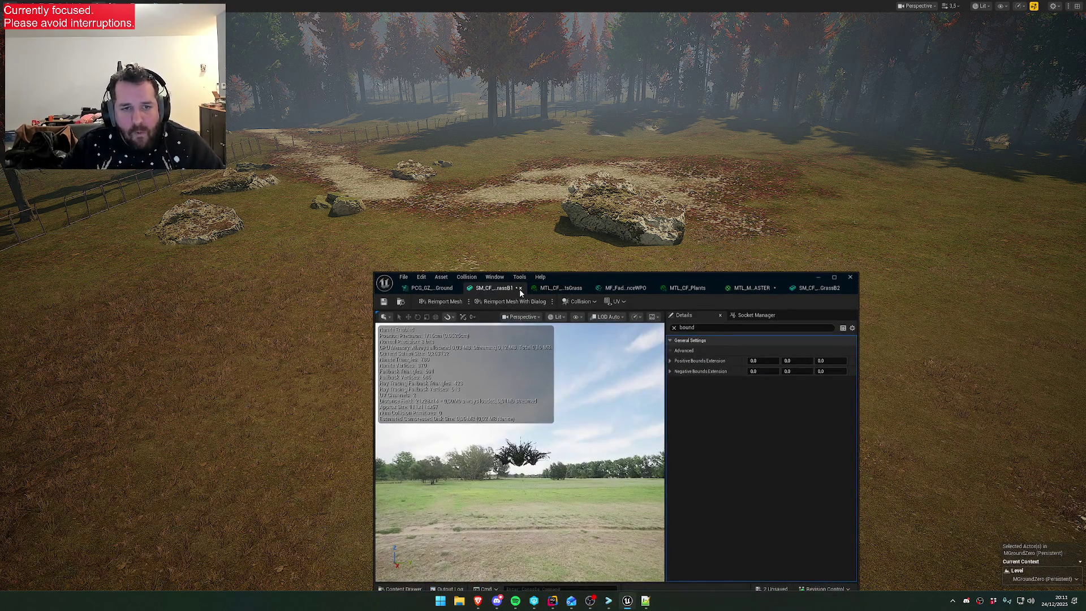
Uncheck WPO Distance Scale in the grass material instance, then bring up MTL_MW_Foliage_MASTER.
{"action": "left_click", "coordinate": [552, 289]}
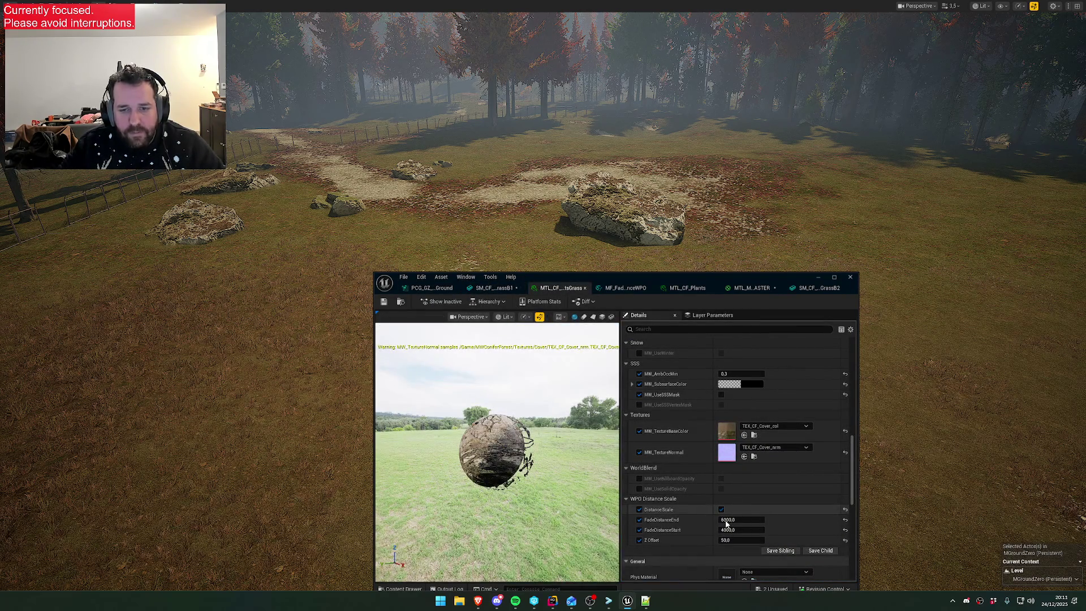
{"action": "left_click", "coordinate": [722, 510]}
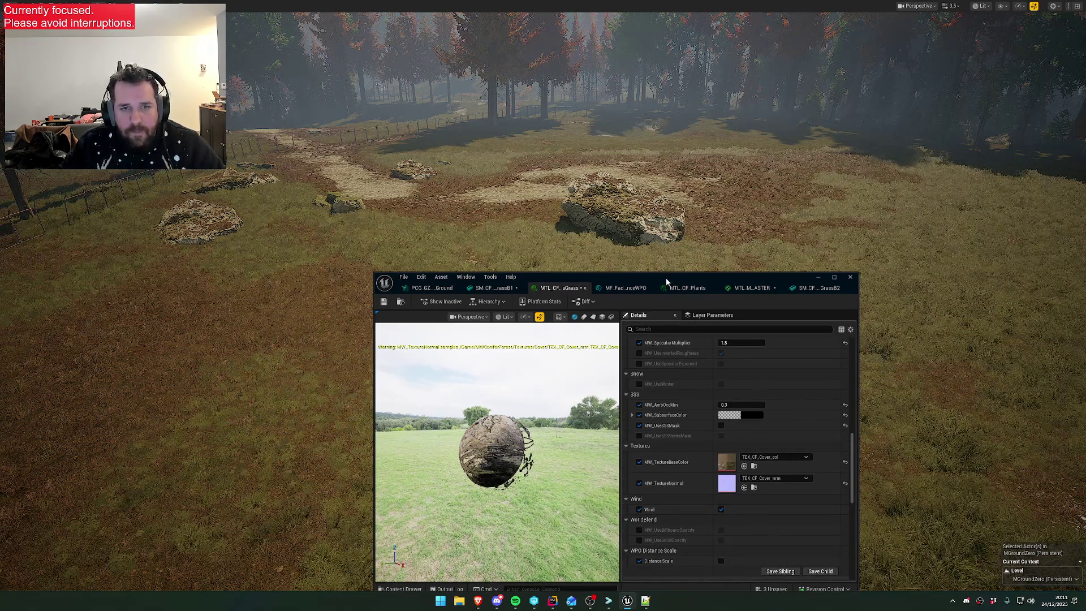
{"action": "left_click_drag", "start_coordinate": [666, 281], "coordinate": [648, 393]}
{"action": "left_click", "coordinate": [730, 400]}
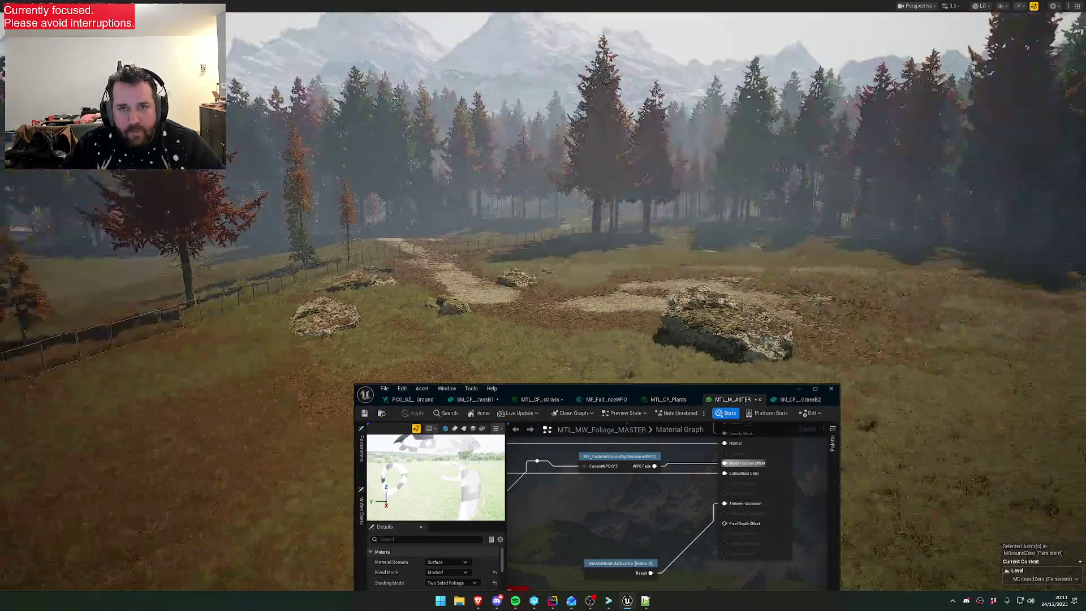
Fly the camera over the forest, clearings and lakeside to inspect the grass coverage.
{"action": "mouse_move", "coordinate": [719, 306]}
{"action": "left_mouse_down"}
{"action": "mouse_move", "coordinate": [718, 192]}
{"action": "mouse_move", "coordinate": [699, 173]}
{"action": "left_mouse_up"}
{"action": "scroll", "coordinate": [716, 190], "scroll_direction": "down", "scroll_amount": 1}
{"action": "scroll", "coordinate": [711, 186], "scroll_direction": "down", "scroll_amount": 1}
{"action": "scroll", "coordinate": [707, 181], "scroll_direction": "down", "scroll_amount": 1}
{"action": "scroll", "coordinate": [704, 178], "scroll_direction": "up", "scroll_amount": 3}
{"action": "scroll", "coordinate": [699, 173], "scroll_direction": "up", "scroll_amount": 1}
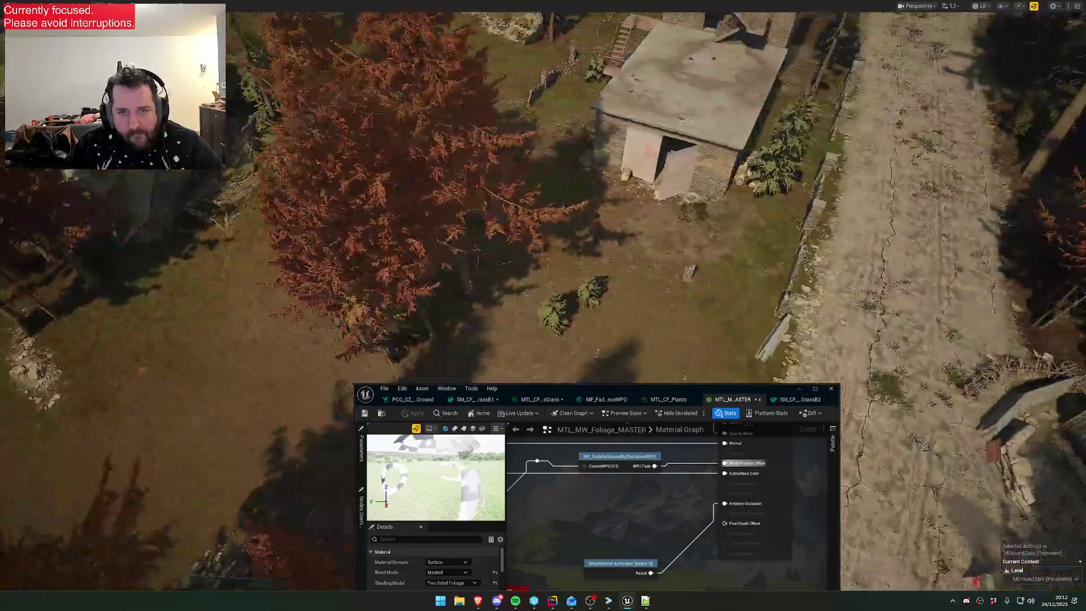
{"action": "left_click_drag", "start_coordinate": [699, 173], "coordinate": [665, 139]}
{"action": "scroll", "coordinate": [698, 172], "scroll_direction": "down", "scroll_amount": 2}
{"action": "scroll", "coordinate": [693, 167], "scroll_direction": "down", "scroll_amount": 2}
{"action": "scroll", "coordinate": [690, 163], "scroll_direction": "up", "scroll_amount": 1}
{"action": "scroll", "coordinate": [685, 159], "scroll_direction": "down", "scroll_amount": 1}
{"action": "scroll", "coordinate": [681, 154], "scroll_direction": "up", "scroll_amount": 2}
{"action": "scroll", "coordinate": [675, 150], "scroll_direction": "up", "scroll_amount": 3}
{"action": "scroll", "coordinate": [671, 145], "scroll_direction": "down", "scroll_amount": 2}
{"action": "left_click_drag", "start_coordinate": [566, 389], "coordinate": [600, 188]}
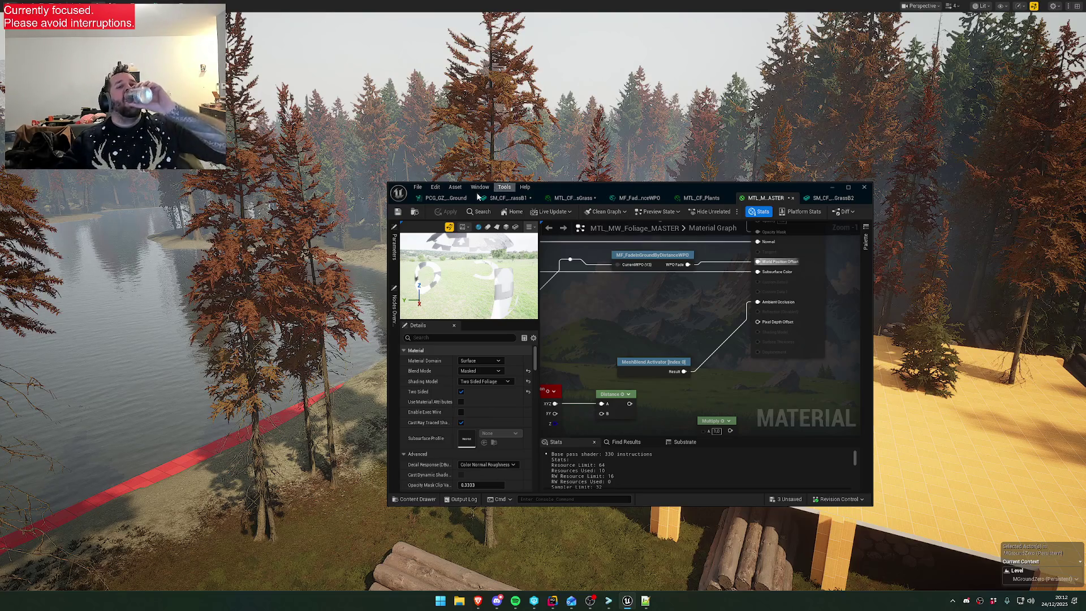
Close the HLSL Source window and return to the MTL_MW_Foliage_MASTER graph's material output.
{"action": "left_click", "coordinate": [455, 199]}
{"action": "double_click", "coordinate": [578, 194]}
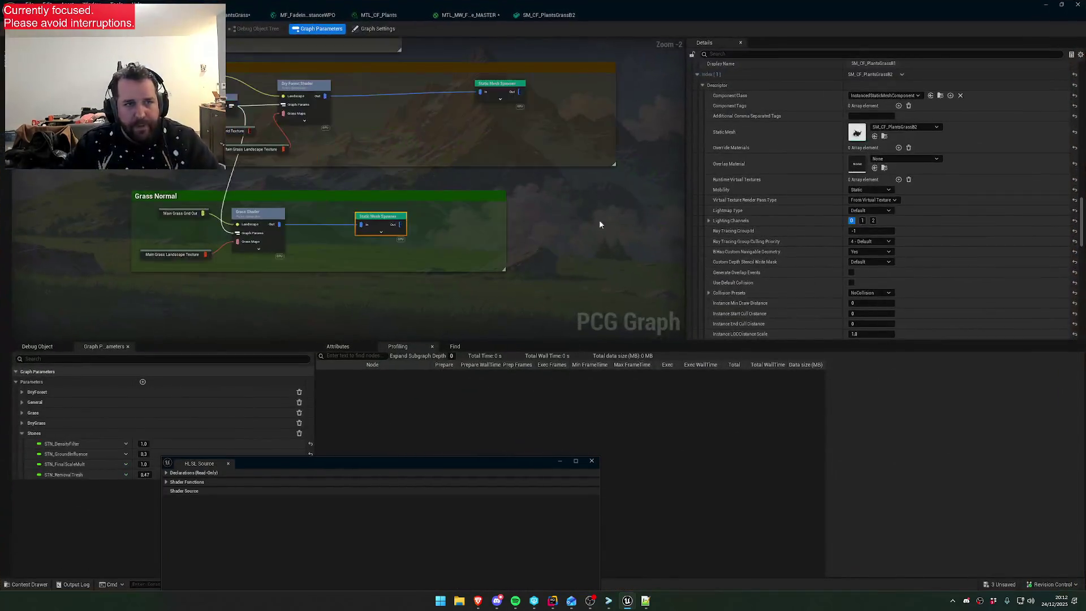
{"action": "left_click", "coordinate": [592, 461]}
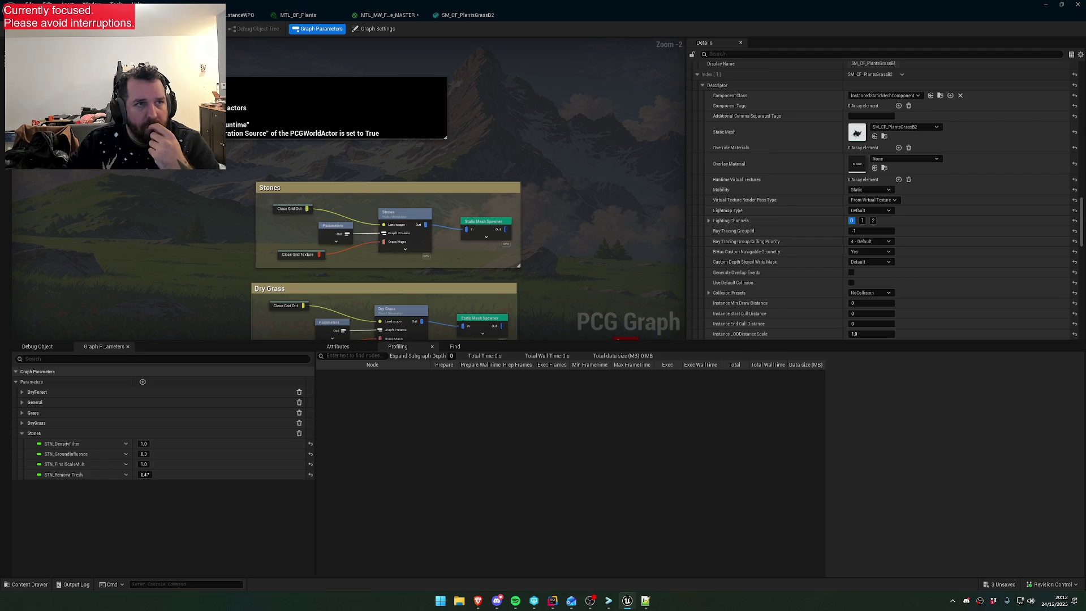
{"action": "left_click", "coordinate": [240, 14]}
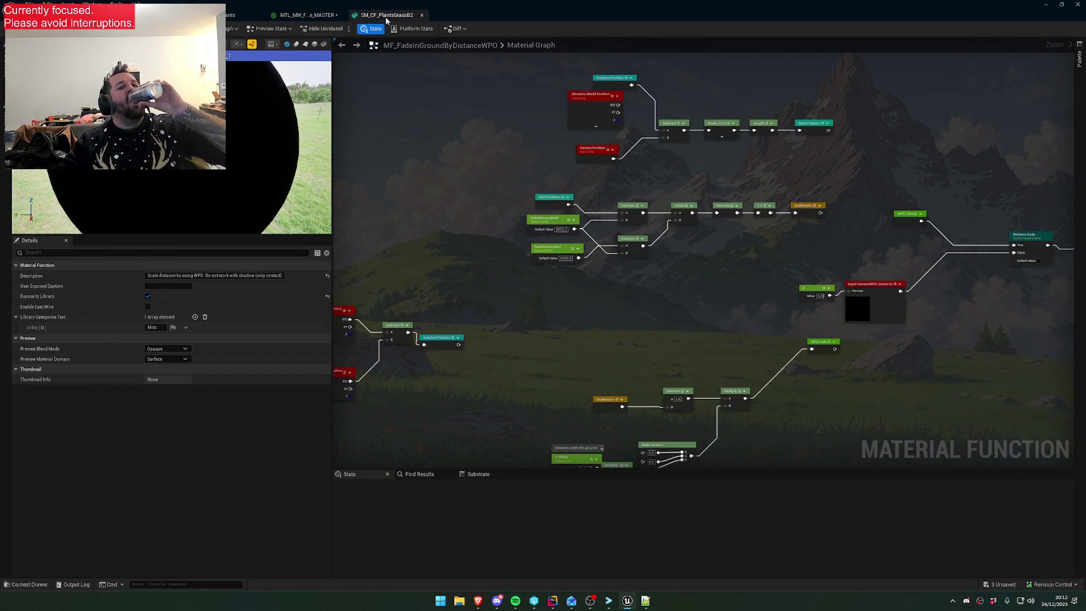
{"action": "left_click", "coordinate": [305, 17]}
{"action": "scroll", "coordinate": [673, 344], "scroll_direction": "down", "scroll_amount": 4}
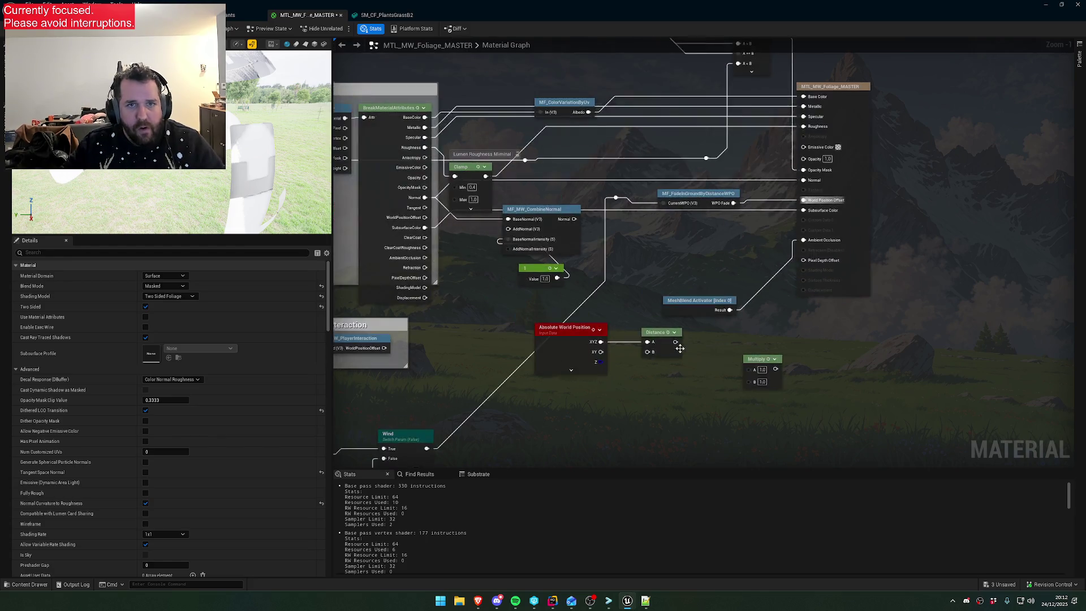
{"action": "scroll", "coordinate": [664, 303], "scroll_direction": "up", "scroll_amount": 5}
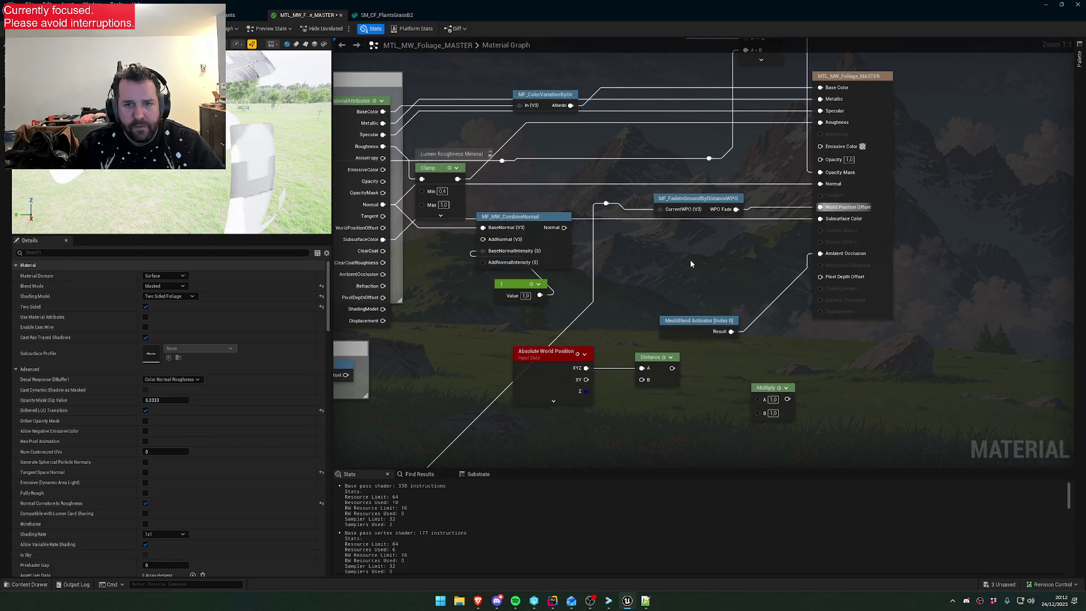
{"action": "left_click_drag", "start_coordinate": [680, 253], "coordinate": [610, 268]}
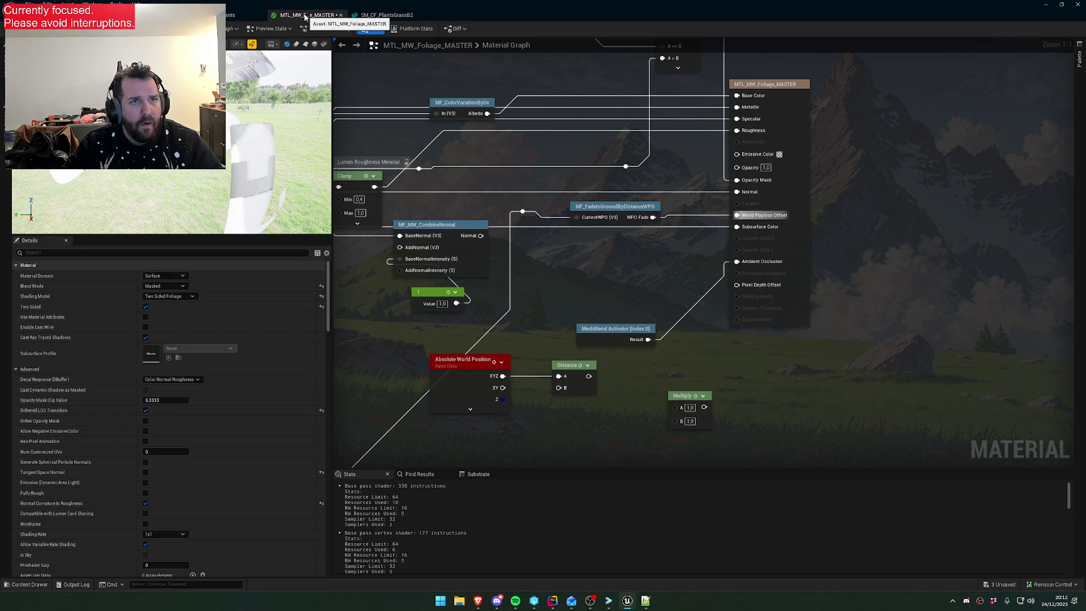
Disconnect MeshBlend Activator from Ambient Occlusion, apply, close the GrassB2 mesh editor, and save.
{"action": "left_click", "coordinate": [691, 313], "text": "alt"}
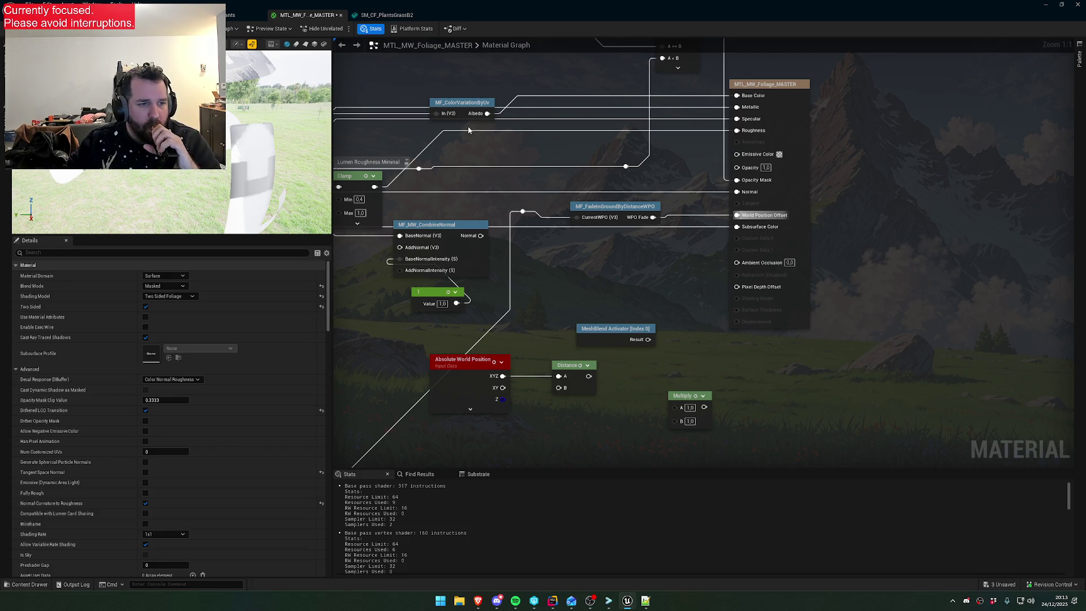
{"action": "key", "text": "ctrl+s"}
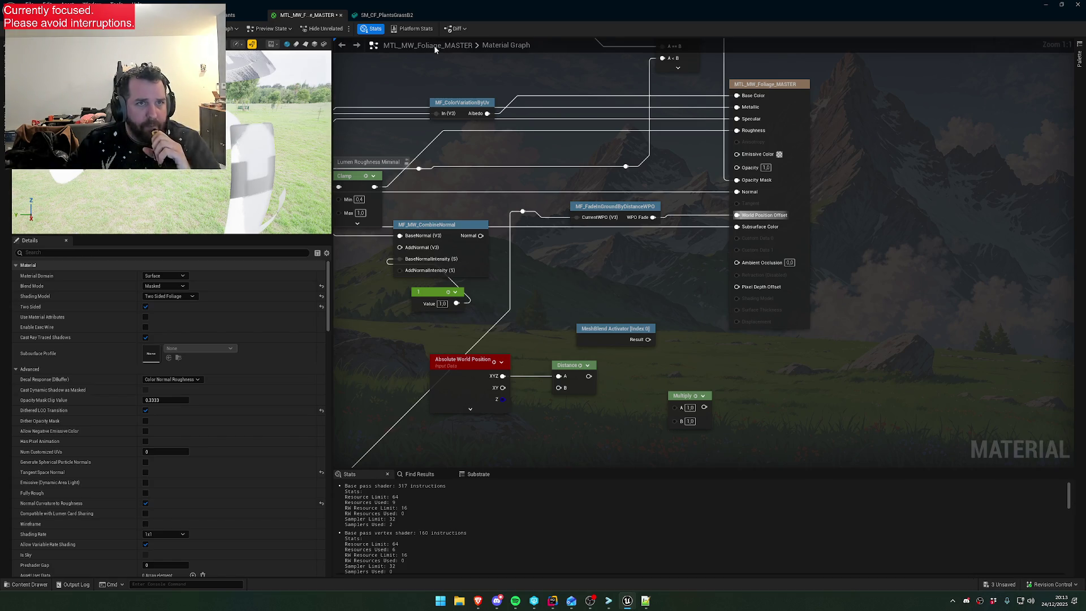
{"action": "left_click", "coordinate": [396, 16]}
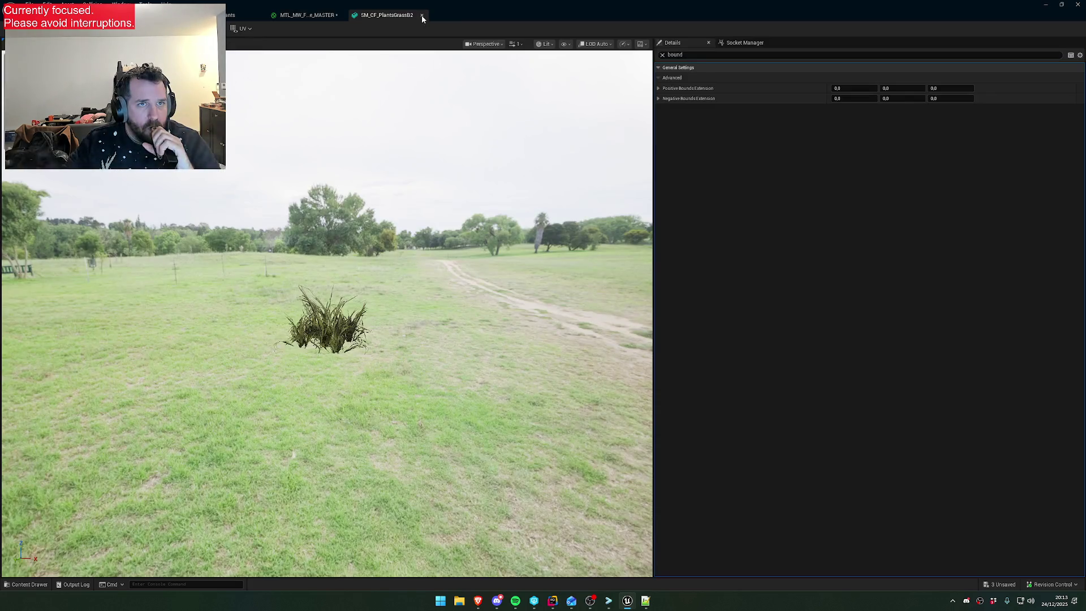
{"action": "left_click", "coordinate": [422, 16]}
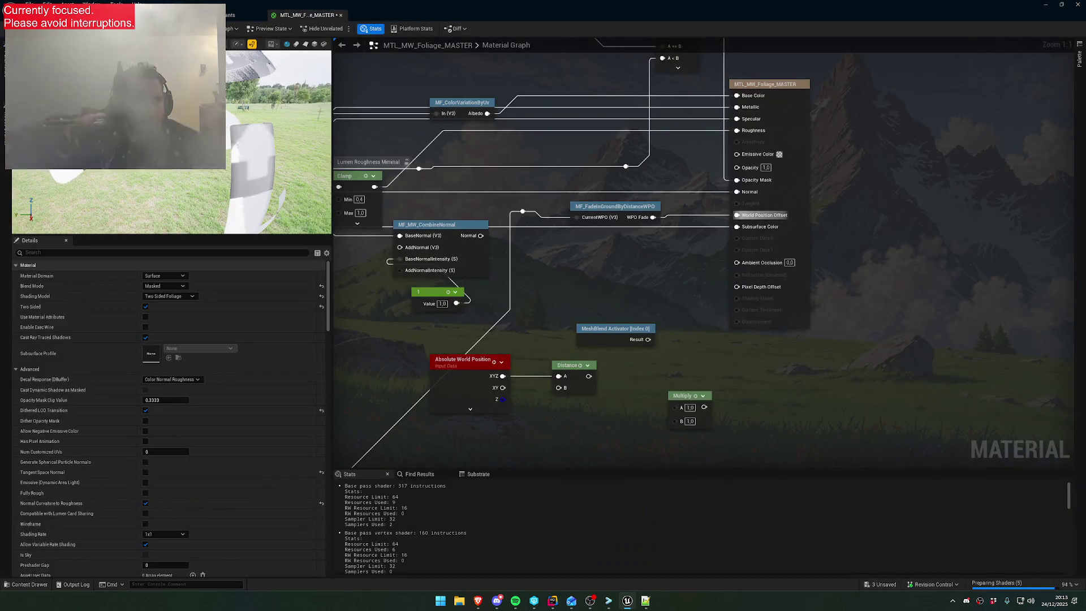
{"action": "key", "text": "ctrl+s"}
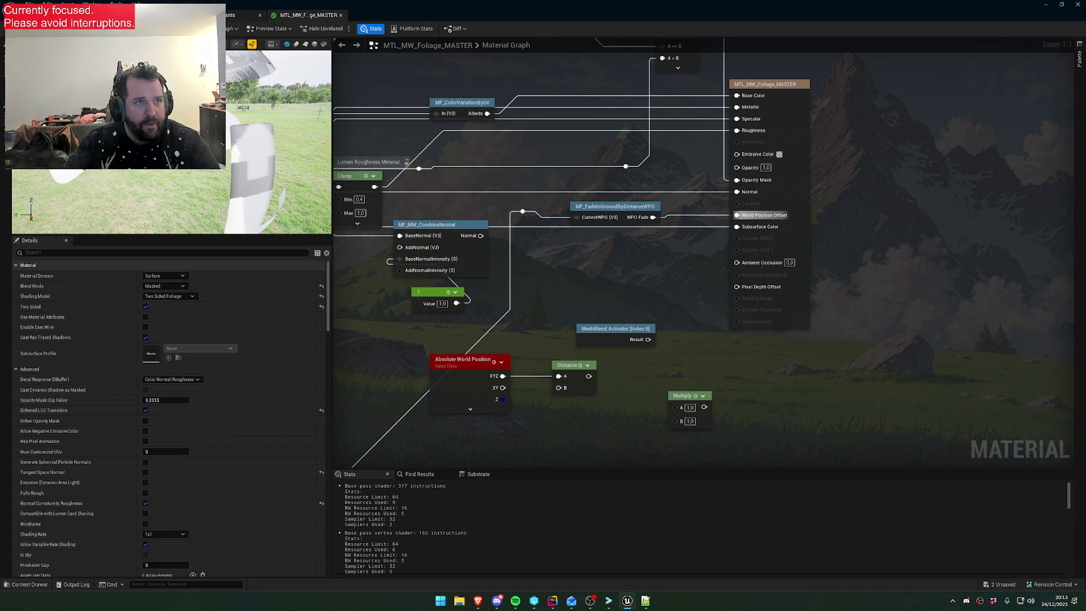
{"action": "double_click", "coordinate": [303, 3]}
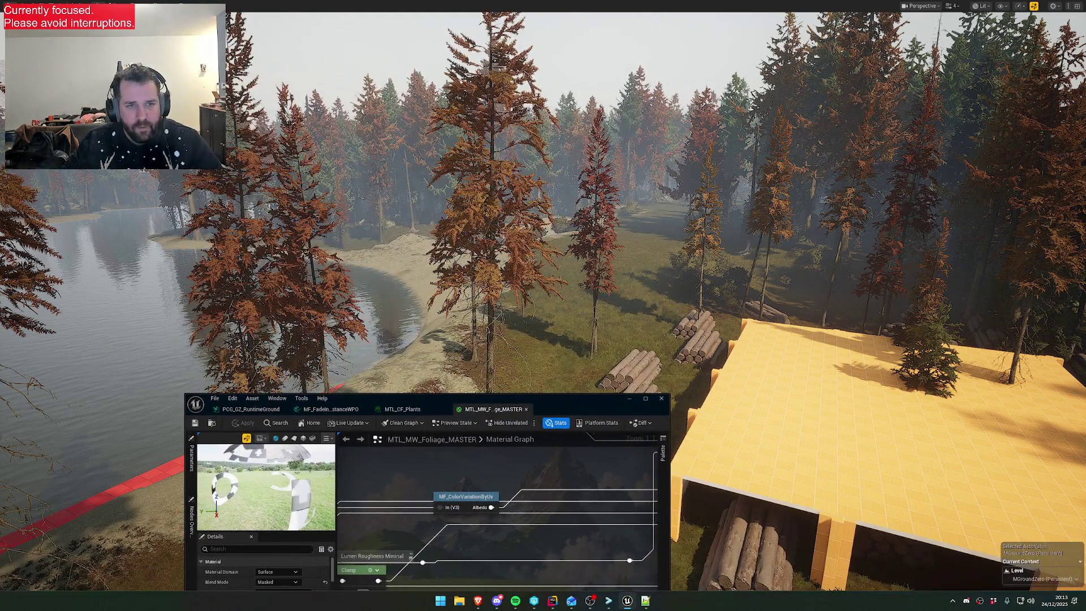
Leave fullscreen and open the GroundZero landscape instance's parent, MTL_CF_Landscape_MASTER, near Landscape Grass.
{"action": "key", "text": "F11"}
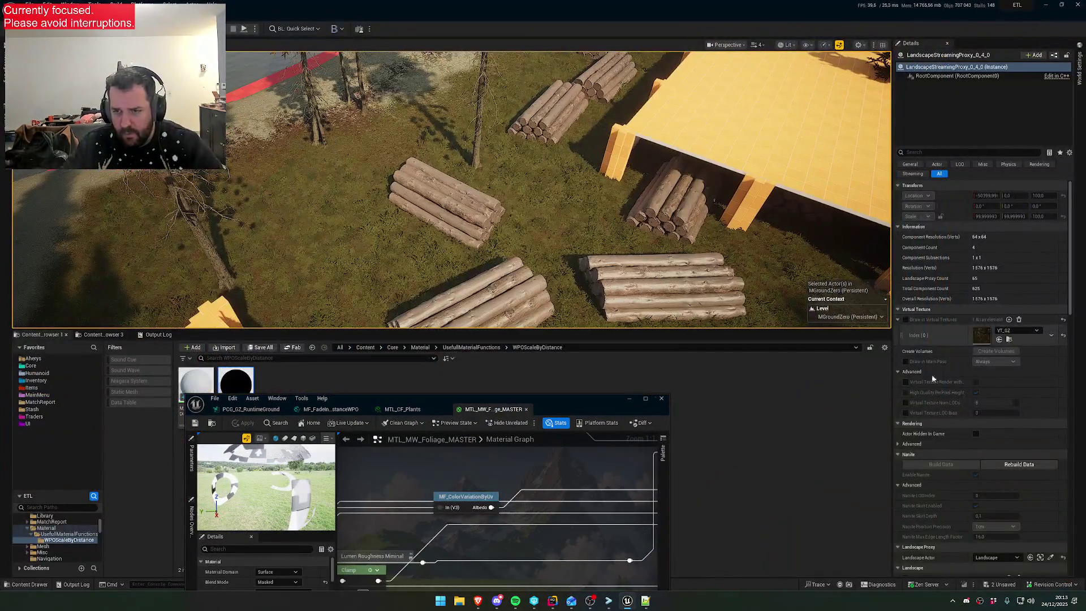
{"action": "scroll", "coordinate": [945, 363], "scroll_direction": "down", "scroll_amount": 5}
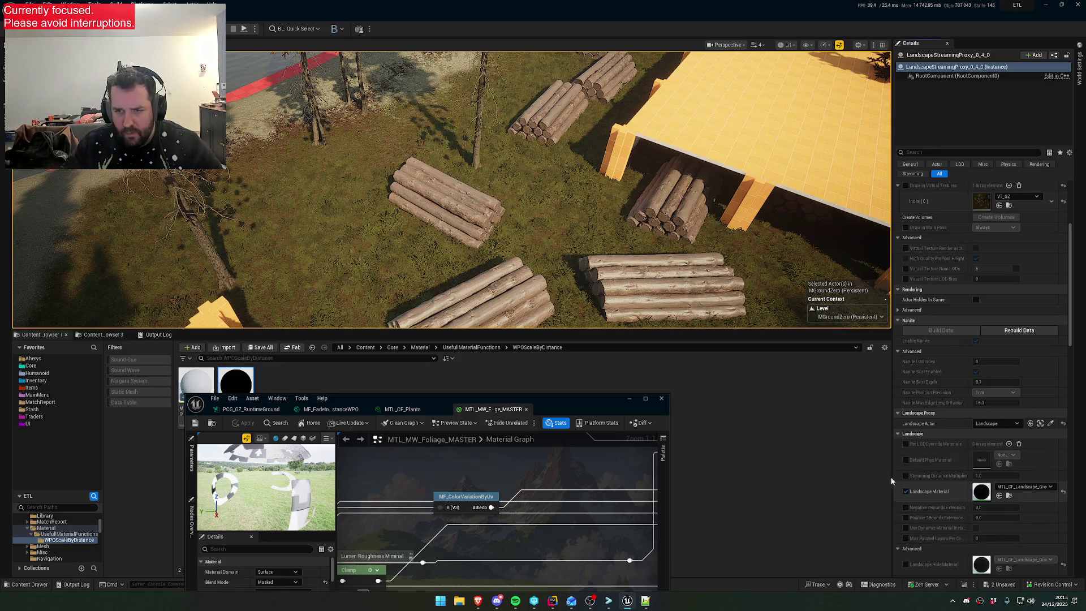
{"action": "double_click", "coordinate": [619, 399]}
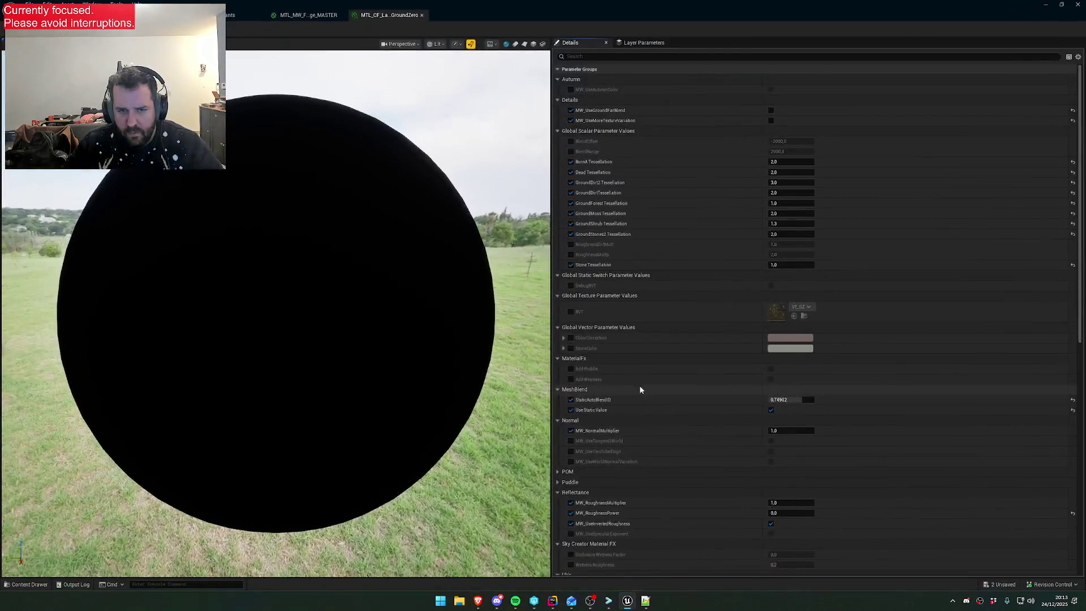
{"action": "scroll", "coordinate": [640, 401], "scroll_direction": "down", "scroll_amount": 8}
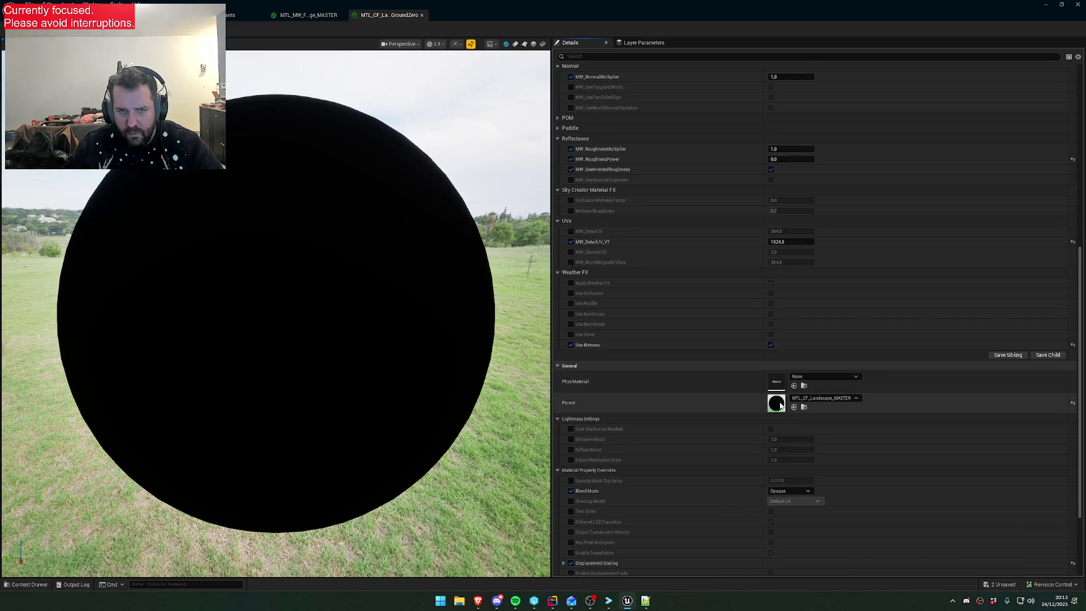
{"action": "double_click", "coordinate": [777, 403]}
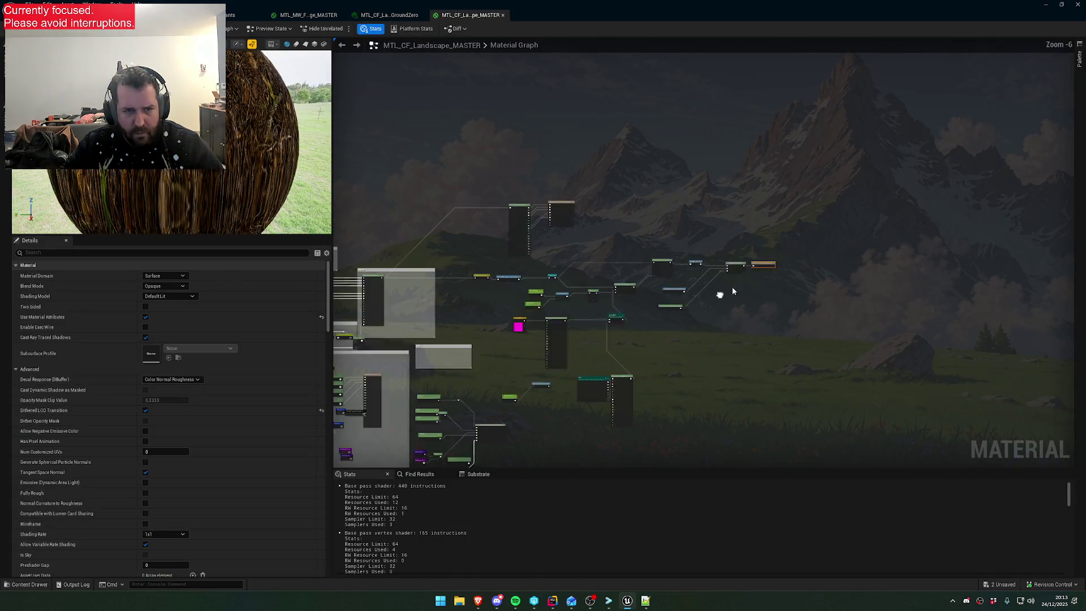
{"action": "scroll", "coordinate": [719, 301], "scroll_direction": "down", "scroll_amount": 3}
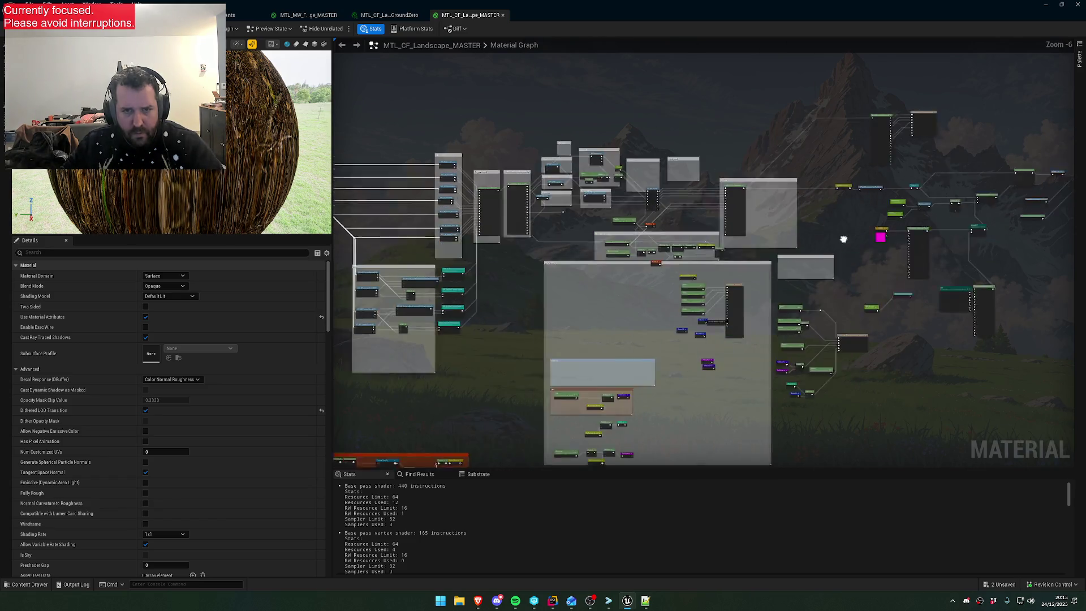
{"action": "scroll", "coordinate": [691, 287], "scroll_direction": "up", "scroll_amount": 4}
{"action": "scroll", "coordinate": [707, 283], "scroll_direction": "up", "scroll_amount": 2}
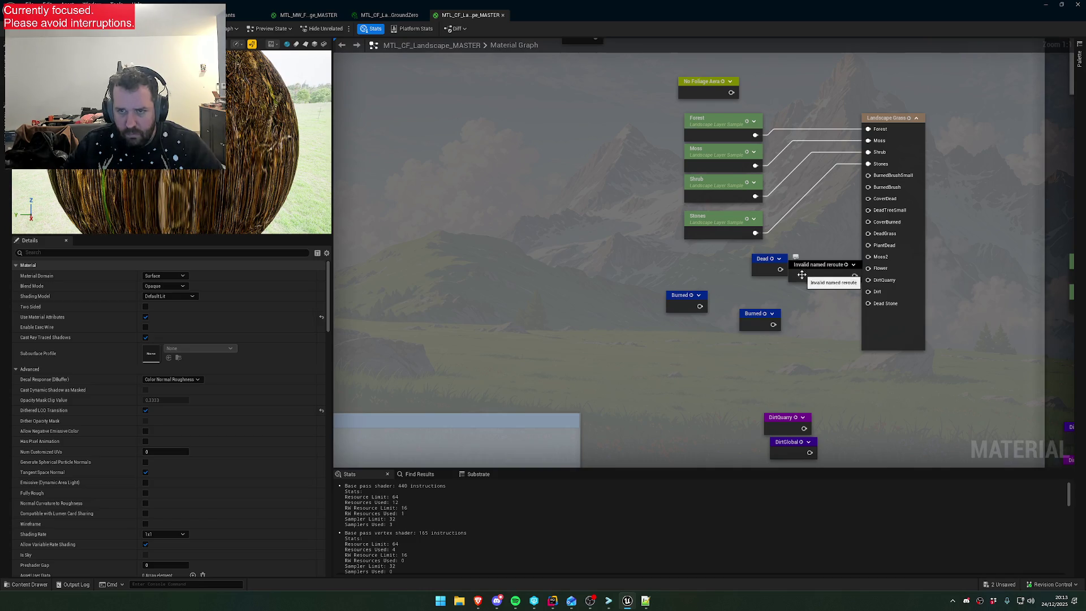
{"action": "left_click_drag", "start_coordinate": [815, 265], "coordinate": [815, 338]}
Rearrange the Dead, Burned and DirtQuarry nodes beside the Landscape Grass node.
{"action": "left_click", "coordinate": [897, 265]}
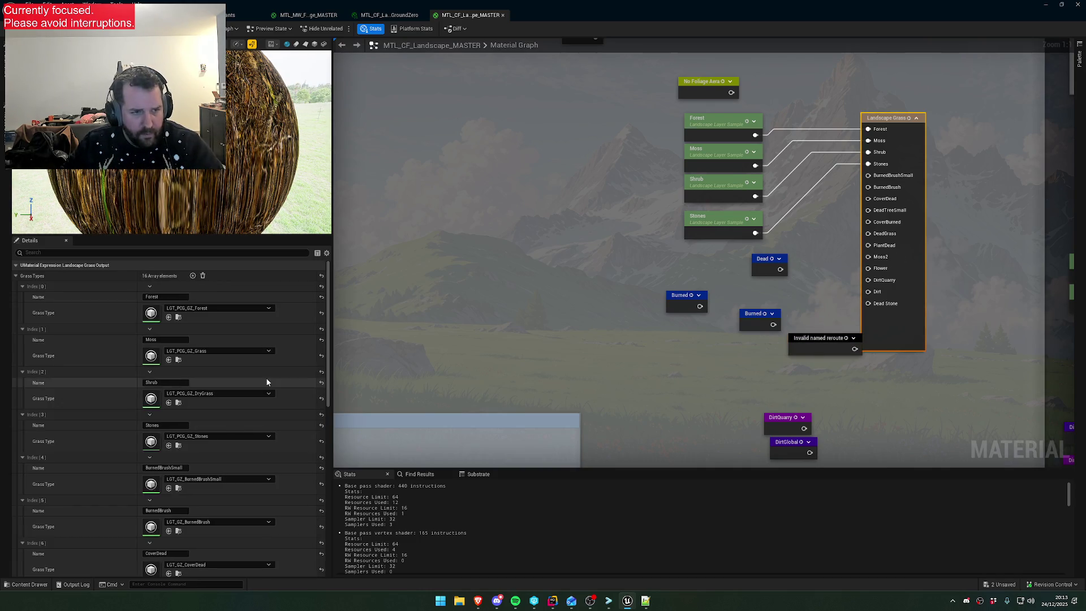
{"action": "scroll", "coordinate": [225, 434], "scroll_direction": "down", "scroll_amount": 5}
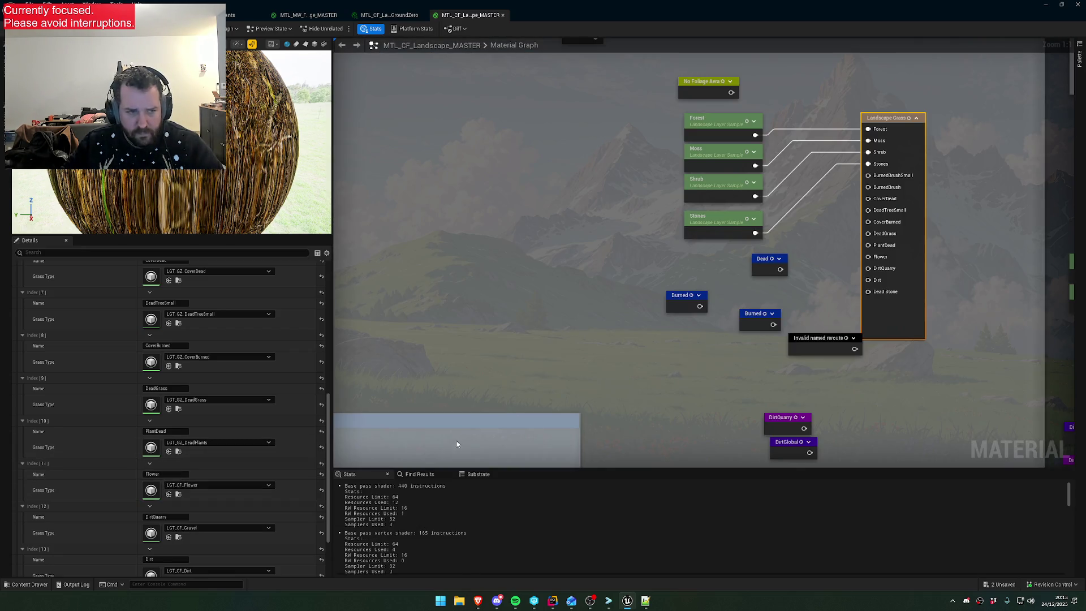
{"action": "scroll", "coordinate": [641, 362], "scroll_direction": "down", "scroll_amount": 5}
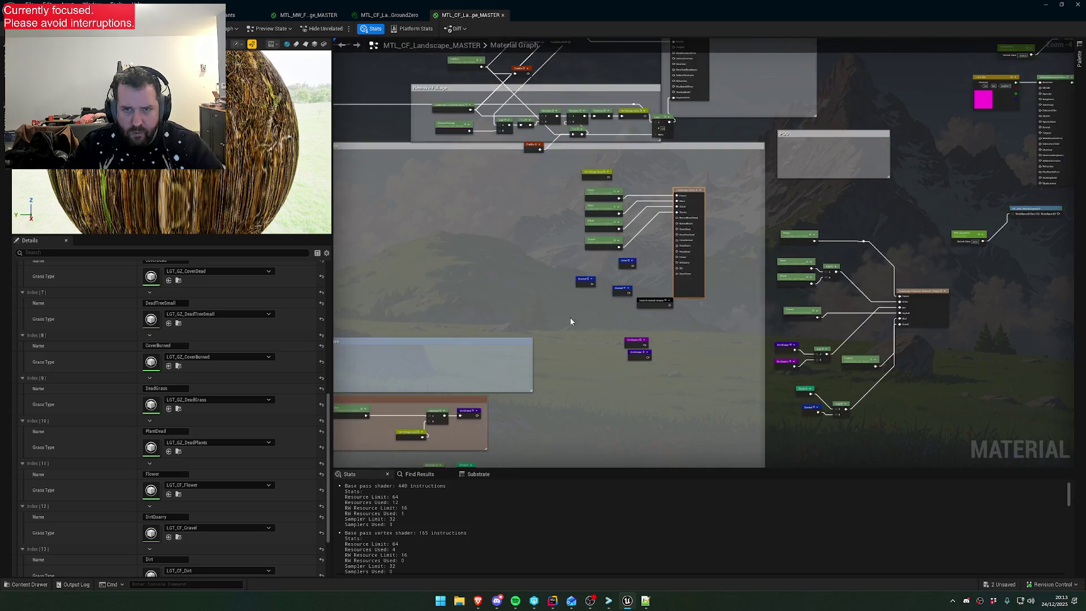
{"action": "scroll", "coordinate": [668, 260], "scroll_direction": "up", "scroll_amount": 5}
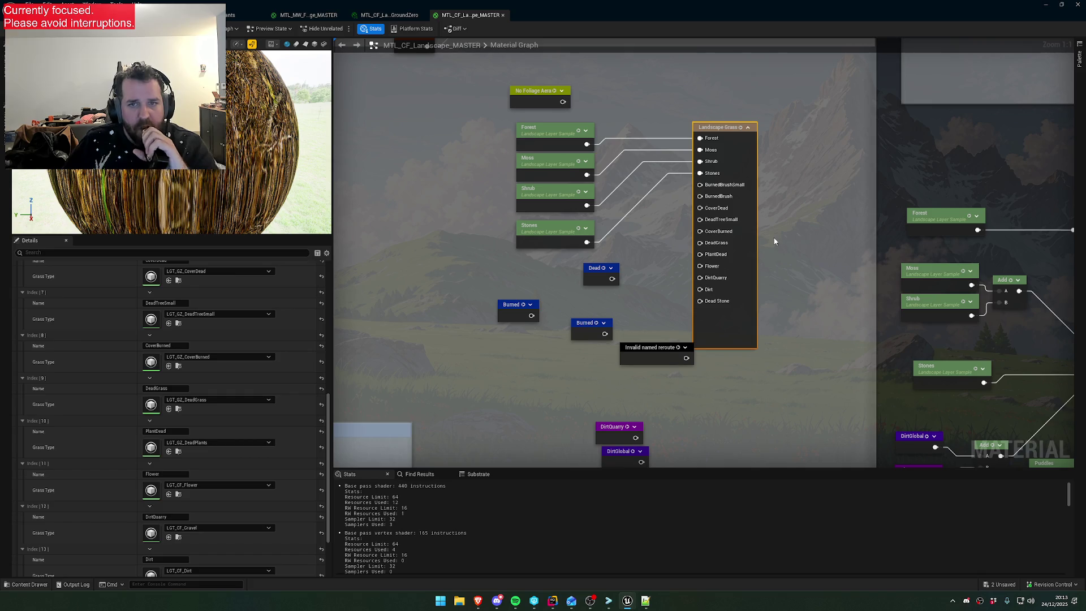
{"action": "left_click_drag", "start_coordinate": [651, 251], "coordinate": [526, 343]}
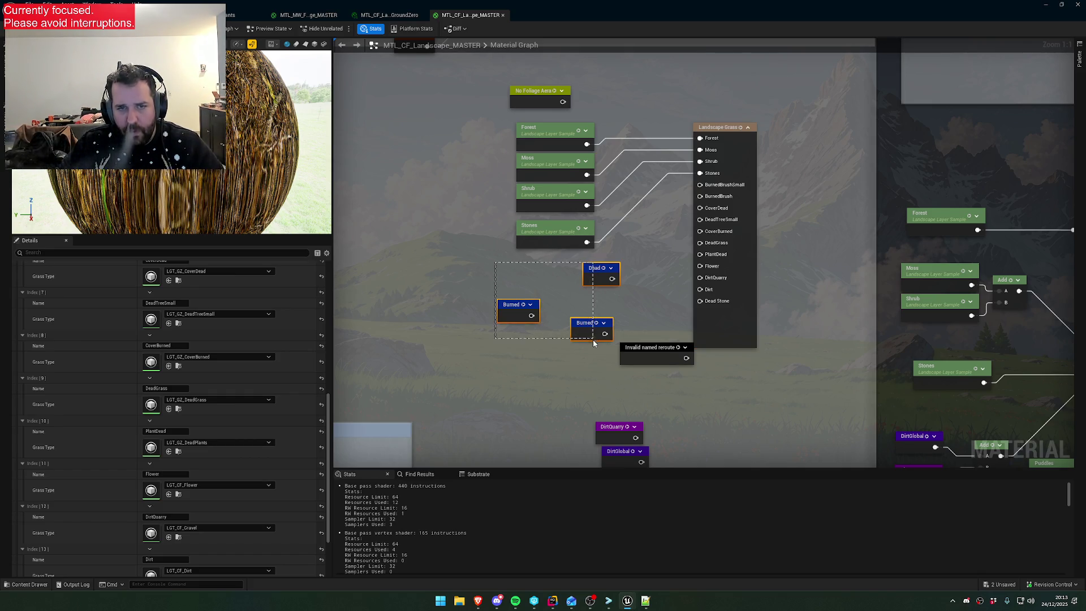
{"action": "left_click_drag", "start_coordinate": [603, 335], "coordinate": [537, 366]}
{"action": "mouse_move", "coordinate": [640, 343]}
{"action": "left_mouse_down"}
{"action": "mouse_move", "coordinate": [574, 343]}
{"action": "mouse_move", "coordinate": [556, 201]}
{"action": "mouse_move", "coordinate": [468, 233]}
{"action": "left_mouse_up"}
{"action": "left_click", "coordinate": [612, 381]}
Paste a Dirt layer sample copy below Stones and wire it to Landscape Grass's Dirt input.
{"action": "scroll", "coordinate": [670, 305], "scroll_direction": "down", "scroll_amount": 4}
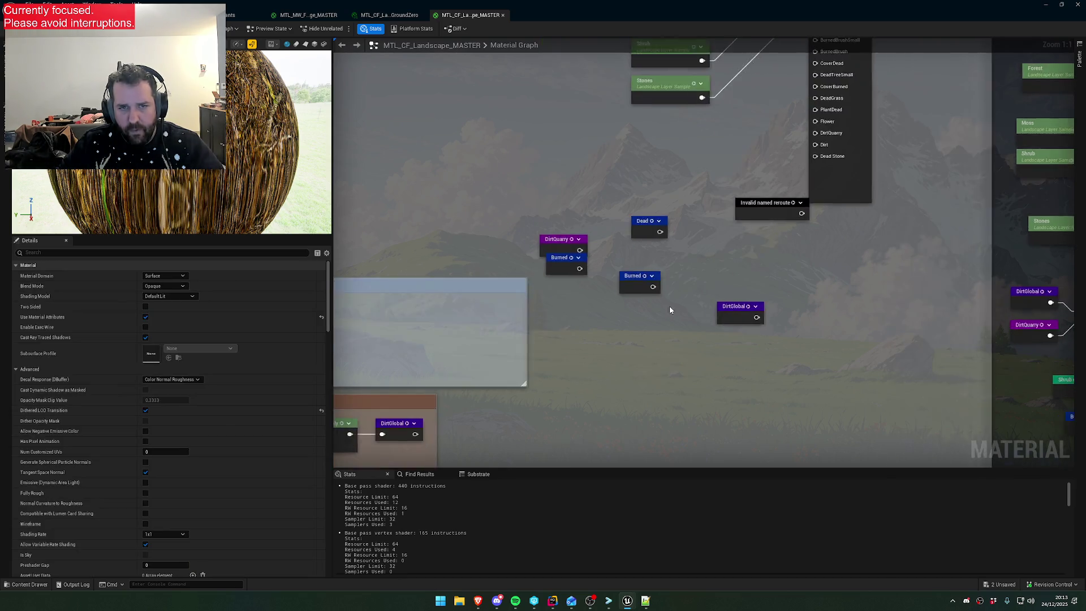
{"action": "left_click_drag", "start_coordinate": [547, 249], "coordinate": [564, 225]}
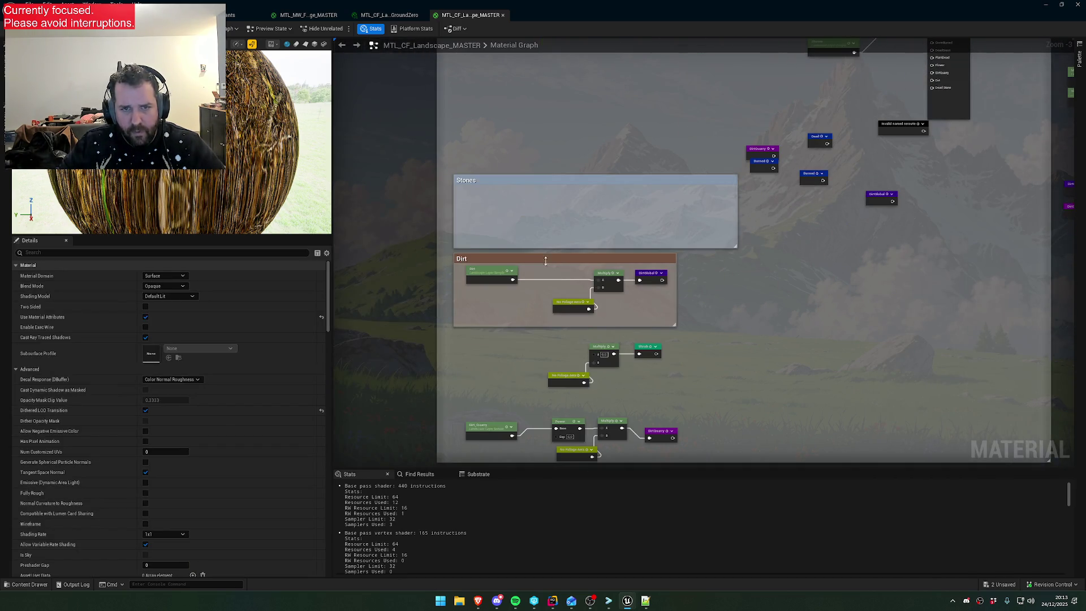
{"action": "left_click", "coordinate": [492, 279]}
{"action": "left_click", "coordinate": [726, 149]}
{"action": "scroll", "coordinate": [759, 117], "scroll_direction": "up", "scroll_amount": 4}
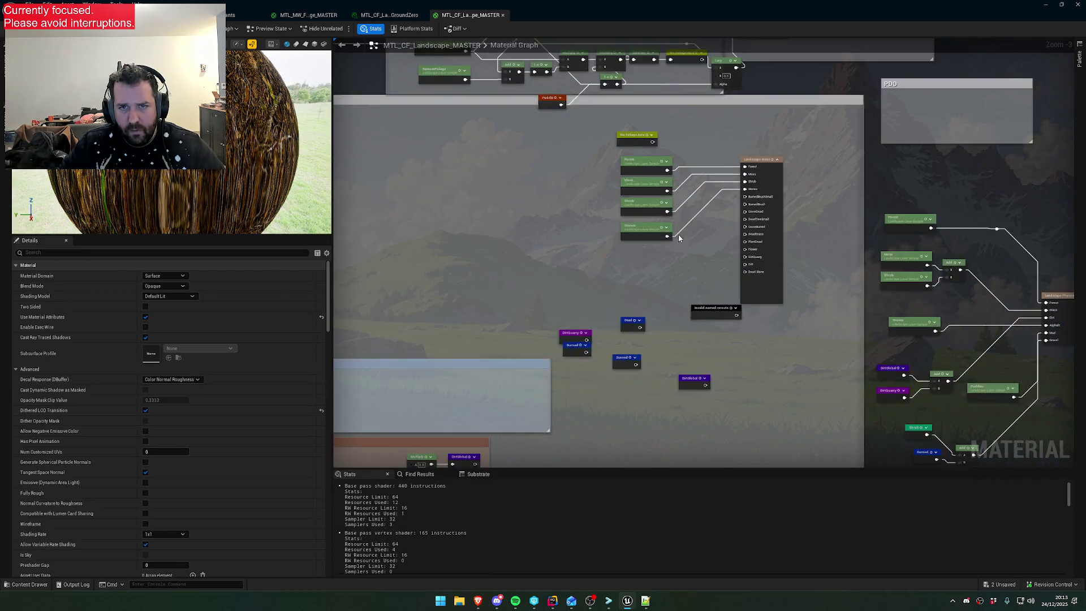
{"action": "key", "text": "ctrl+v"}
{"action": "mouse_move", "coordinate": [666, 277]}
{"action": "left_mouse_down"}
{"action": "mouse_move", "coordinate": [641, 259]}
{"action": "mouse_move", "coordinate": [669, 281]}
{"action": "mouse_move", "coordinate": [777, 288]}
{"action": "left_mouse_up"}
{"action": "left_click", "coordinate": [689, 272]}
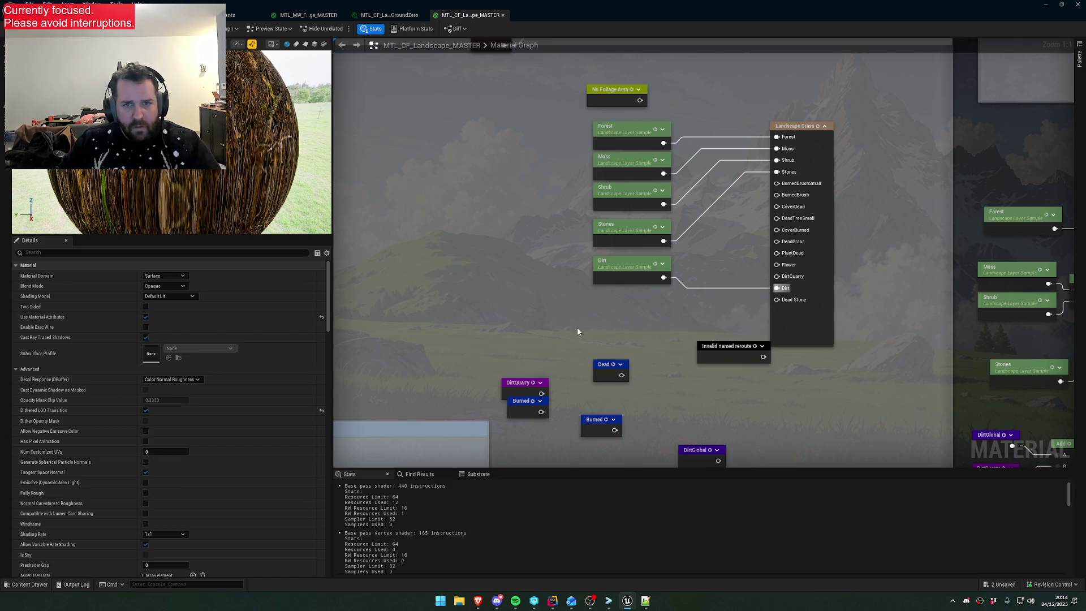
{"action": "scroll", "coordinate": [684, 216], "scroll_direction": "down", "scroll_amount": 5}
{"action": "scroll", "coordinate": [661, 306], "scroll_direction": "up", "scroll_amount": 4}
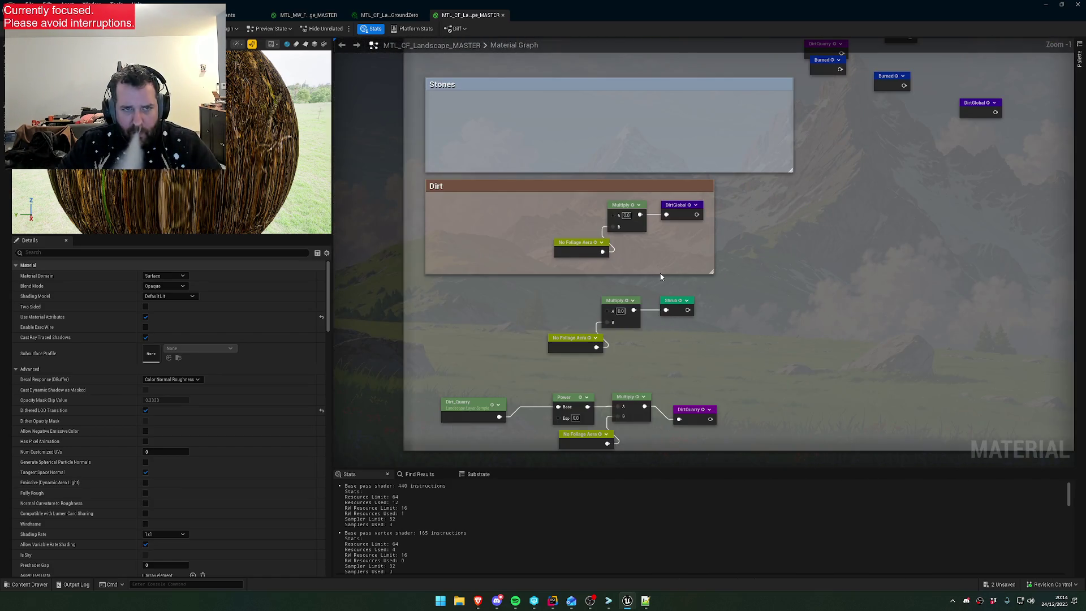
Pan past the No Foliage Aera node and select the Landscape Grass Output node.
{"action": "left_click_drag", "start_coordinate": [659, 277], "coordinate": [681, 193]}
{"action": "left_click", "coordinate": [614, 167]}
{"action": "mouse_move", "coordinate": [864, 75]}
{"action": "left_mouse_down"}
{"action": "mouse_move", "coordinate": [663, 315]}
{"action": "mouse_move", "coordinate": [527, 130]}
{"action": "mouse_move", "coordinate": [467, 106]}
{"action": "left_mouse_up"}
{"action": "scroll", "coordinate": [664, 315], "scroll_direction": "down", "scroll_amount": 5}
{"action": "scroll", "coordinate": [628, 183], "scroll_direction": "up", "scroll_amount": 4}
{"action": "left_click", "coordinate": [761, 96]}
{"action": "scroll", "coordinate": [239, 412], "scroll_direction": "down", "scroll_amount": 1}
{"action": "scroll", "coordinate": [239, 412], "scroll_direction": "up", "scroll_amount": 1}
{"action": "scroll", "coordinate": [213, 435], "scroll_direction": "down", "scroll_amount": 10}
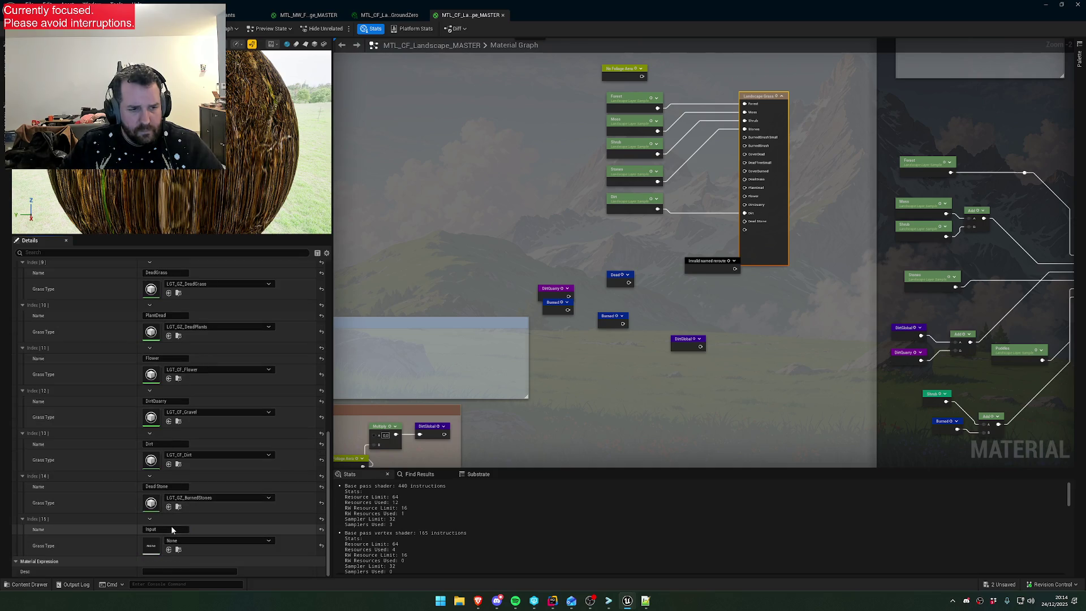
Name grass type Index 15 'No Grass' and review the Grass Types list.
{"action": "type", "text": "No Grass"}
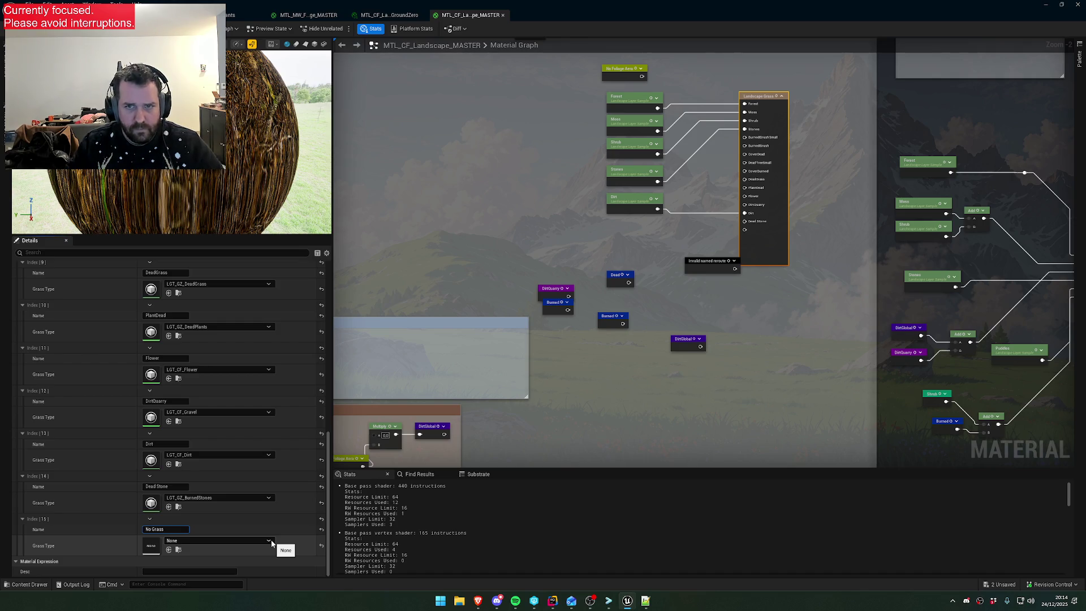
{"action": "key", "text": "Return"}
{"action": "scroll", "coordinate": [218, 375], "scroll_direction": "up", "scroll_amount": 10}
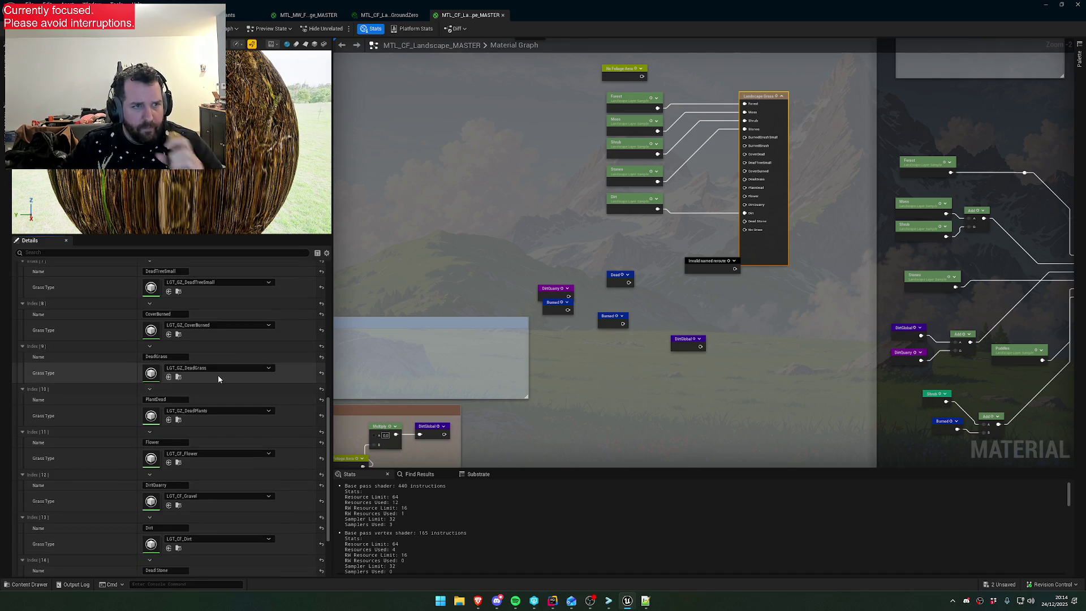
{"action": "scroll", "coordinate": [212, 360], "scroll_direction": "up", "scroll_amount": 3}
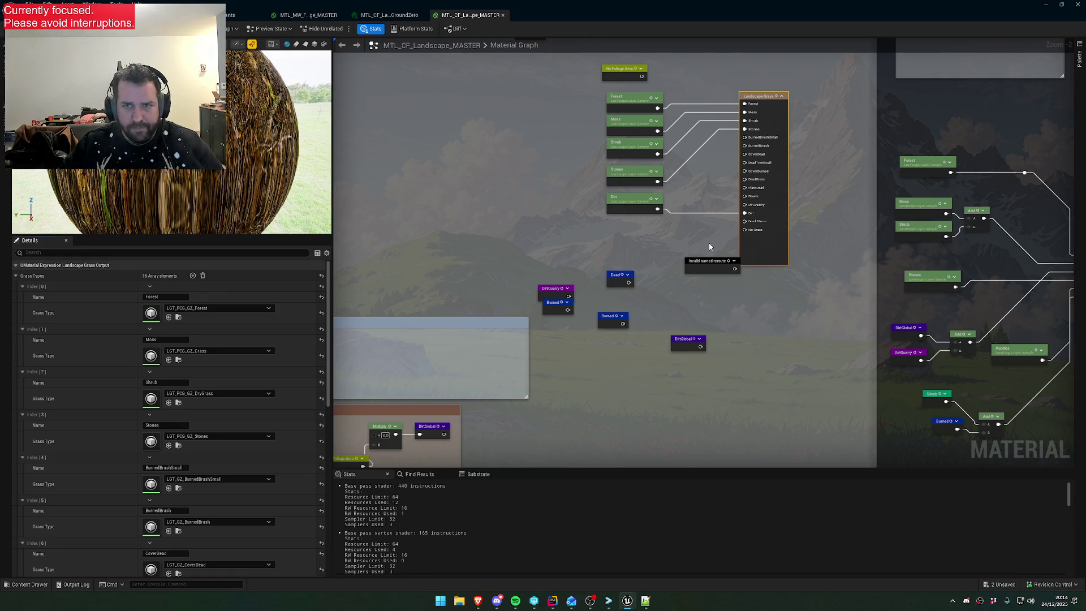
{"action": "scroll", "coordinate": [255, 475], "scroll_direction": "down", "scroll_amount": 15}
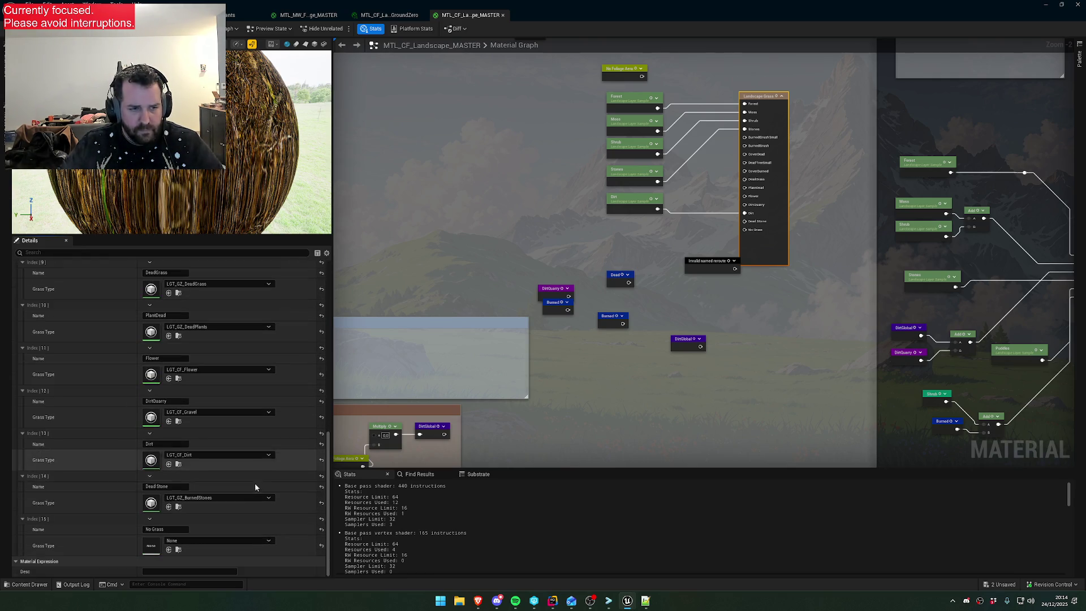
{"action": "scroll", "coordinate": [327, 428], "scroll_direction": "up", "scroll_amount": 15}
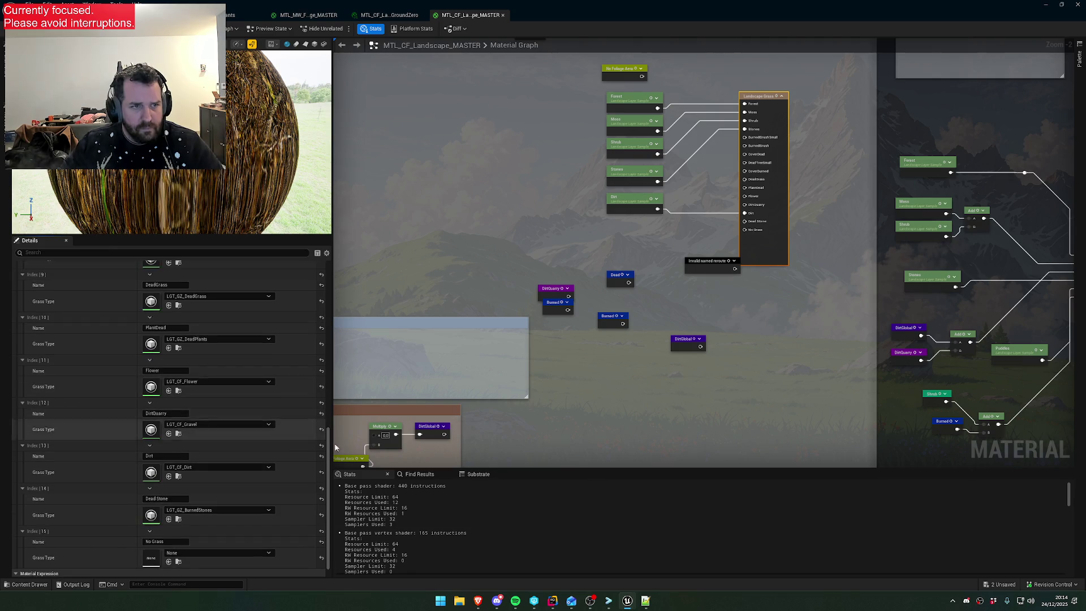
{"action": "left_click", "coordinate": [178, 317]}
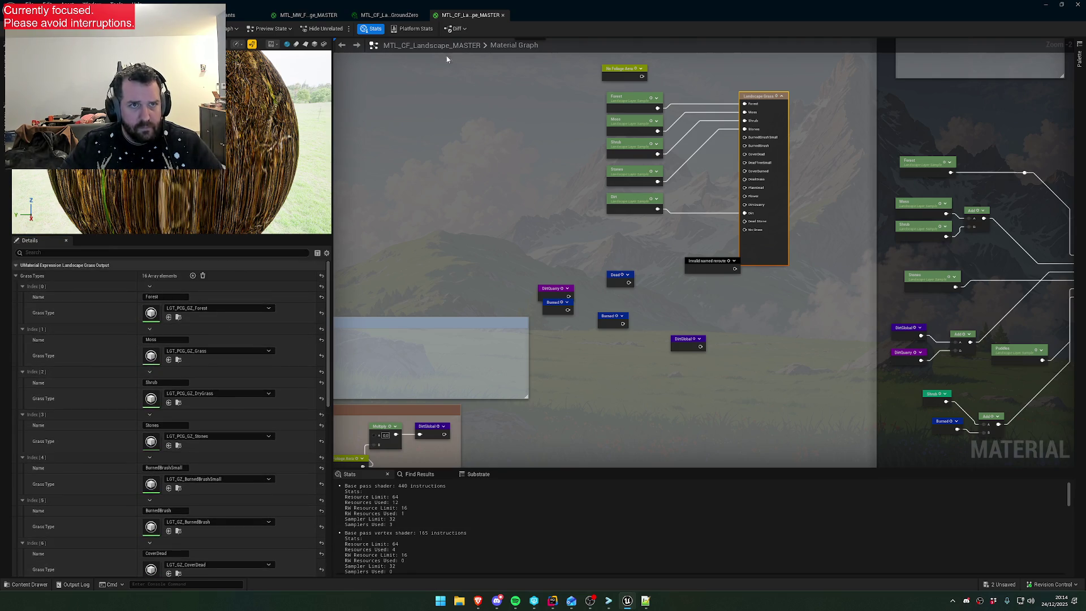
Create a new folder named PCG_Layers in Forest_Setup.
{"action": "right_click", "coordinate": [361, 447]}
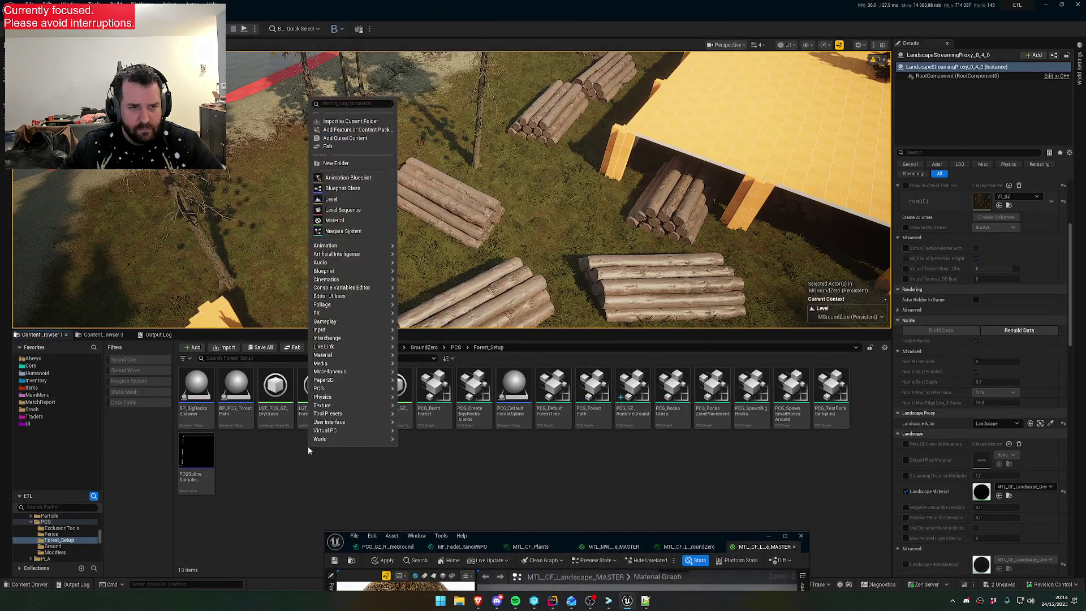
{"action": "left_click", "coordinate": [369, 169]}
{"action": "type", "text": "PCG_Layers"}
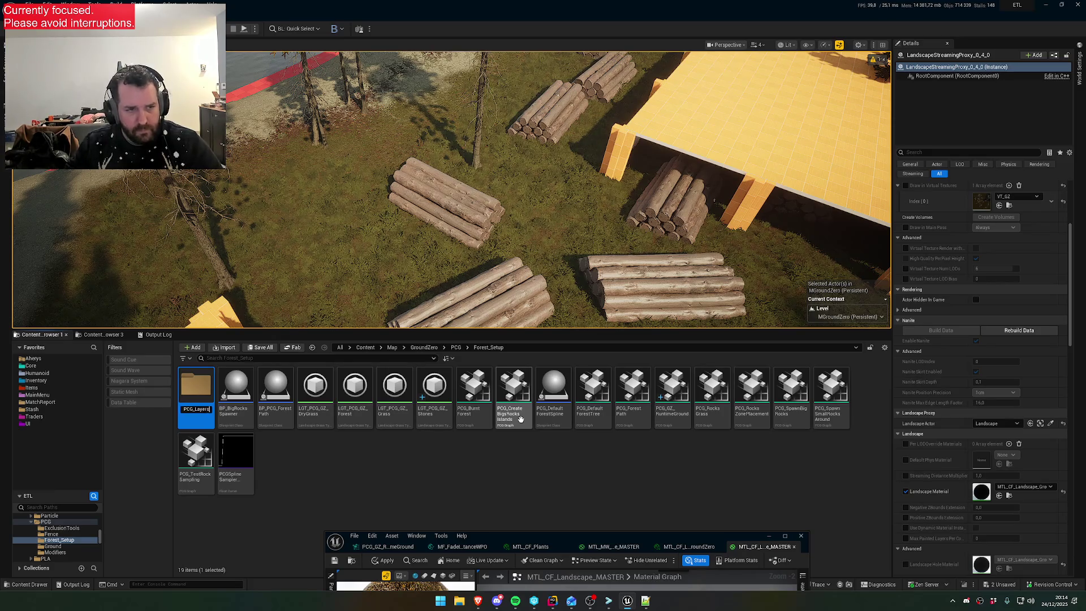
{"action": "key", "text": "Return"}
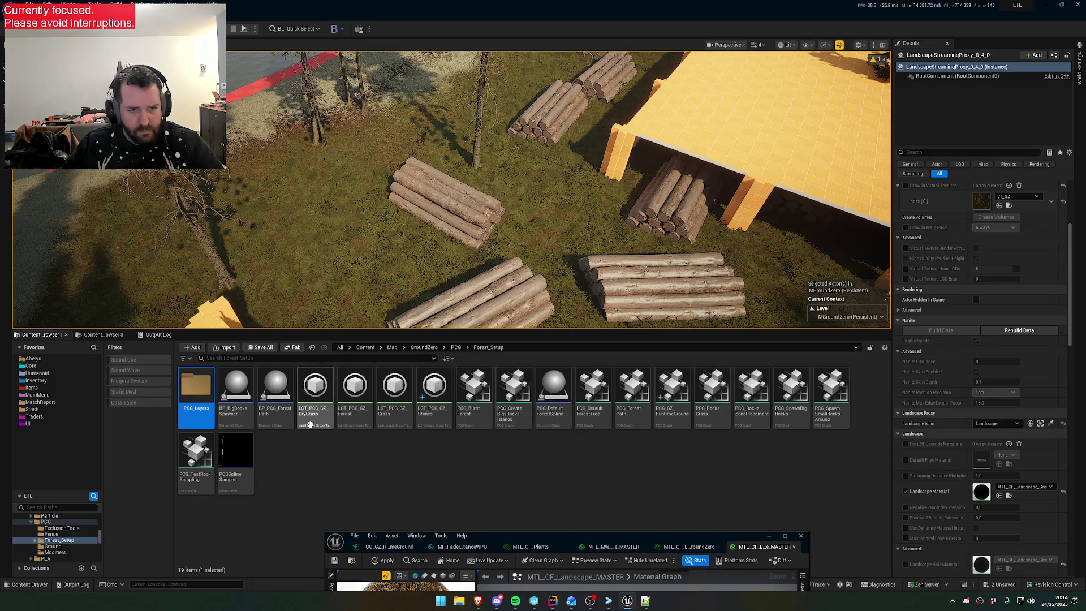
Move the four LGT_PCG_GZ grass type assets into PCG_Layers.
{"action": "left_click", "coordinate": [316, 391]}
{"action": "left_click", "coordinate": [434, 391], "text": "shift"}
{"action": "mouse_move", "coordinate": [355, 396]}
{"action": "left_mouse_down"}
{"action": "mouse_move", "coordinate": [297, 447]}
{"action": "mouse_move", "coordinate": [197, 389]}
{"action": "left_mouse_up"}
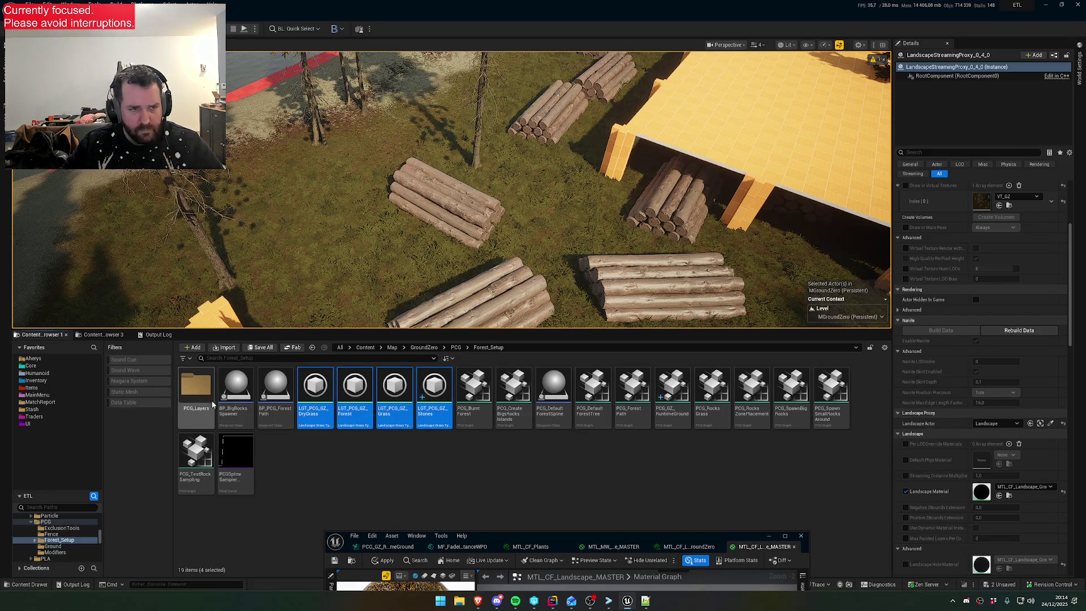
{"action": "left_click", "coordinate": [231, 412]}
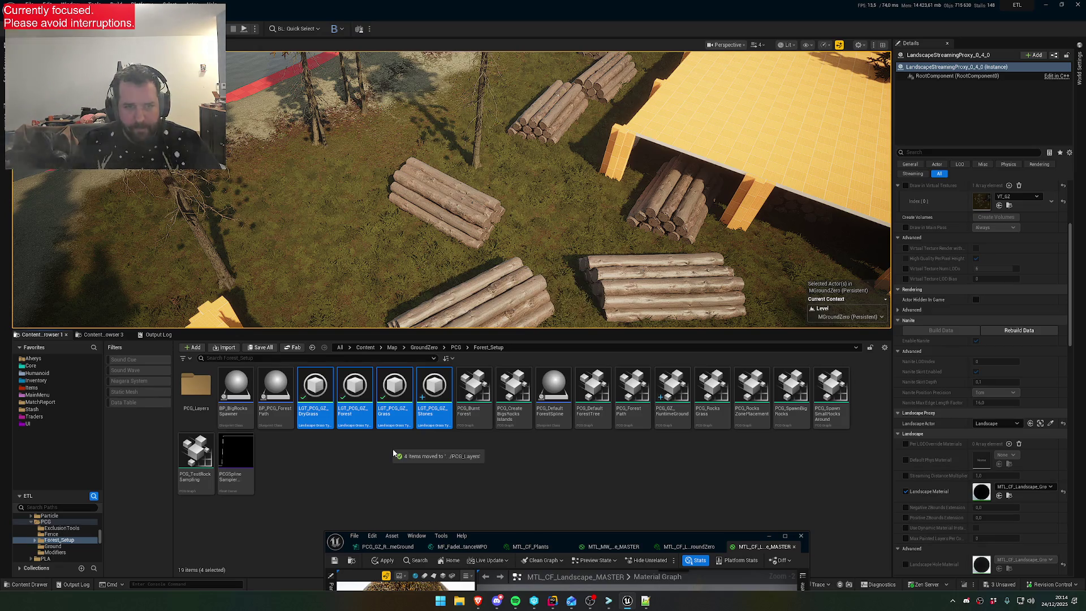
{"action": "double_click", "coordinate": [187, 400]}
Duplicate LGT_PCG_GZ_Stones and rename the copy LGT_PCG_GZ_NoFoliage.
{"action": "right_click", "coordinate": [373, 428]}
{"action": "mouse_move", "coordinate": [407, 319]}
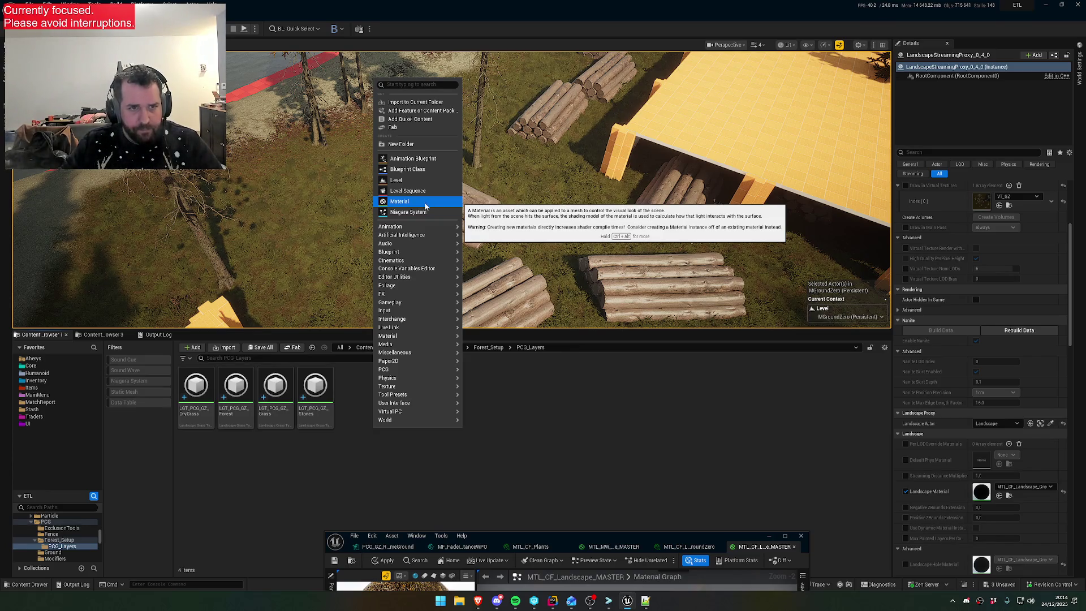
{"action": "left_click", "coordinate": [330, 470]}
{"action": "left_click", "coordinate": [315, 394]}
{"action": "right_click", "coordinate": [315, 393]}
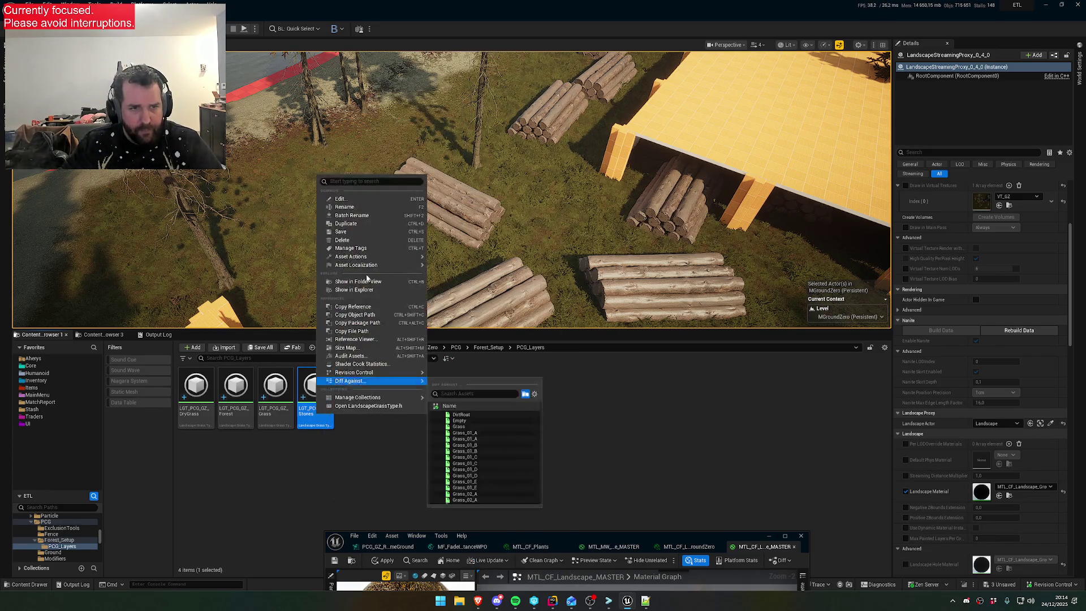
{"action": "left_click", "coordinate": [368, 225]}
{"action": "key", "text": "End"}
{"action": "key", "text": "BackSpace"}
{"action": "key", "text": "BackSpace"}
{"action": "key", "text": "BackSpace"}
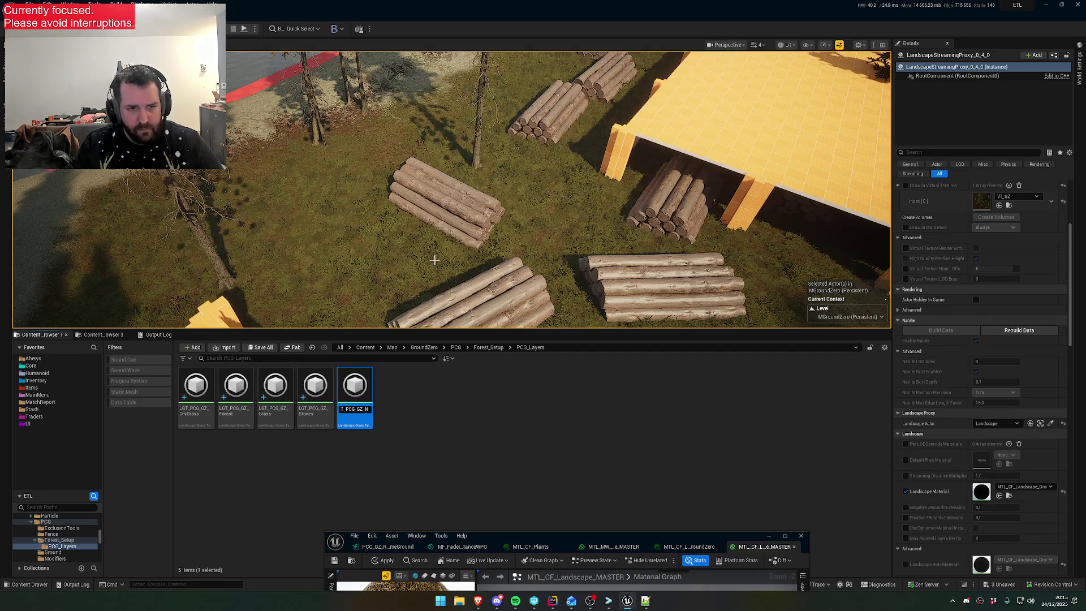
{"action": "type", "text": "NoFoliage"}
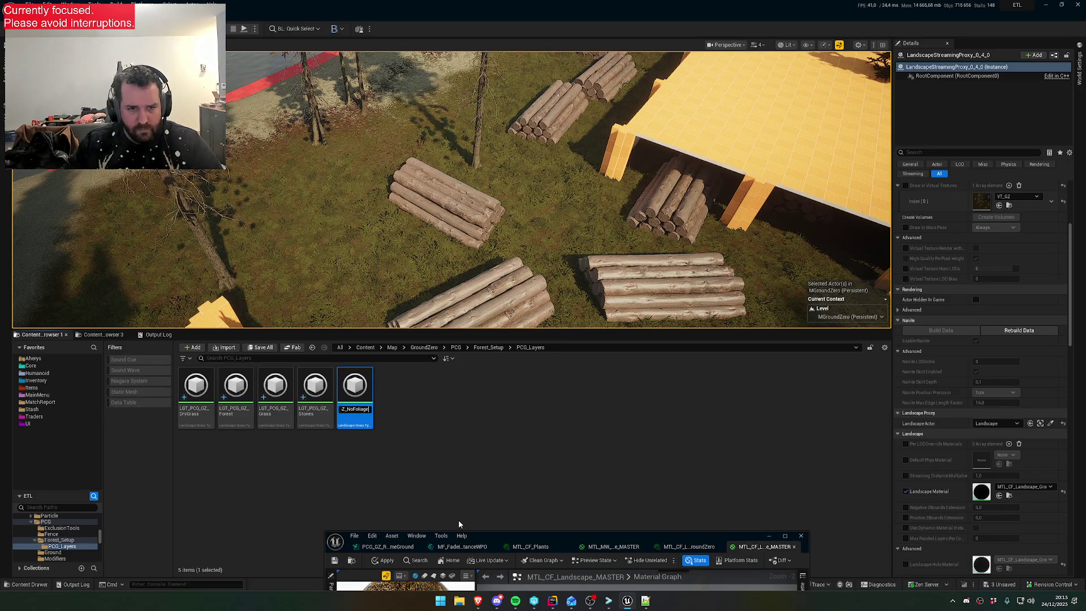
{"action": "key", "text": "Return"}
{"action": "mouse_move", "coordinate": [482, 544]}
{"action": "left_mouse_down"}
{"action": "mouse_move", "coordinate": [483, 390]}
{"action": "mouse_move", "coordinate": [427, 215]}
{"action": "left_mouse_up"}
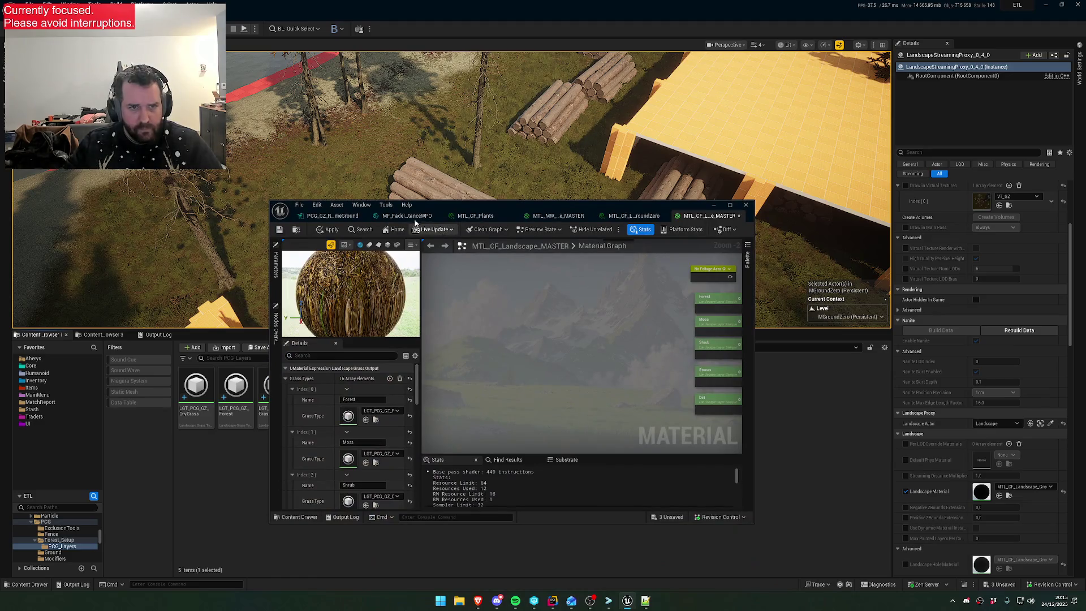
Switch to MTL_CF_Landscape_MASTER, deleting then restoring the No Foliage Aera reroute node.
{"action": "left_click", "coordinate": [475, 216]}
{"action": "left_click", "coordinate": [407, 216]}
{"action": "left_click", "coordinate": [558, 216]}
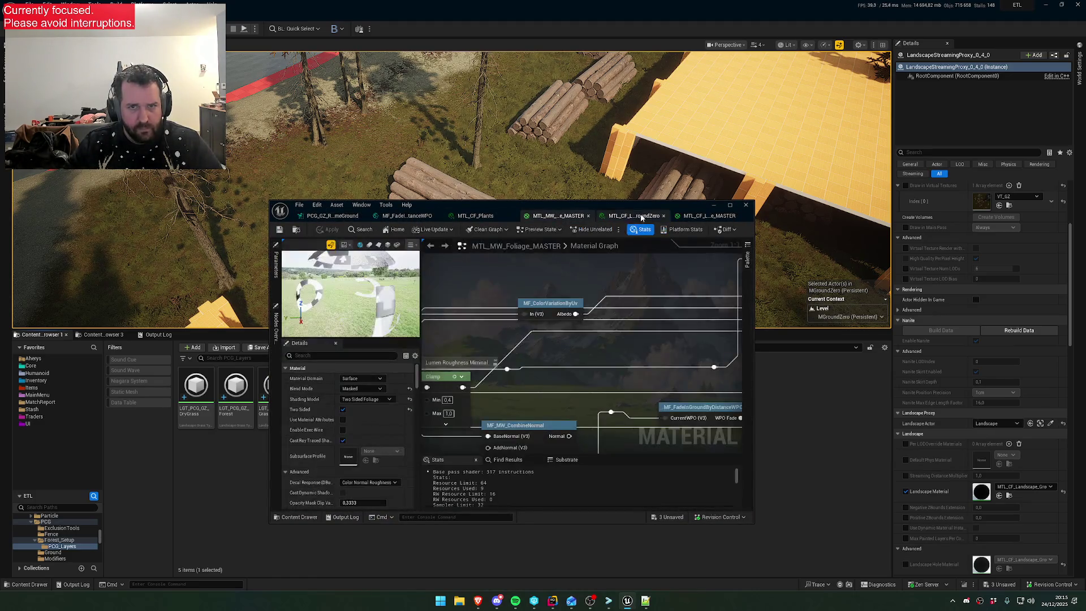
{"action": "left_click", "coordinate": [642, 218]}
{"action": "left_click", "coordinate": [710, 220]}
{"action": "scroll", "coordinate": [590, 302], "scroll_direction": "up", "scroll_amount": 5}
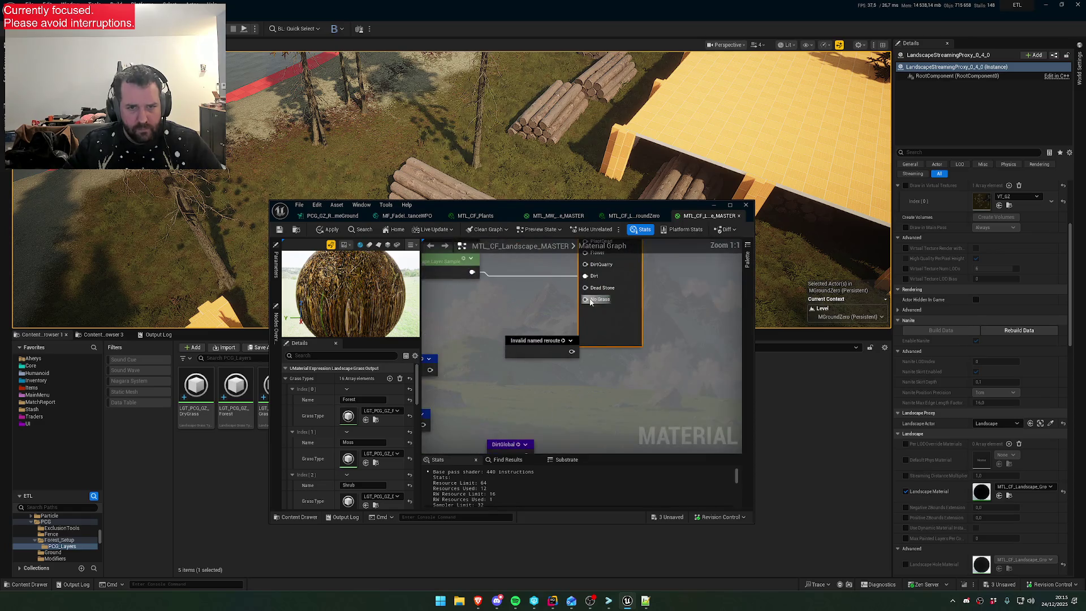
{"action": "left_click", "coordinate": [528, 346]}
{"action": "scroll", "coordinate": [528, 345], "scroll_direction": "down", "scroll_amount": 5}
{"action": "mouse_move", "coordinate": [484, 392]}
{"action": "left_mouse_down"}
{"action": "mouse_move", "coordinate": [552, 336]}
{"action": "mouse_move", "coordinate": [702, 293]}
{"action": "mouse_move", "coordinate": [575, 375]}
{"action": "mouse_move", "coordinate": [613, 262]}
{"action": "mouse_move", "coordinate": [538, 368]}
{"action": "left_mouse_up"}
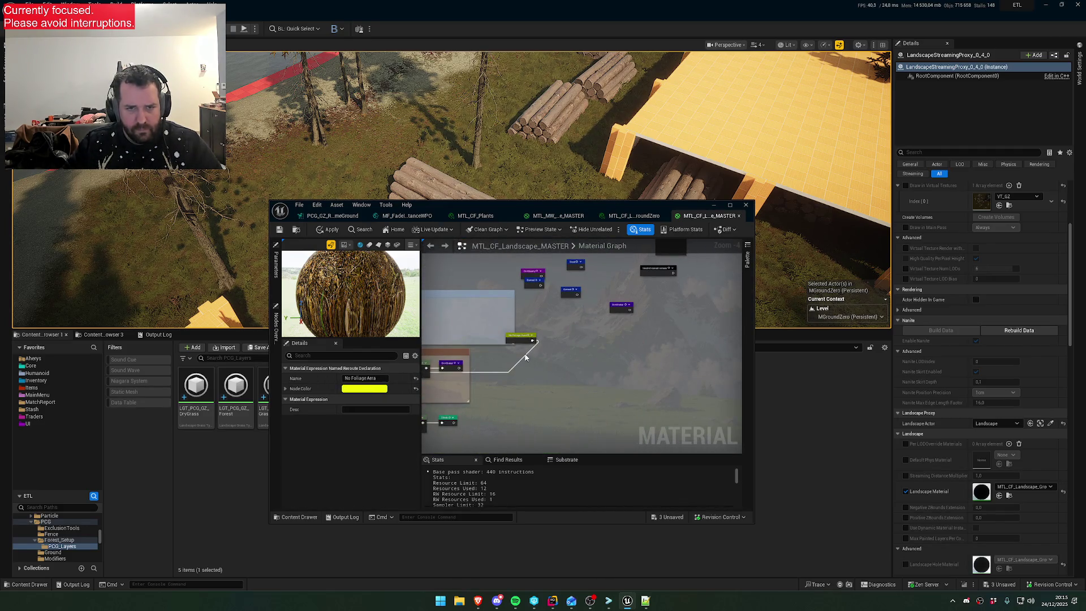
{"action": "key", "text": "Delete"}
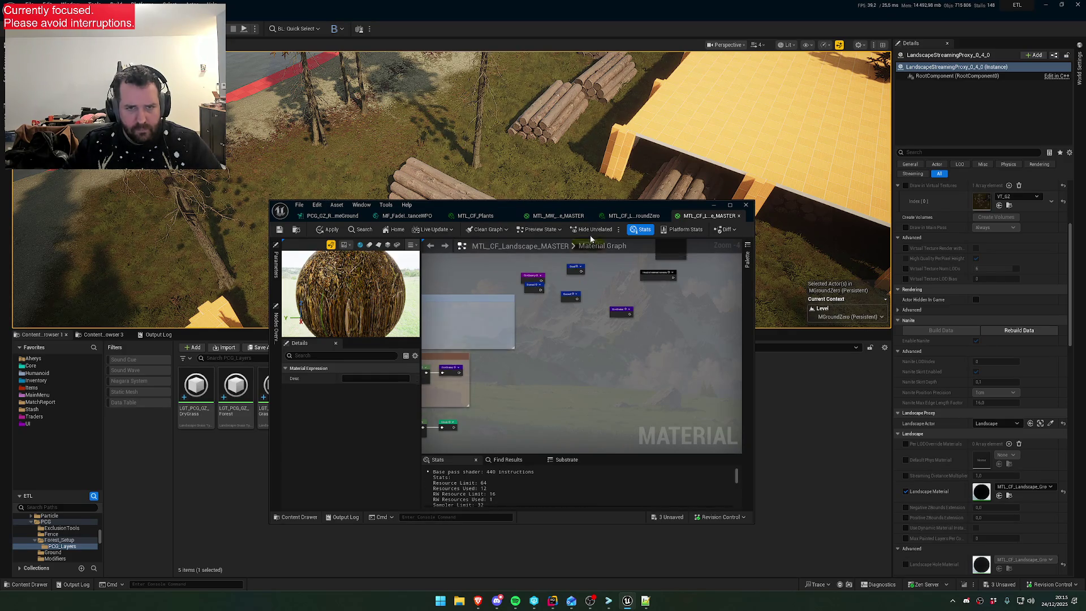
{"action": "scroll", "coordinate": [612, 377], "scroll_direction": "up", "scroll_amount": 5}
{"action": "key", "text": "ctrl+z"}
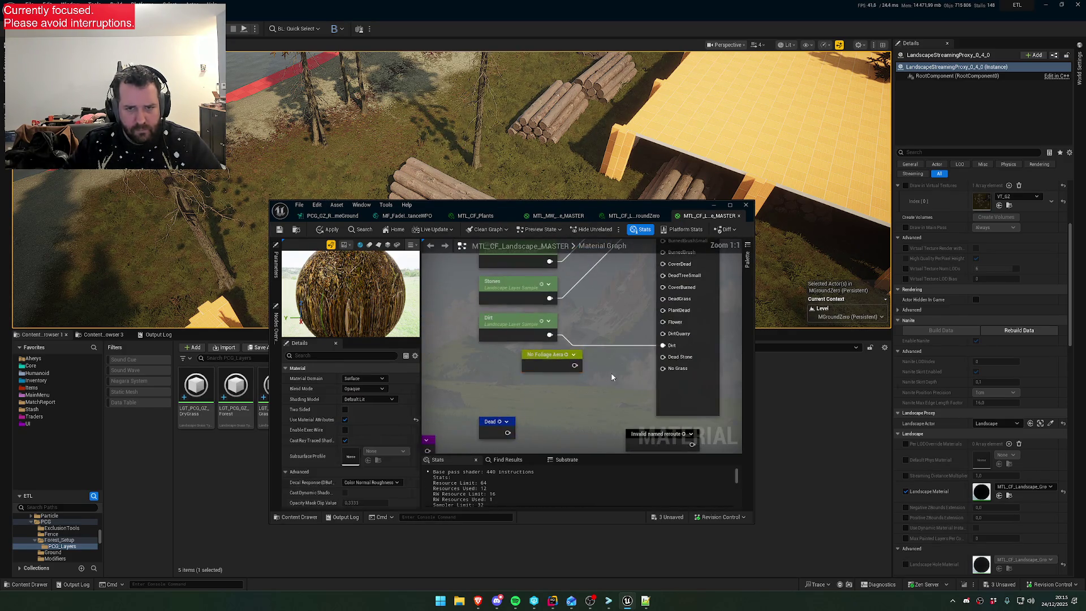
{"action": "left_click", "coordinate": [611, 377]}
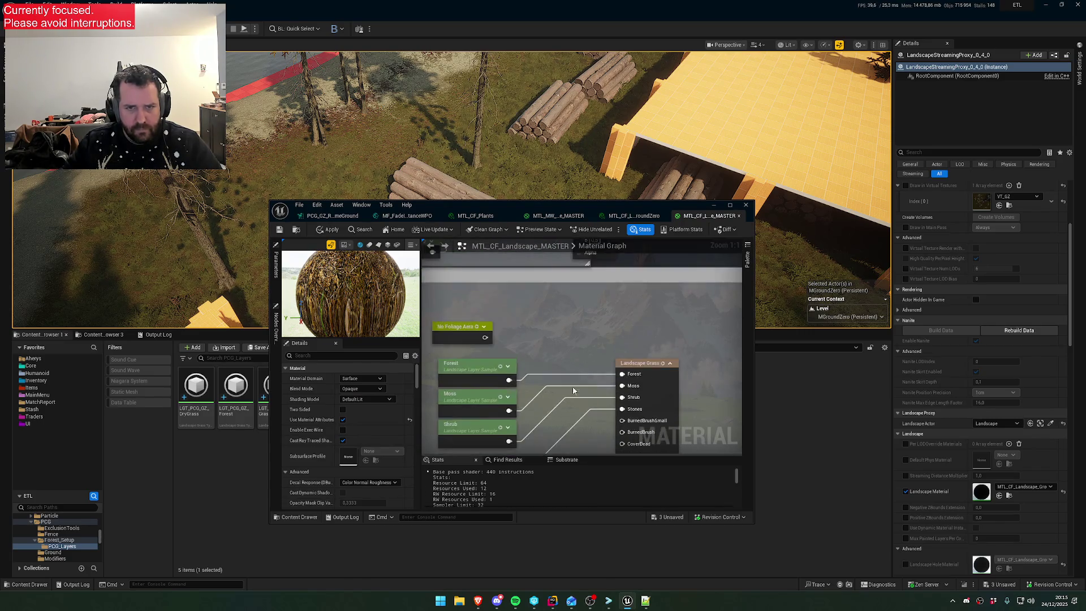
Pan to the Dead, Burned and DirtGlobal nodes and show Landscape Grass Output's grass types.
{"action": "scroll", "coordinate": [588, 351], "scroll_direction": "down", "scroll_amount": 4}
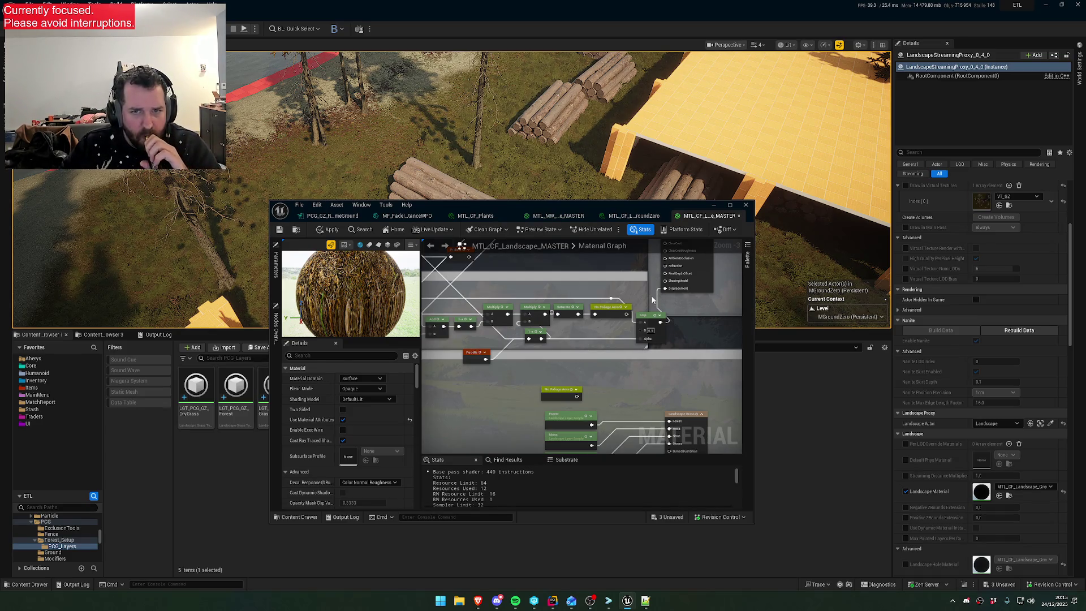
{"action": "left_click_drag", "start_coordinate": [657, 298], "coordinate": [540, 445]}
{"action": "scroll", "coordinate": [627, 340], "scroll_direction": "up", "scroll_amount": 1}
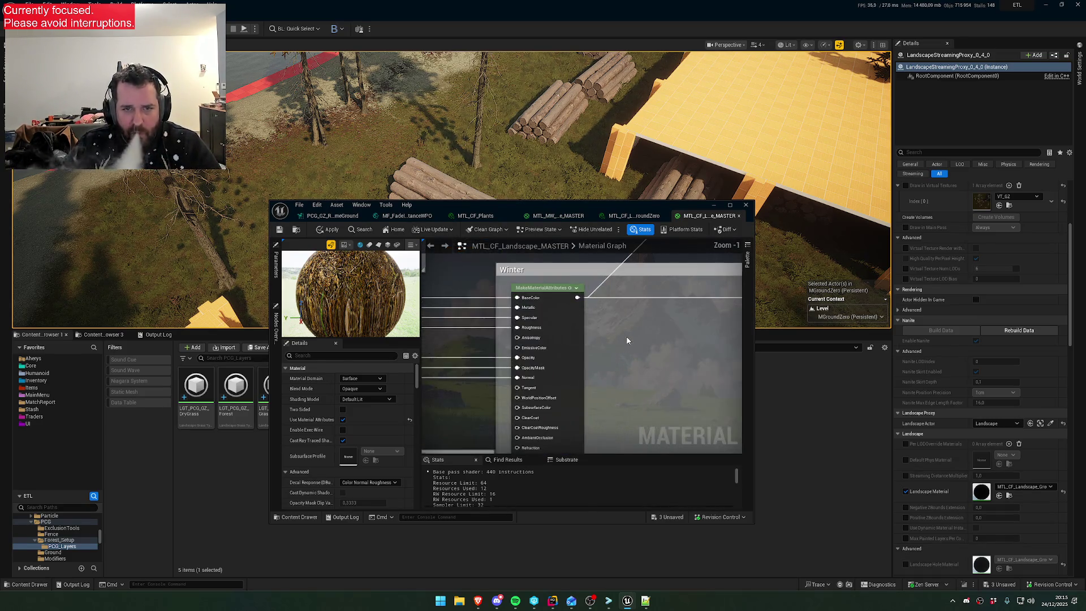
{"action": "mouse_move", "coordinate": [622, 347]}
{"action": "left_mouse_down"}
{"action": "mouse_move", "coordinate": [543, 323]}
{"action": "mouse_move", "coordinate": [598, 337]}
{"action": "left_mouse_up"}
{"action": "scroll", "coordinate": [548, 338], "scroll_direction": "down", "scroll_amount": 2}
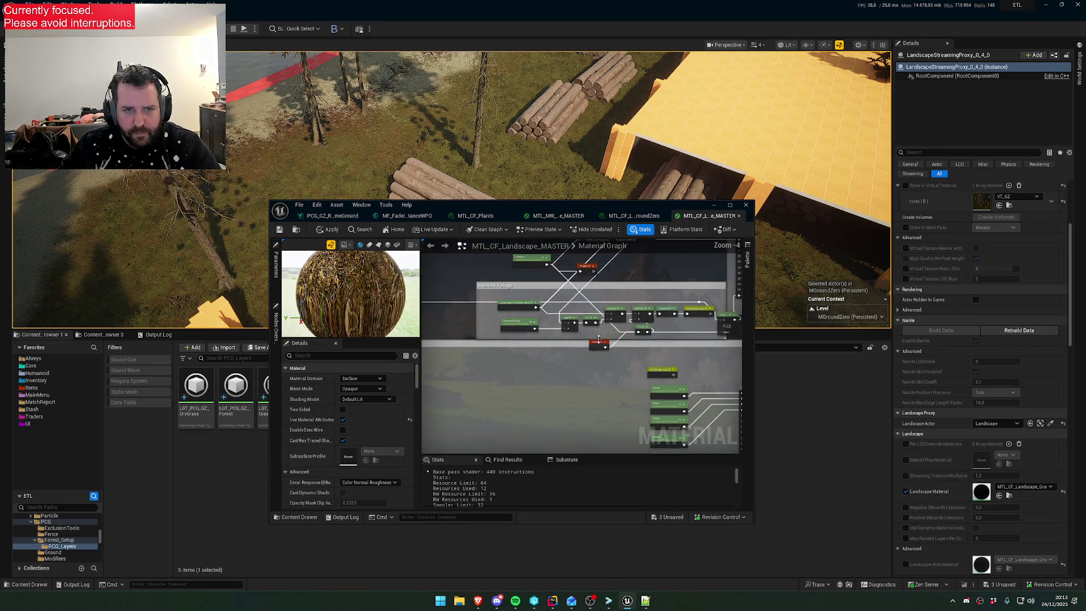
{"action": "mouse_move", "coordinate": [561, 375]}
{"action": "left_mouse_down"}
{"action": "mouse_move", "coordinate": [563, 294]}
{"action": "mouse_move", "coordinate": [532, 351]}
{"action": "left_mouse_up"}
{"action": "scroll", "coordinate": [531, 351], "scroll_direction": "up", "scroll_amount": 1}
{"action": "left_click", "coordinate": [534, 341]}
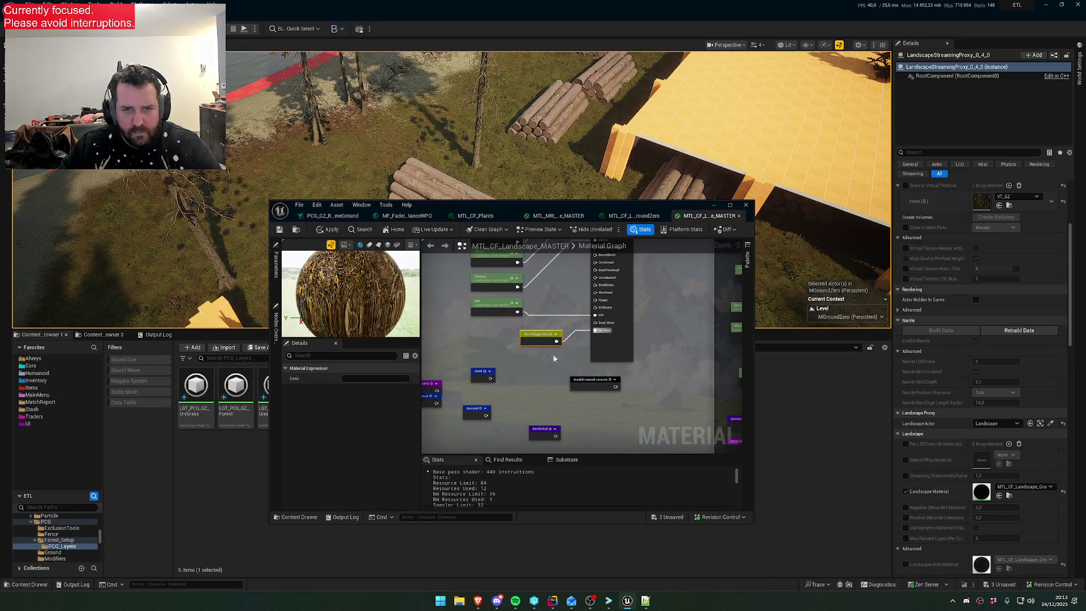
{"action": "left_click", "coordinate": [612, 349]}
{"action": "scroll", "coordinate": [402, 433], "scroll_direction": "down", "scroll_amount": 10}
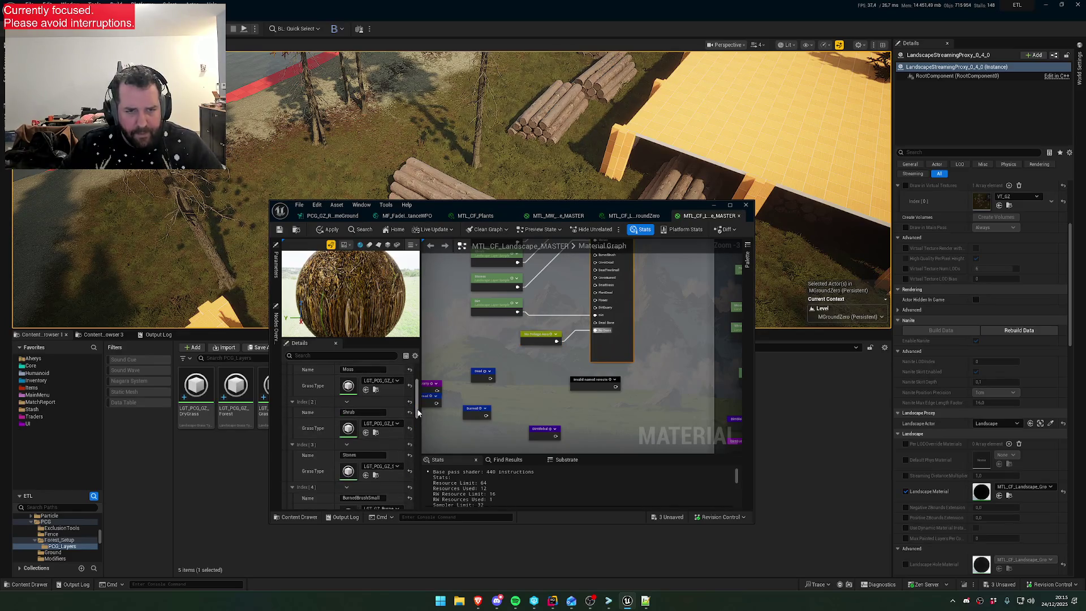
{"action": "left_click_drag", "start_coordinate": [483, 210], "coordinate": [637, 249]}
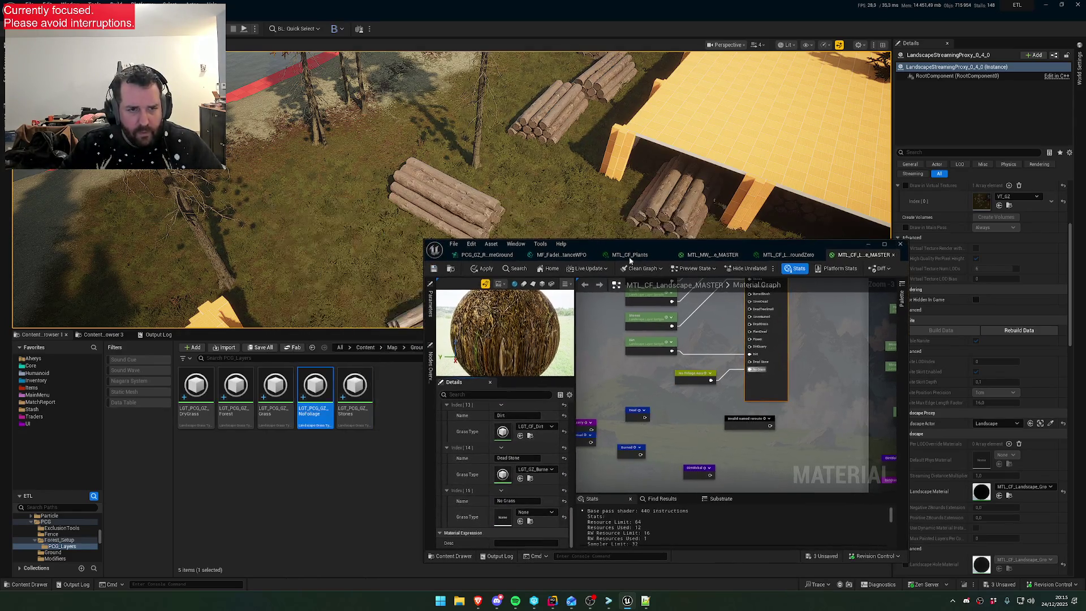
Assign LGT_PCG_GZ_NoFoliage to No Grass, apply the landscape material, then show the PCG ground graph.
{"action": "left_click", "coordinate": [521, 524]}
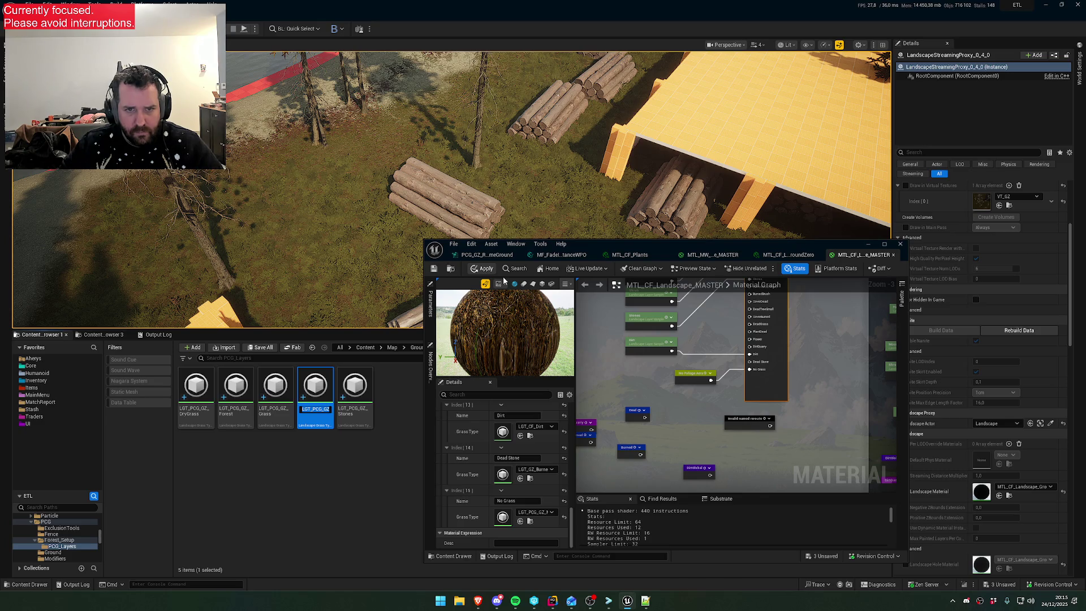
{"action": "left_click", "coordinate": [485, 268]}
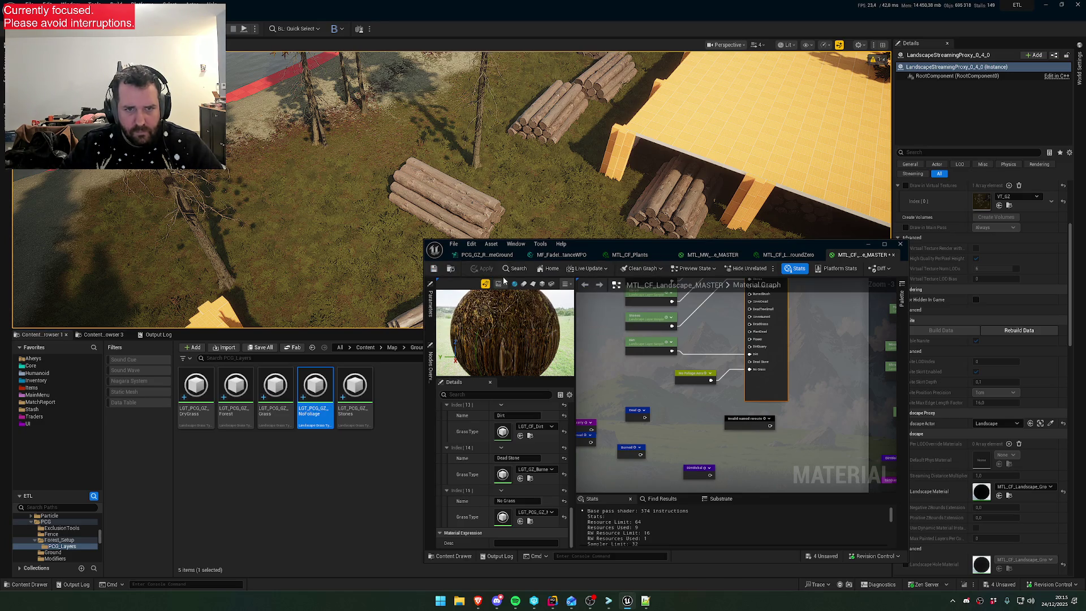
{"action": "left_click_drag", "start_coordinate": [592, 242], "coordinate": [482, 261]}
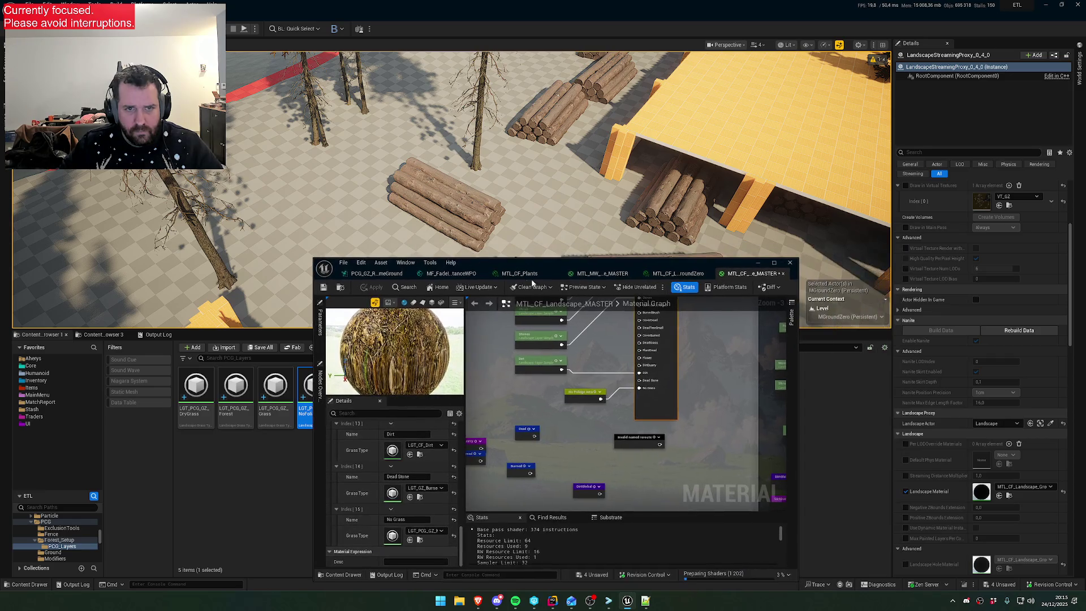
{"action": "left_click", "coordinate": [381, 274]}
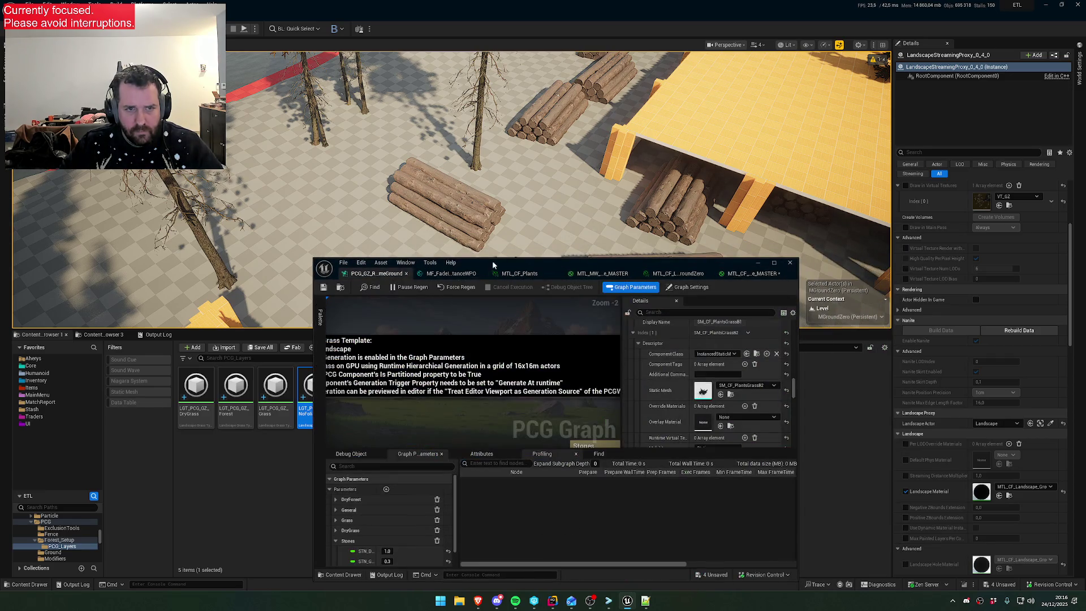
Add LGT_PCG_GZ_NoFoliage as grass type index 4 on one Generate Landscape Textures node, and a third slot on the upper node.
{"action": "scroll", "coordinate": [529, 378], "scroll_direction": "down", "scroll_amount": 3}
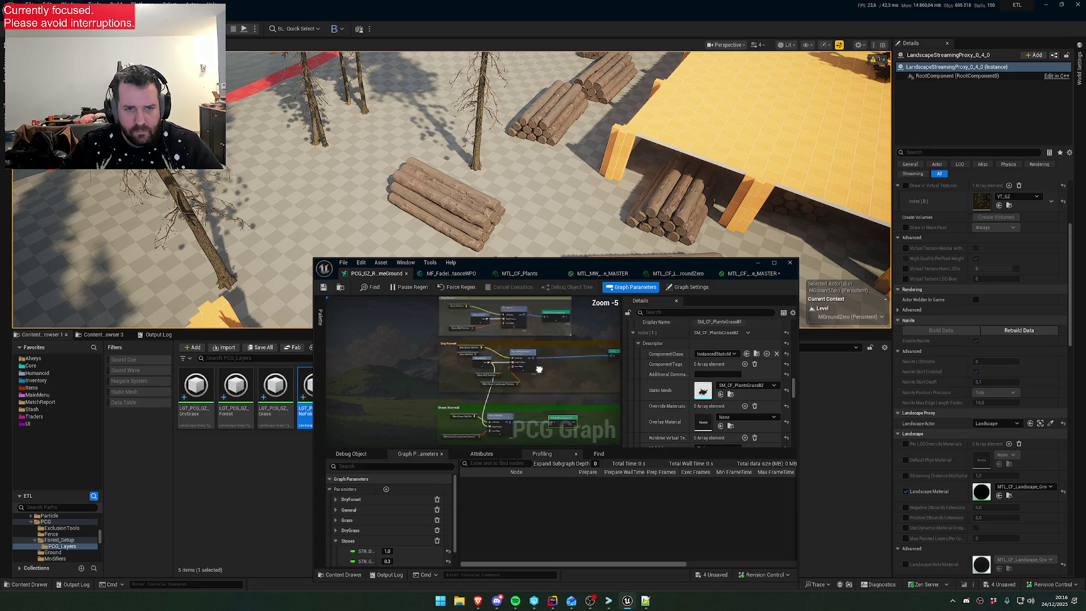
{"action": "double_click", "coordinate": [487, 261]}
{"action": "scroll", "coordinate": [453, 255], "scroll_direction": "up", "scroll_amount": 2}
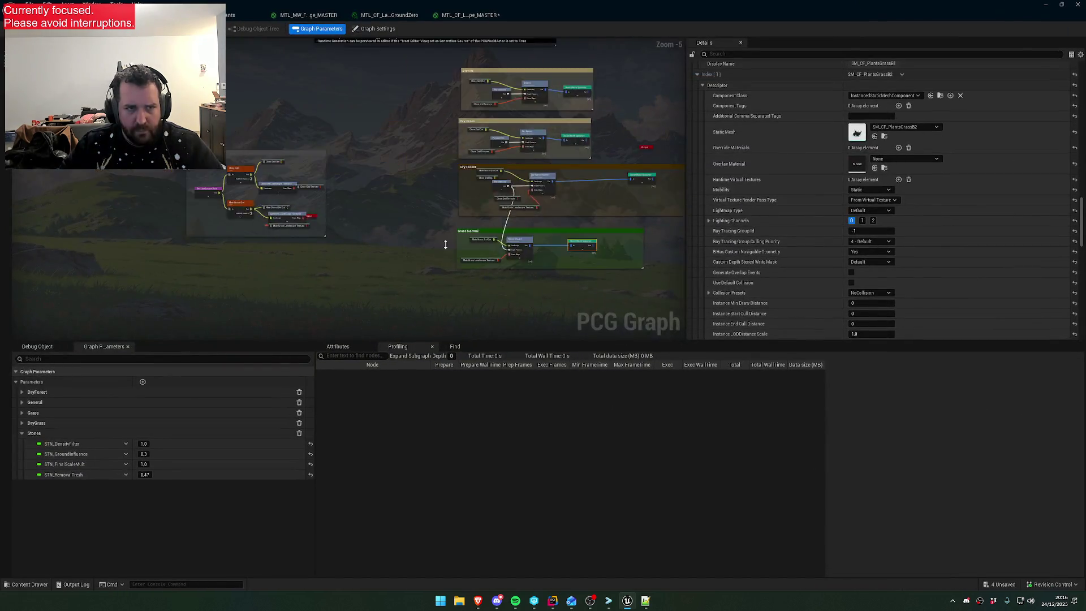
{"action": "left_click", "coordinate": [405, 233]}
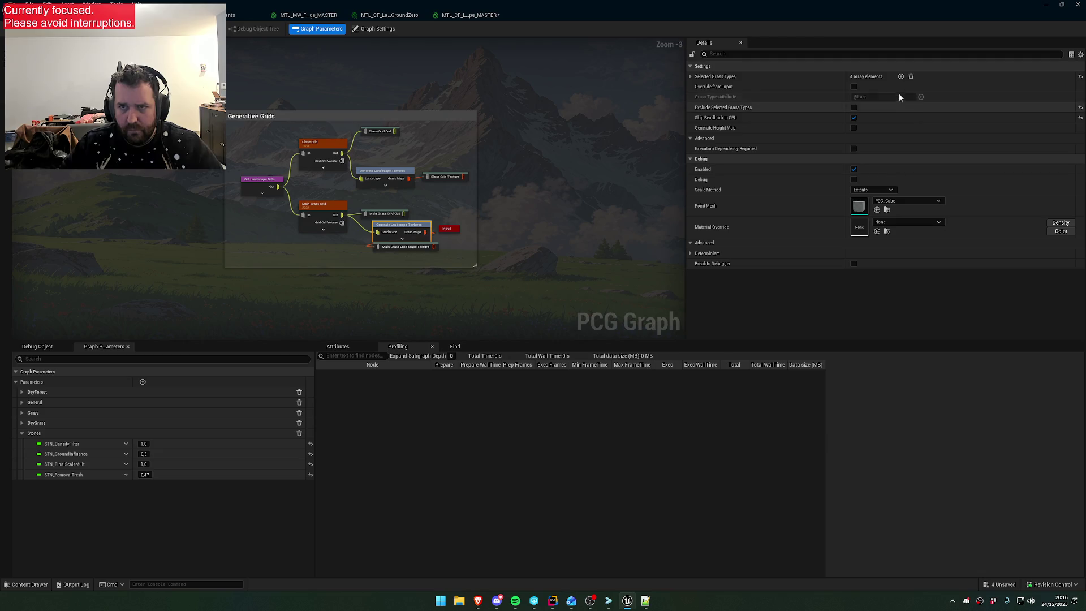
{"action": "left_click", "coordinate": [901, 76]}
{"action": "left_click", "coordinate": [869, 131]}
{"action": "type", "text": "LGT_PCG_GZ_NoFoliage"}
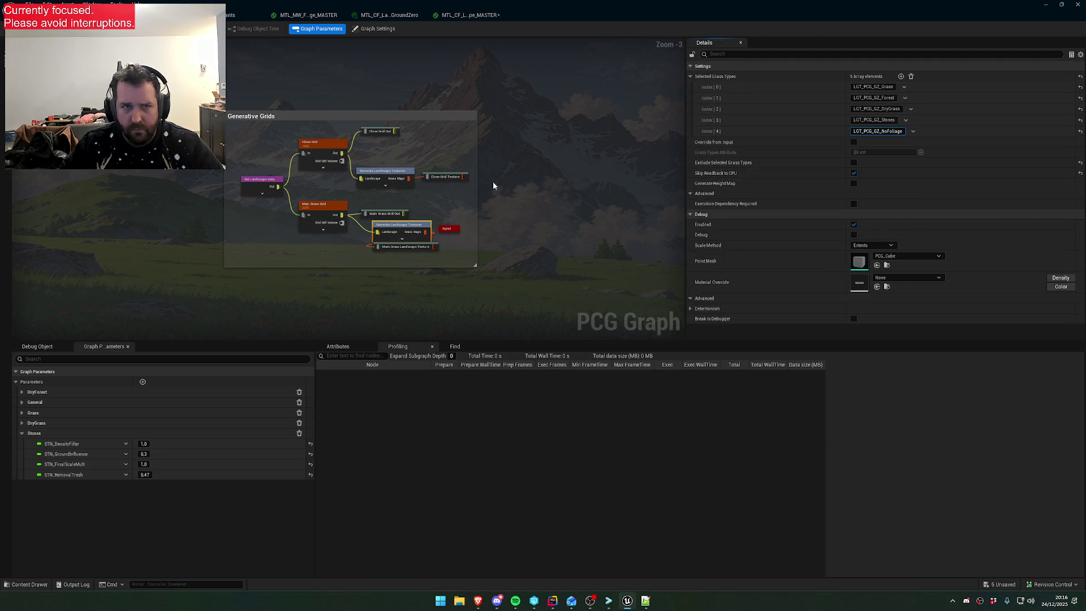
{"action": "left_click", "coordinate": [383, 172]}
{"action": "left_click", "coordinate": [902, 76]}
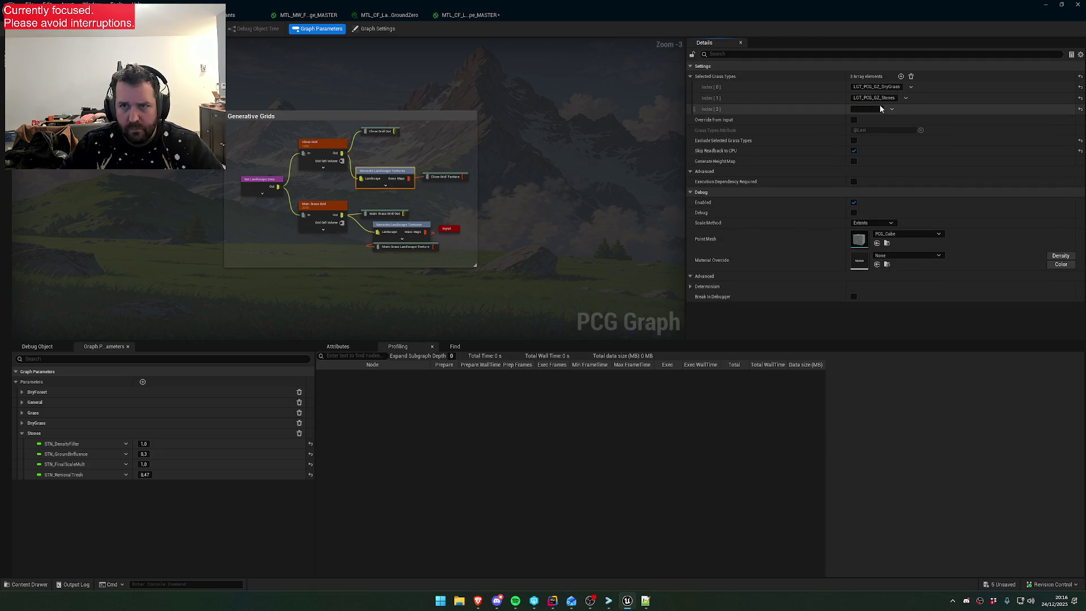
Add a new graph parameter and name it NoFoliageTresh.
{"action": "left_click", "coordinate": [456, 253]}
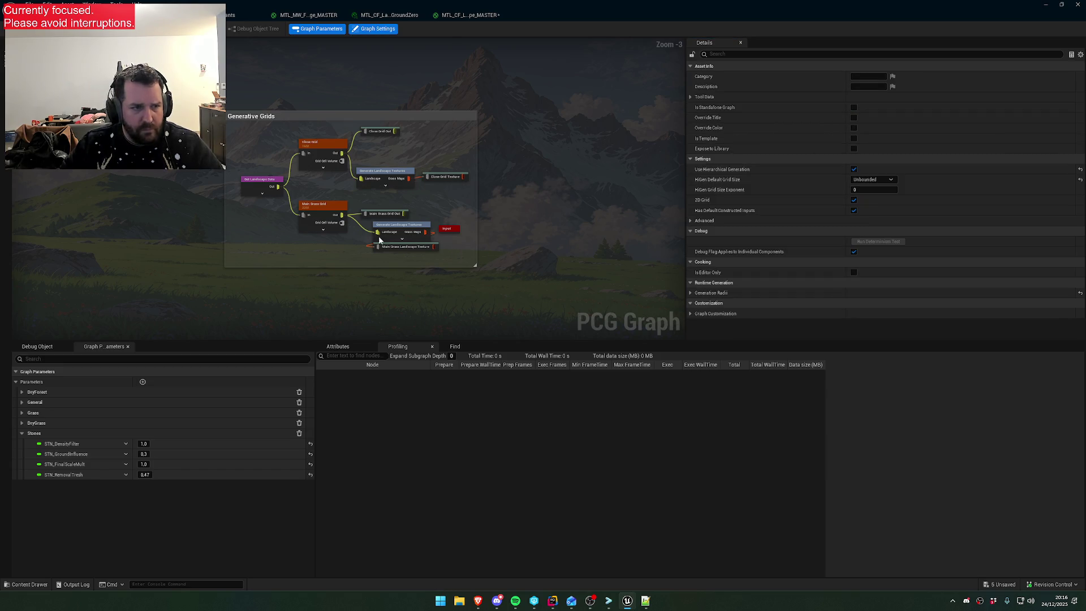
{"action": "left_click_drag", "start_coordinate": [421, 243], "coordinate": [229, 225]}
{"action": "left_click", "coordinate": [143, 381]}
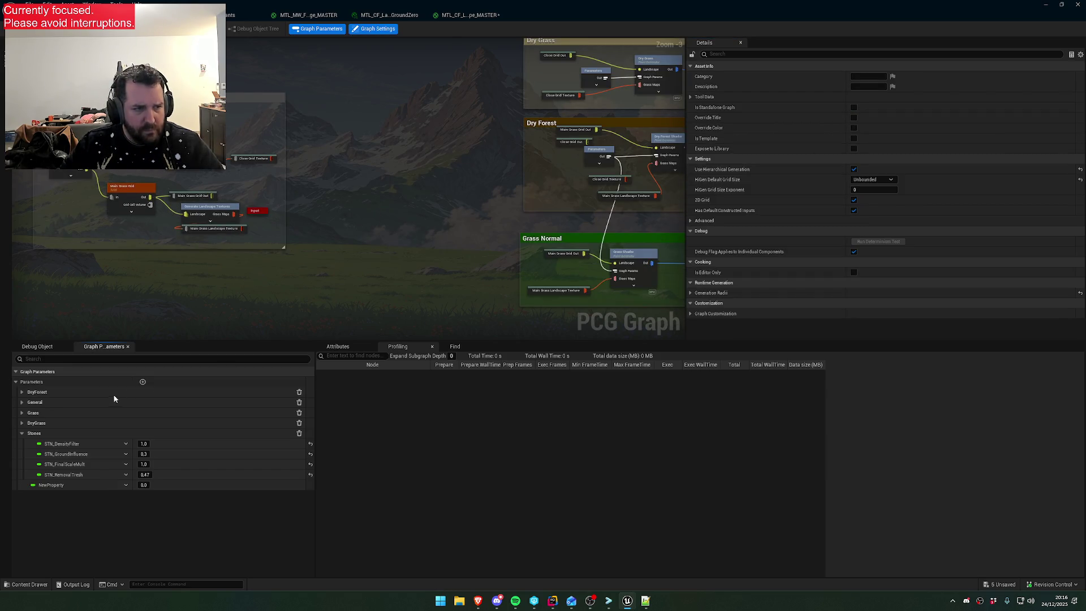
{"action": "double_click", "coordinate": [57, 486]}
{"action": "type", "text": "NF"}
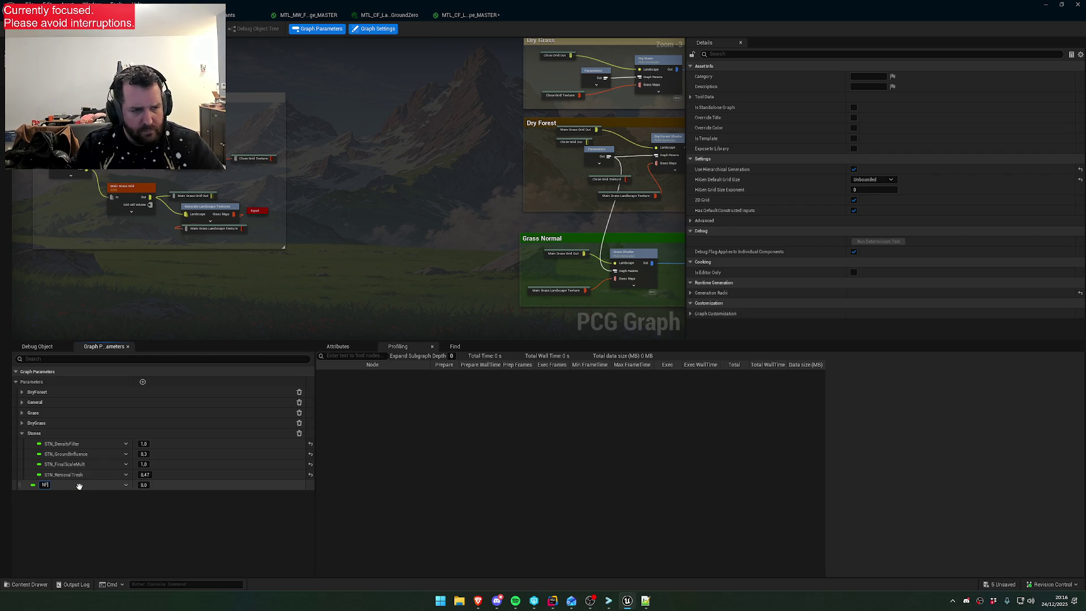
{"action": "key", "text": "BackSpace"}
{"action": "type", "text": "liage"}
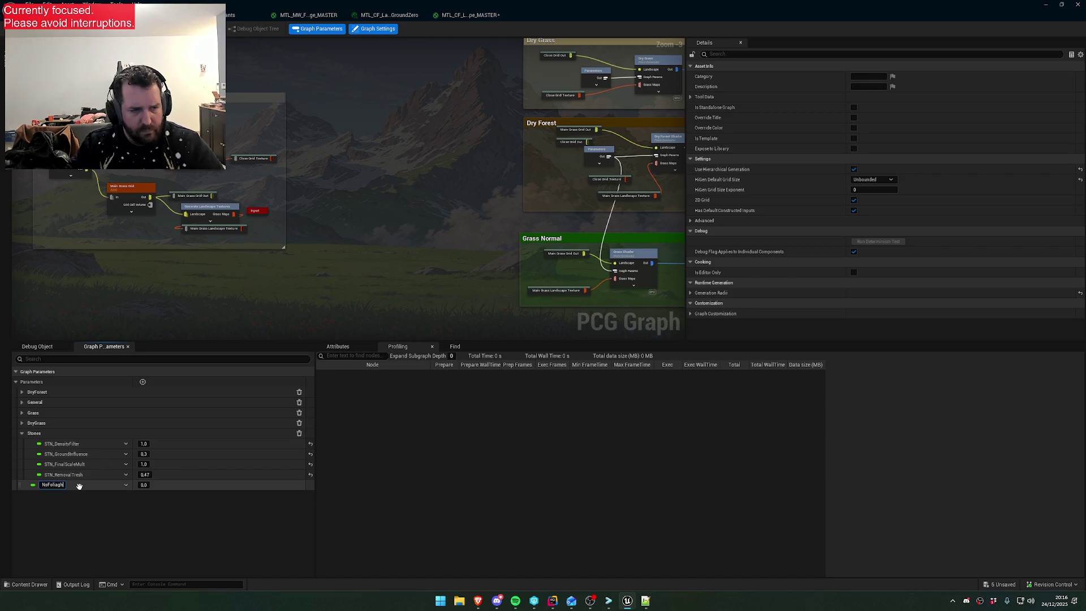
{"action": "type", "text": "Tree"}
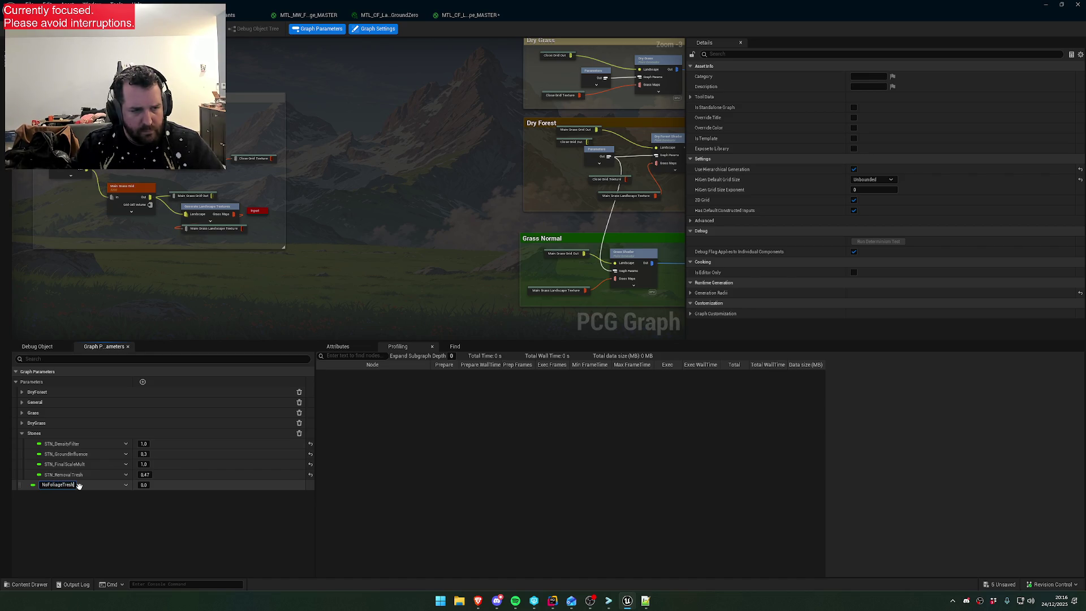
{"action": "key", "text": "Return"}
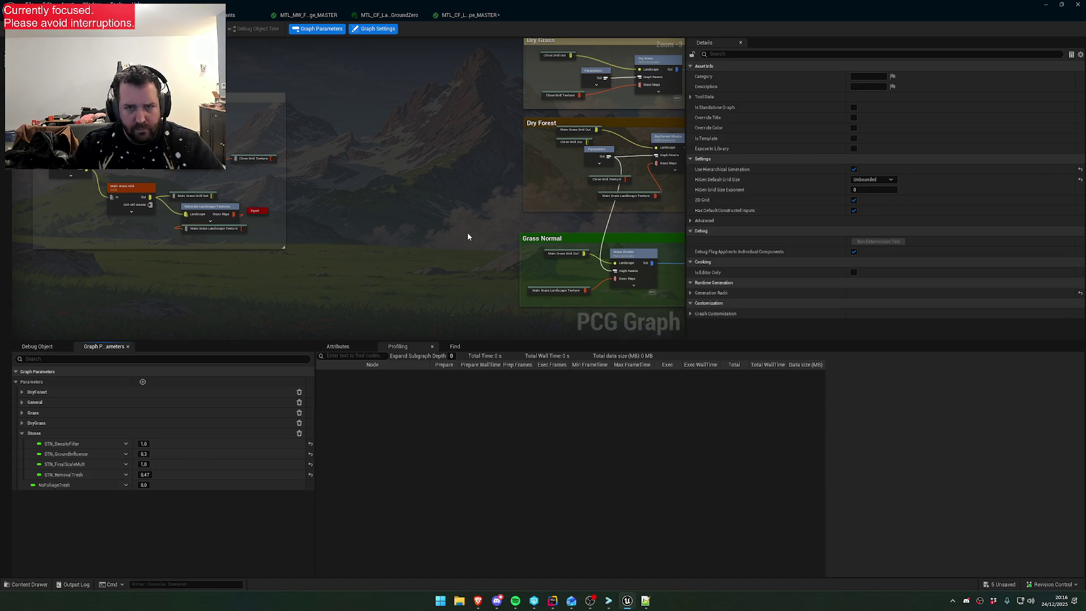
Select the Grass Normal shader node.
{"action": "left_click_drag", "start_coordinate": [622, 249], "coordinate": [538, 255]}
{"action": "left_click", "coordinate": [537, 254]}
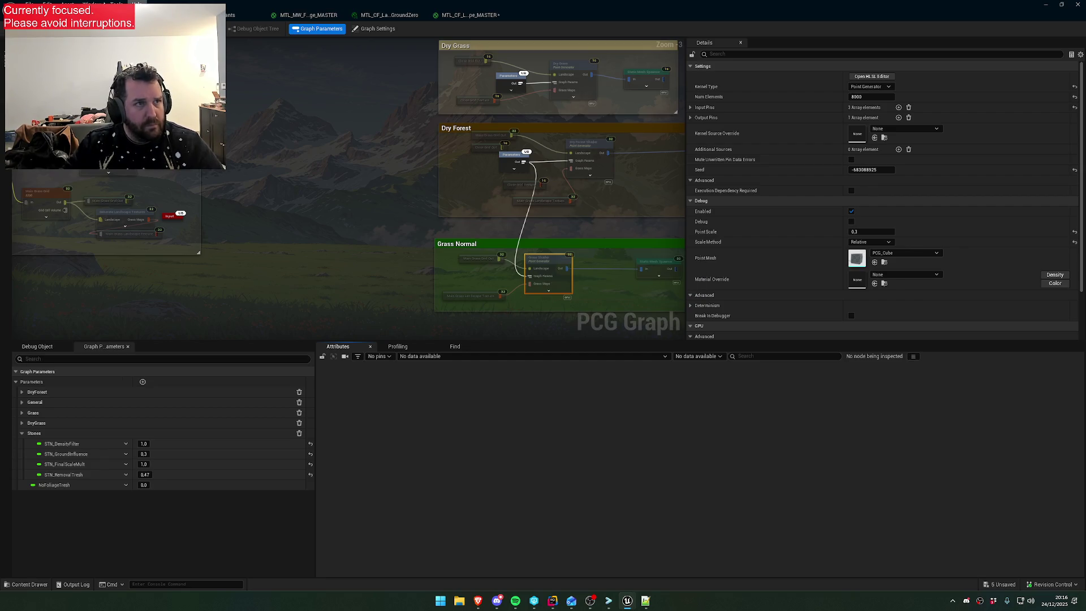
{"action": "left_click", "coordinate": [92, 4]}
In Grass Normal's HLSL Source, paste a copy of the Remove Stone block below the original.
{"action": "left_click", "coordinate": [127, 202]}
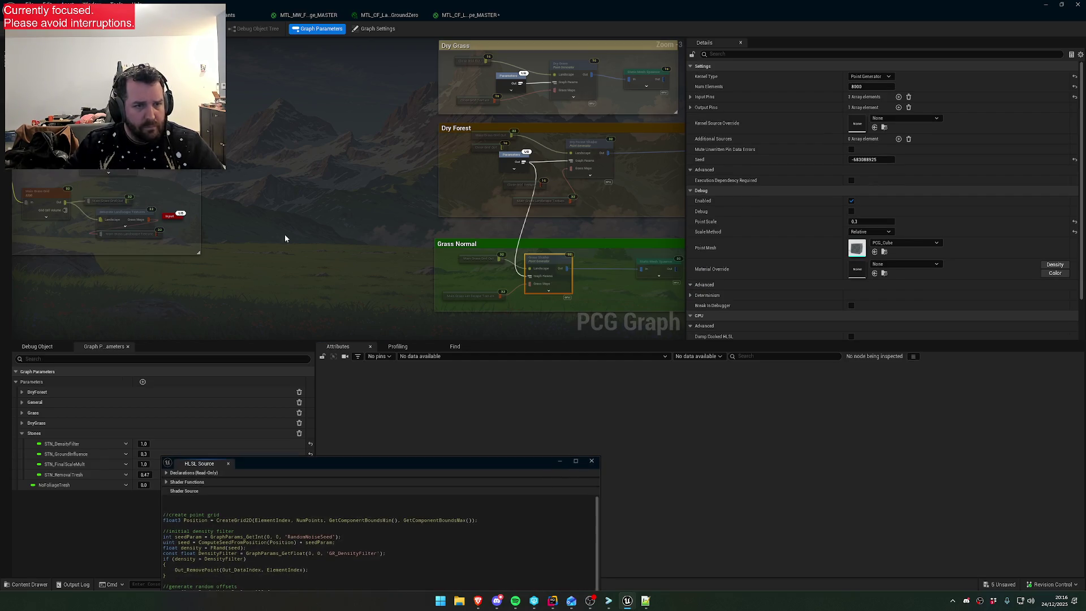
{"action": "left_click_drag", "start_coordinate": [351, 466], "coordinate": [404, 113]}
{"action": "scroll", "coordinate": [415, 358], "scroll_direction": "down", "scroll_amount": 15}
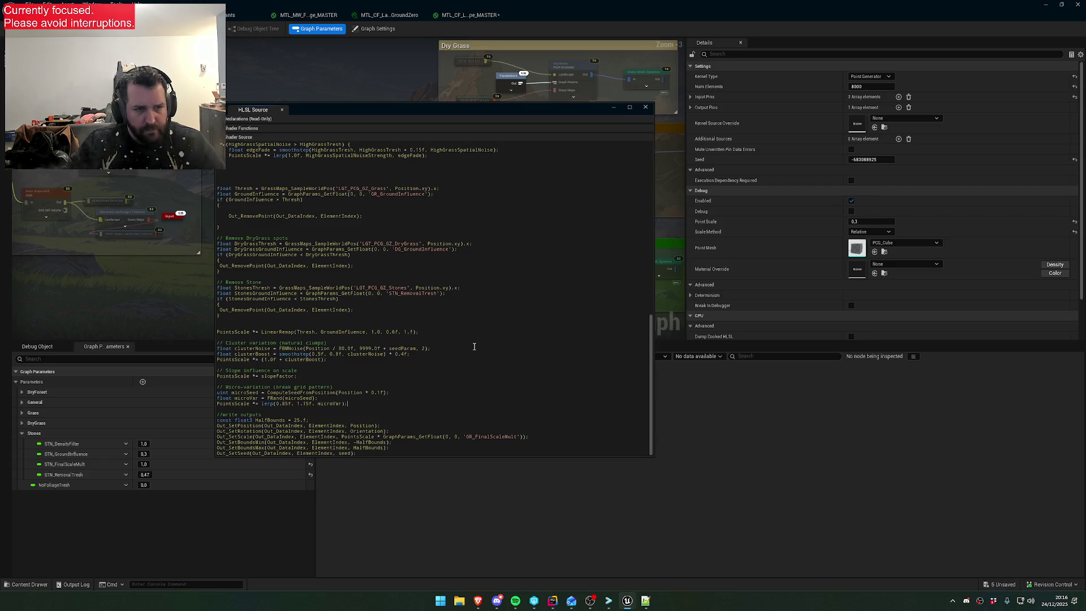
{"action": "left_click_drag", "start_coordinate": [236, 306], "coordinate": [217, 283]}
{"action": "key", "text": "ctrl+c"}
{"action": "left_click", "coordinate": [241, 317]}
{"action": "key", "text": "ctrl+v"}
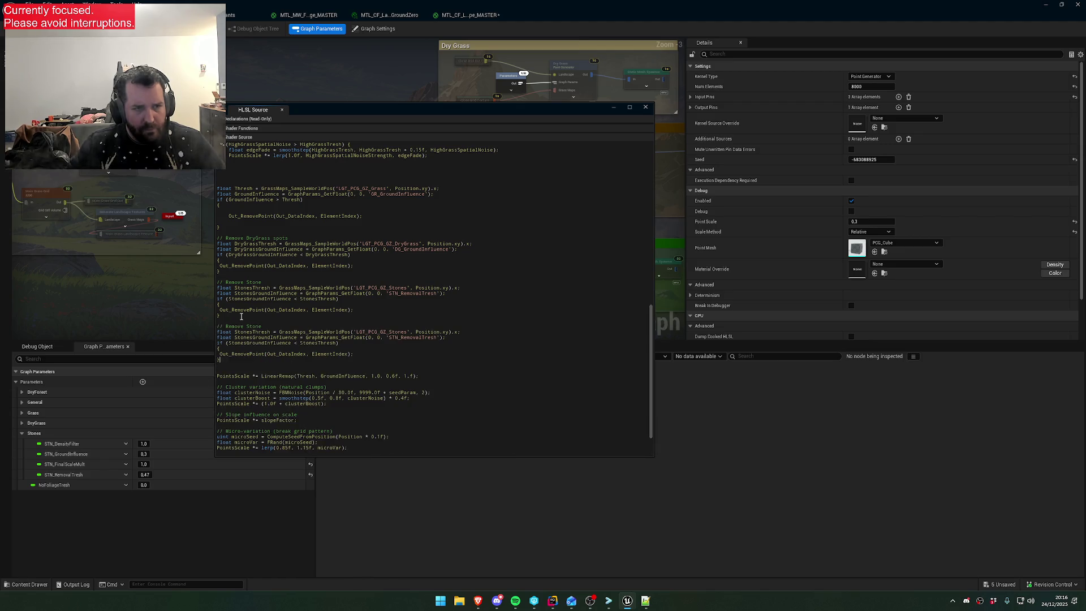
Switch the copied block to the LGT_PCG_GZ_NoFoliage layer and the NoFoliageTresh parameter lookup.
{"action": "double_click", "coordinate": [254, 326]}
{"action": "type", "text": "Foliag"}
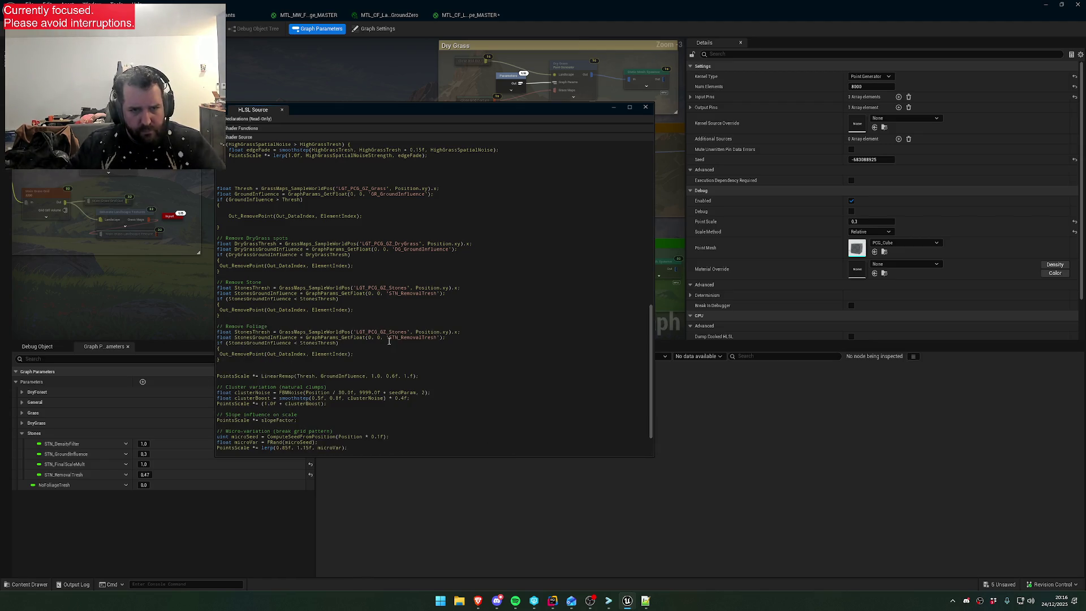
{"action": "double_click", "coordinate": [382, 332]}
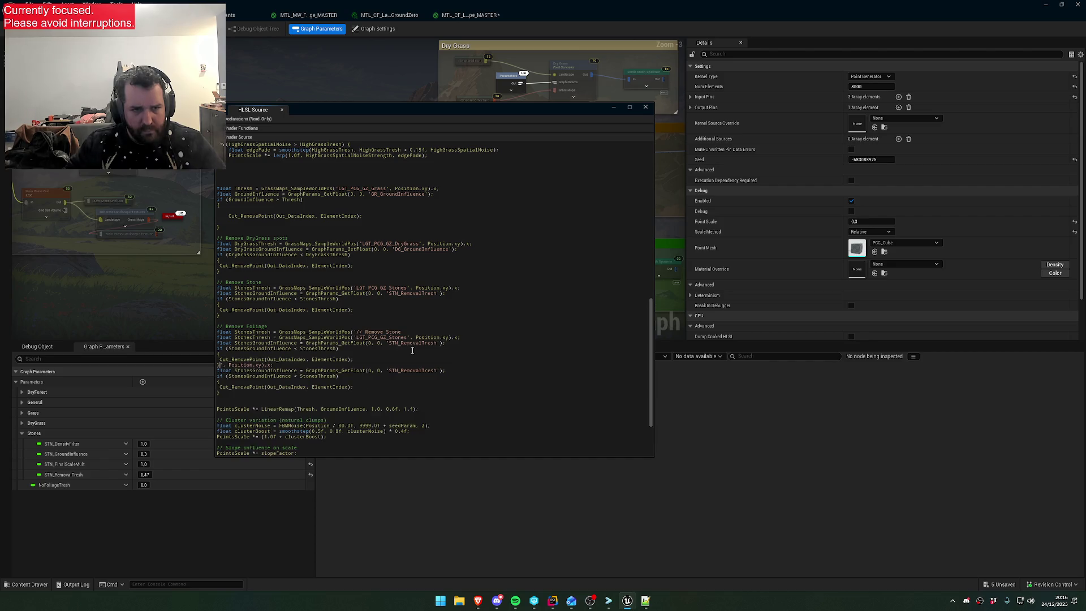
{"action": "left_click_drag", "start_coordinate": [407, 334], "coordinate": [389, 335]}
{"action": "type", "text": "NoFoliage"}
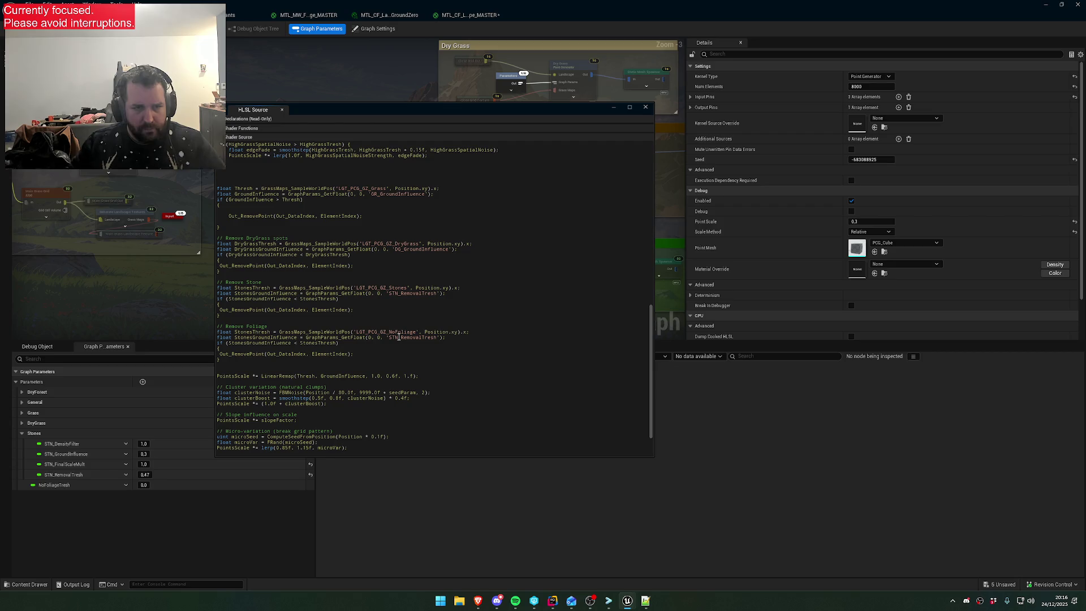
{"action": "left_click_drag", "start_coordinate": [402, 338], "coordinate": [433, 339]}
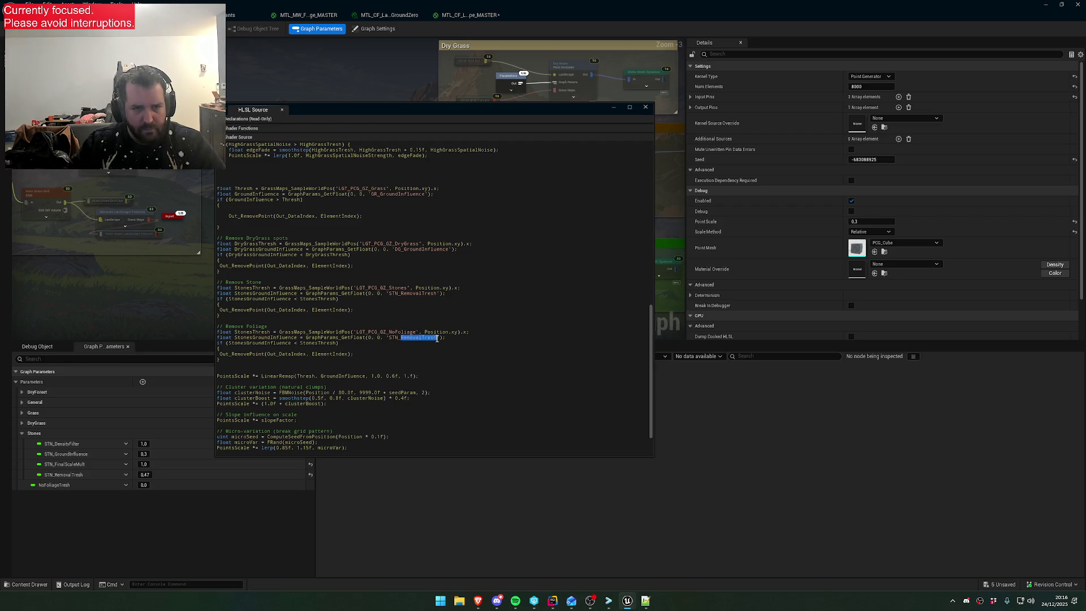
{"action": "type", "text": "Foliag"}
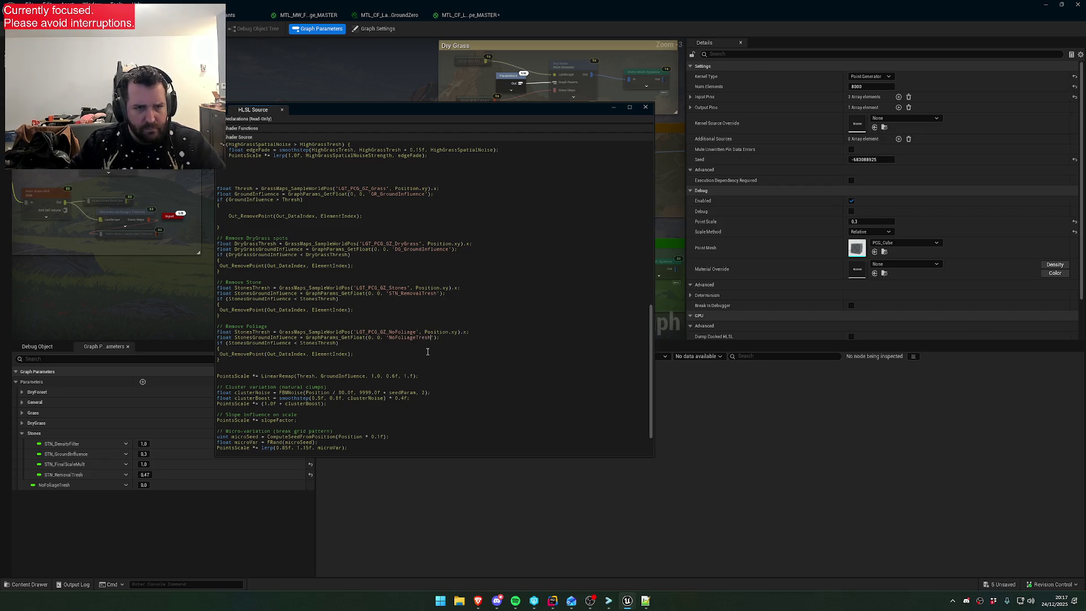
Rename the copied block's variables from StonesGround and StonesThresh to NoFoliageTresh names.
{"action": "double_click", "coordinate": [397, 338]}
{"action": "key", "text": "ctrl+c"}
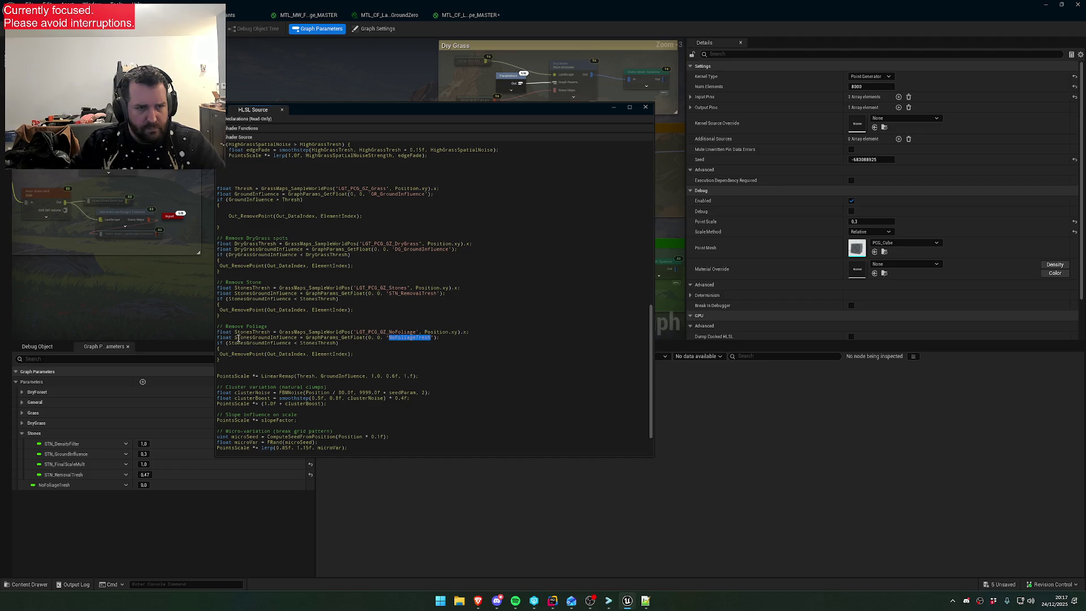
{"action": "left_click_drag", "start_coordinate": [235, 338], "coordinate": [271, 338]}
{"action": "key", "text": "ctrl+v"}
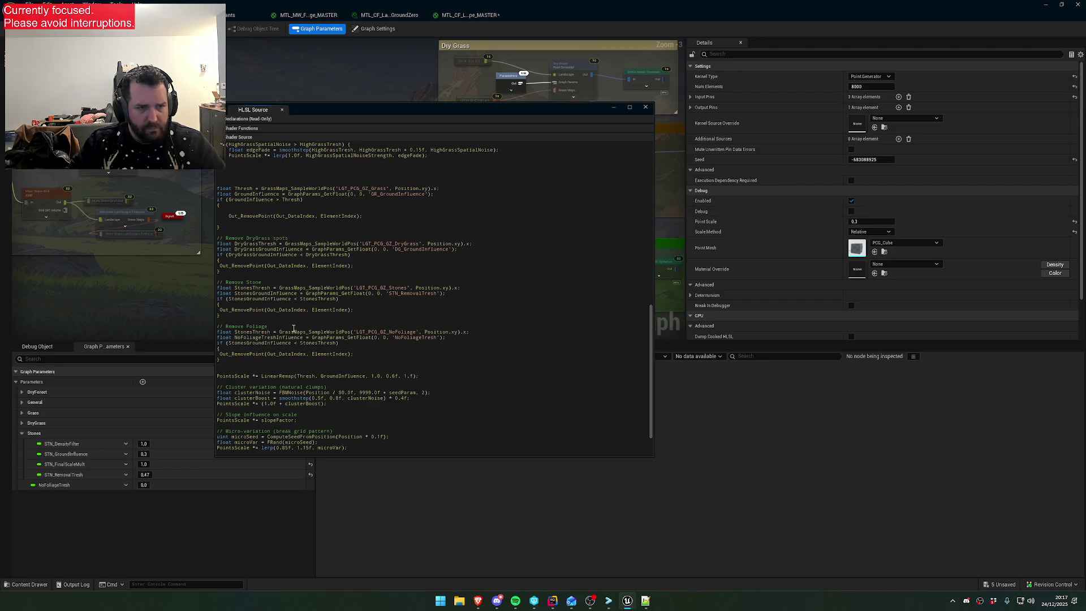
{"action": "double_click", "coordinate": [263, 334]}
{"action": "key", "text": "ctrl+v"}
{"action": "double_click", "coordinate": [258, 333]}
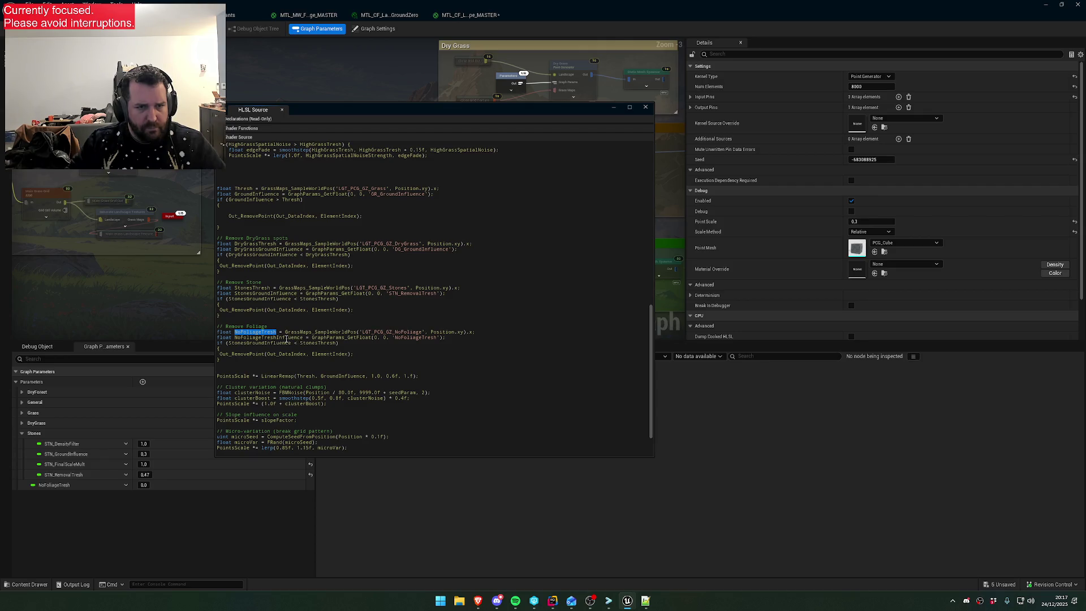
Make the if-condition compare NoFoliageTreshInfluence against NoFoliageTresh.
{"action": "double_click", "coordinate": [287, 338]}
{"action": "key", "text": "ctrl+c"}
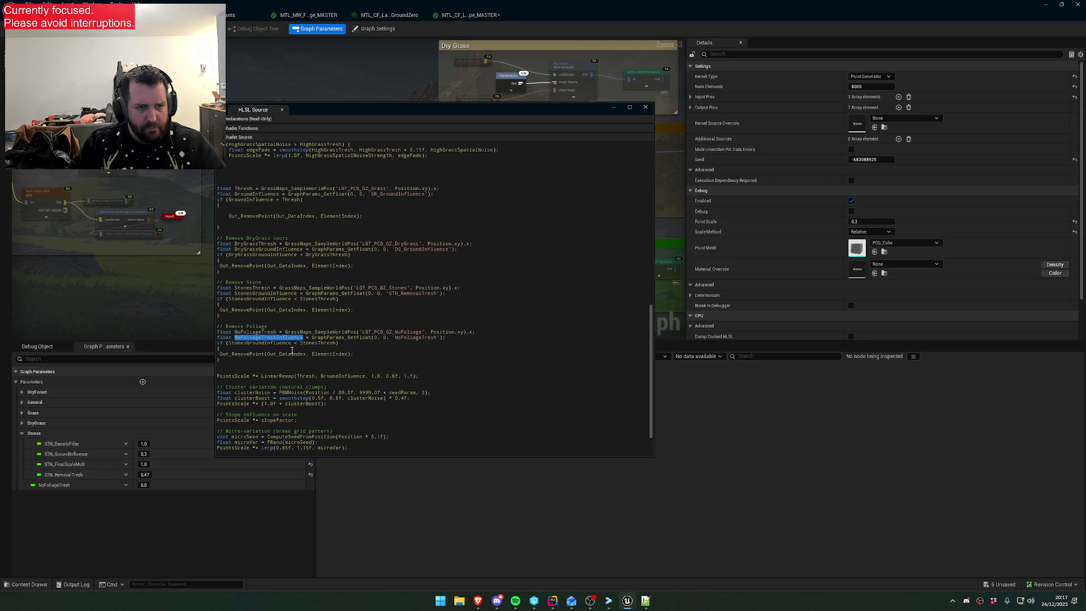
{"action": "double_click", "coordinate": [262, 343]}
{"action": "key", "text": "ctrl+v"}
{"action": "double_click", "coordinate": [265, 334]}
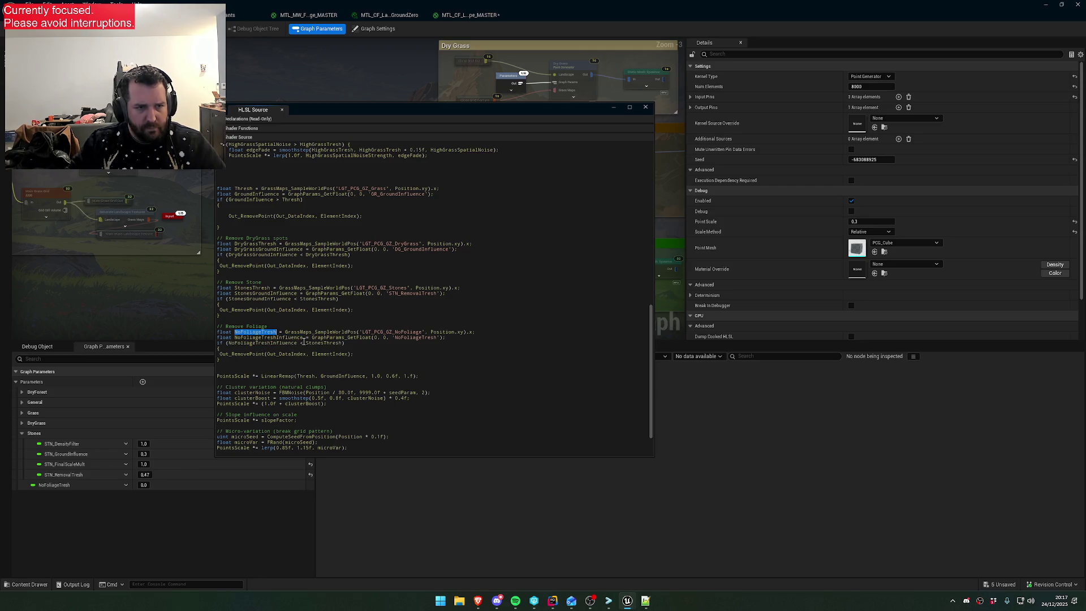
{"action": "double_click", "coordinate": [320, 343]}
{"action": "type", "text": "NoFoliageTresh"}
{"action": "mouse_move", "coordinate": [350, 121]}
{"action": "left_mouse_down"}
{"action": "mouse_move", "coordinate": [464, 240]}
{"action": "mouse_move", "coordinate": [465, 340]}
{"action": "left_mouse_up"}
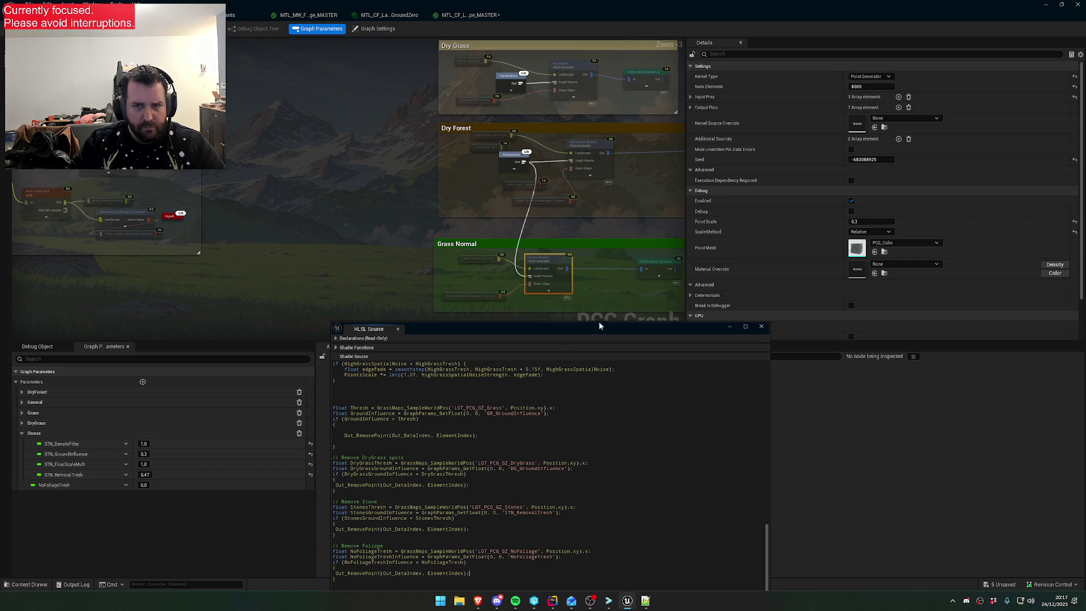
{"action": "double_click", "coordinate": [508, 14]}
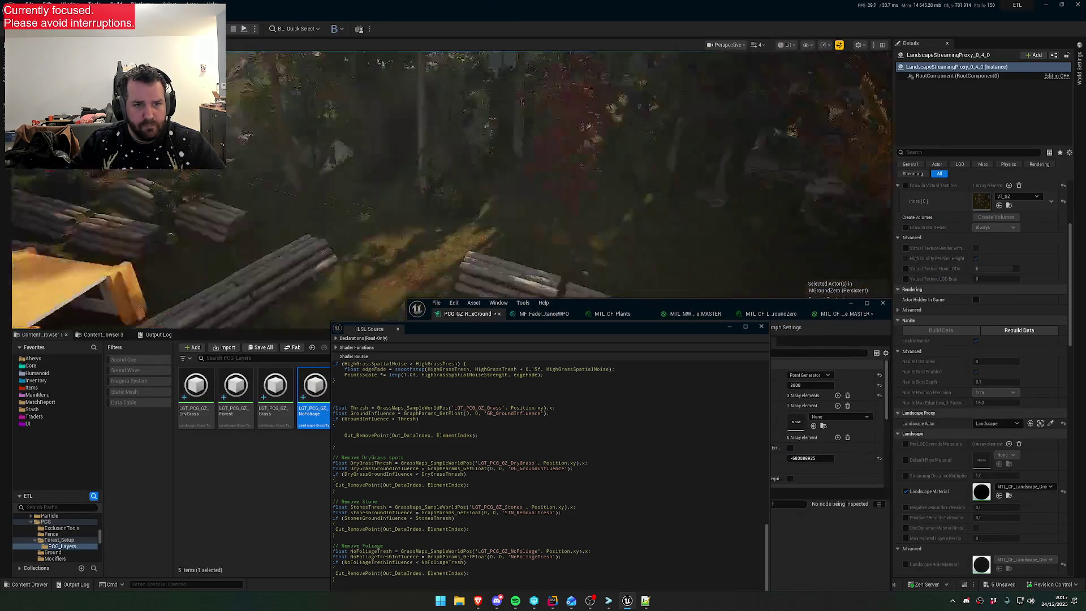
Check that the MTL_CF_Landscape_MASTER material's No Grass layer uses LGT_PCG_GZ_NoFoliage.
{"action": "scroll", "coordinate": [559, 190], "scroll_direction": "up", "scroll_amount": 5}
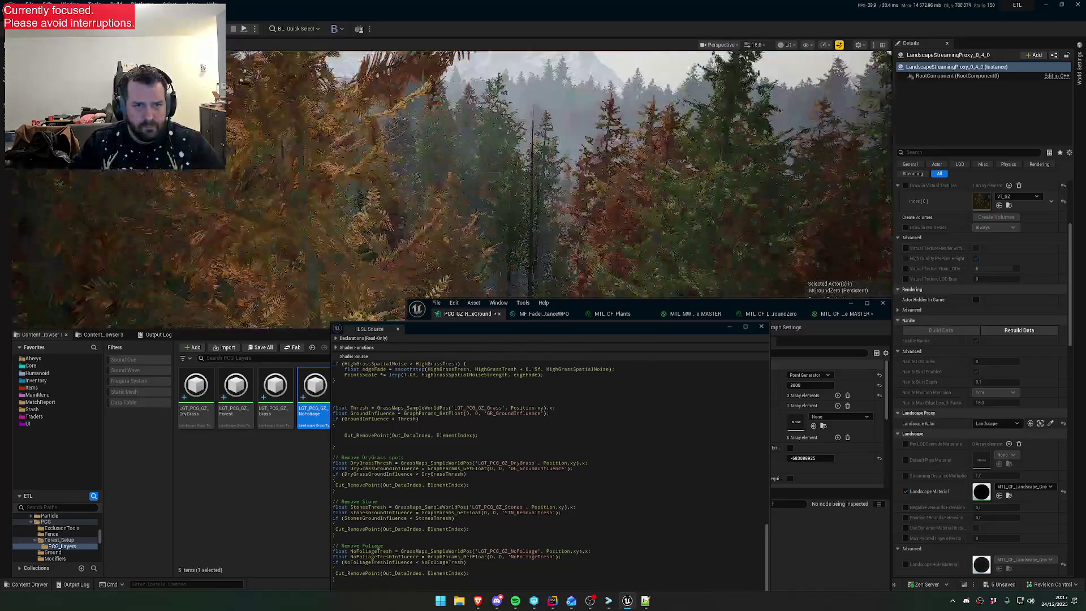
{"action": "scroll", "coordinate": [559, 190], "scroll_direction": "down", "scroll_amount": 4}
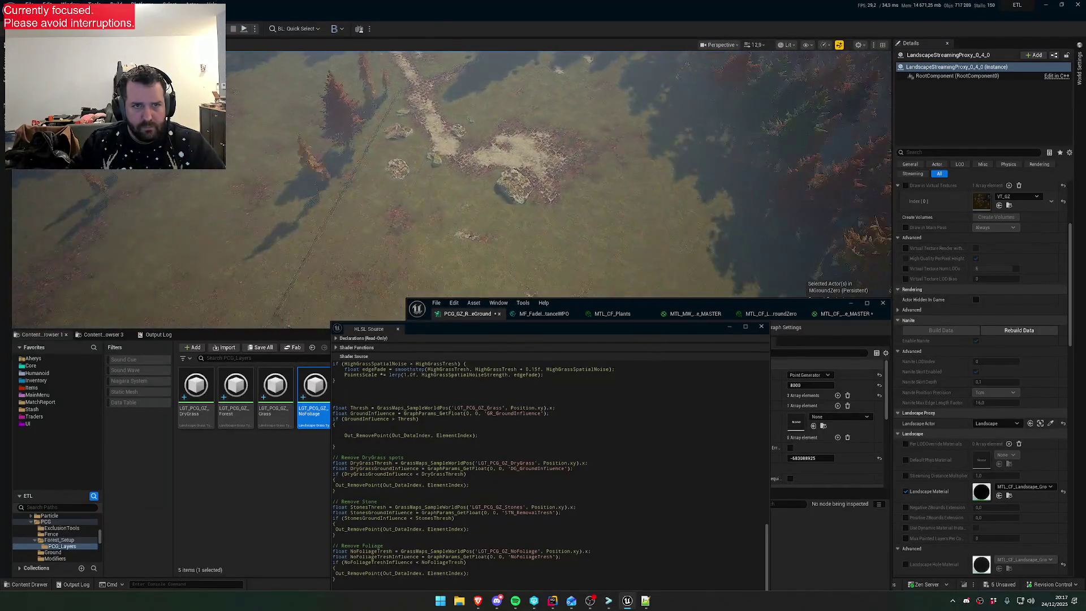
{"action": "scroll", "coordinate": [559, 190], "scroll_direction": "up", "scroll_amount": 2}
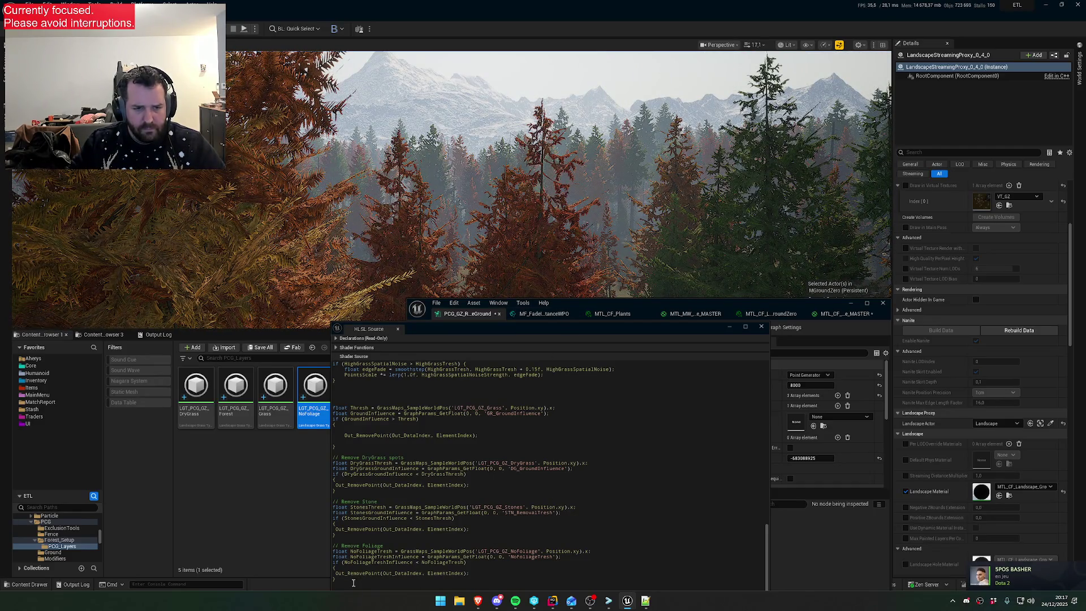
{"action": "left_click_drag", "start_coordinate": [336, 579], "coordinate": [332, 547]}
{"action": "mouse_move", "coordinate": [530, 330]}
{"action": "left_mouse_down"}
{"action": "mouse_move", "coordinate": [479, 364]}
{"action": "mouse_move", "coordinate": [406, 505]}
{"action": "left_mouse_up"}
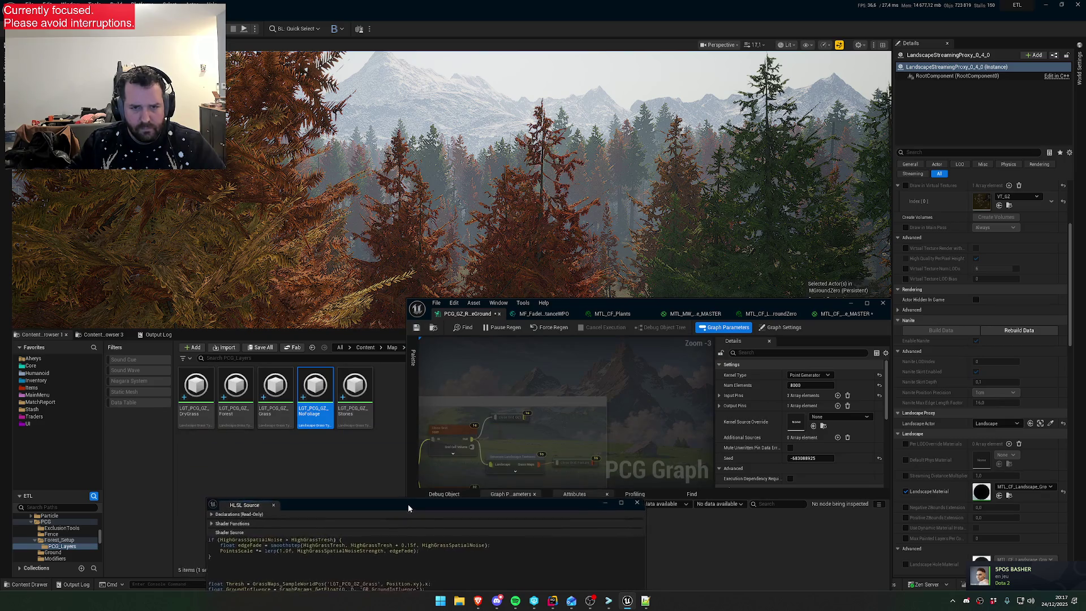
{"action": "double_click", "coordinate": [594, 305]}
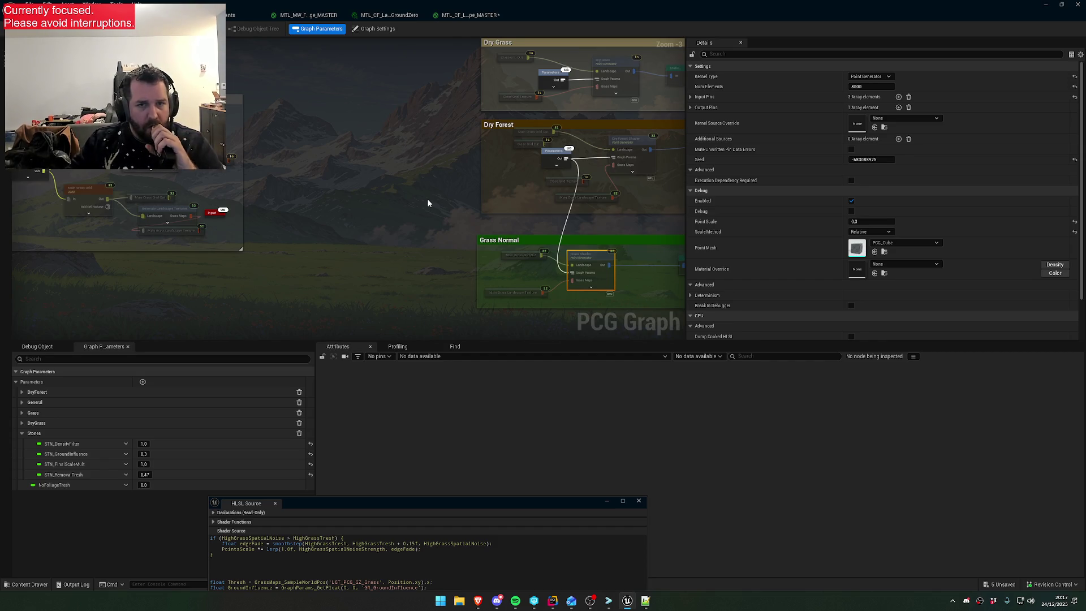
{"action": "left_click", "coordinate": [460, 17]}
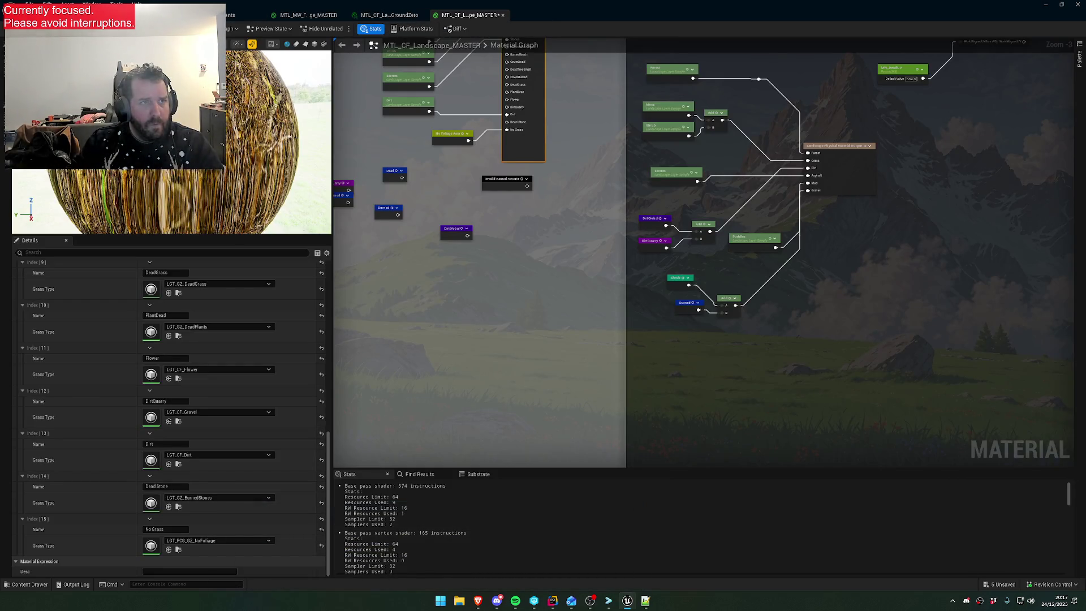
Show the Dry Forest shader's Remove Foliage code, then shrink the PCG editor to reveal the level.
{"action": "left_click", "coordinate": [232, 16]}
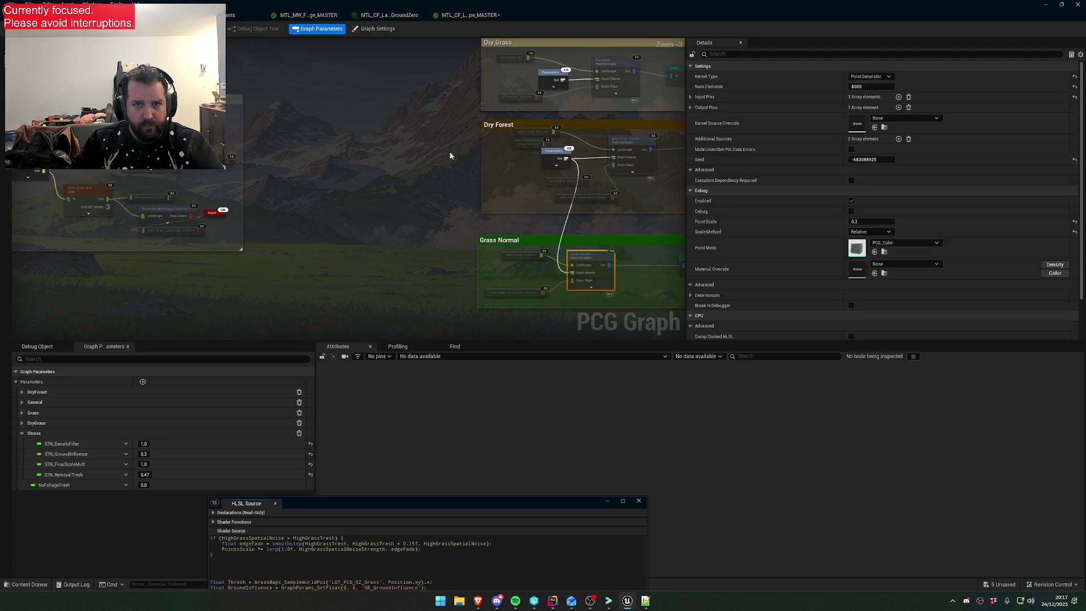
{"action": "left_click", "coordinate": [551, 226]}
{"action": "left_click_drag", "start_coordinate": [401, 504], "coordinate": [396, 150]}
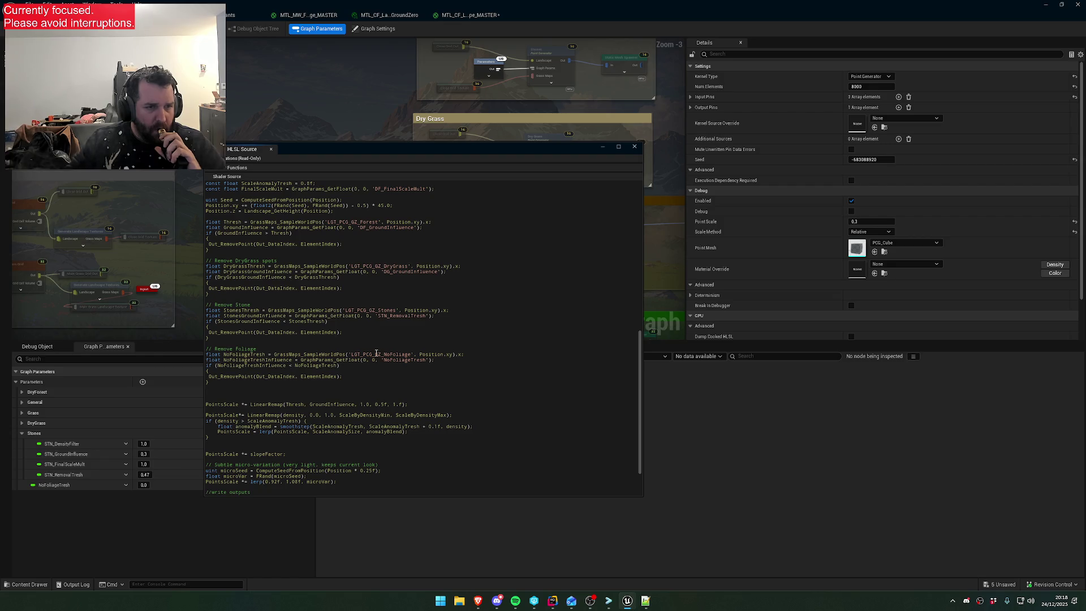
{"action": "left_click_drag", "start_coordinate": [238, 381], "coordinate": [206, 349]}
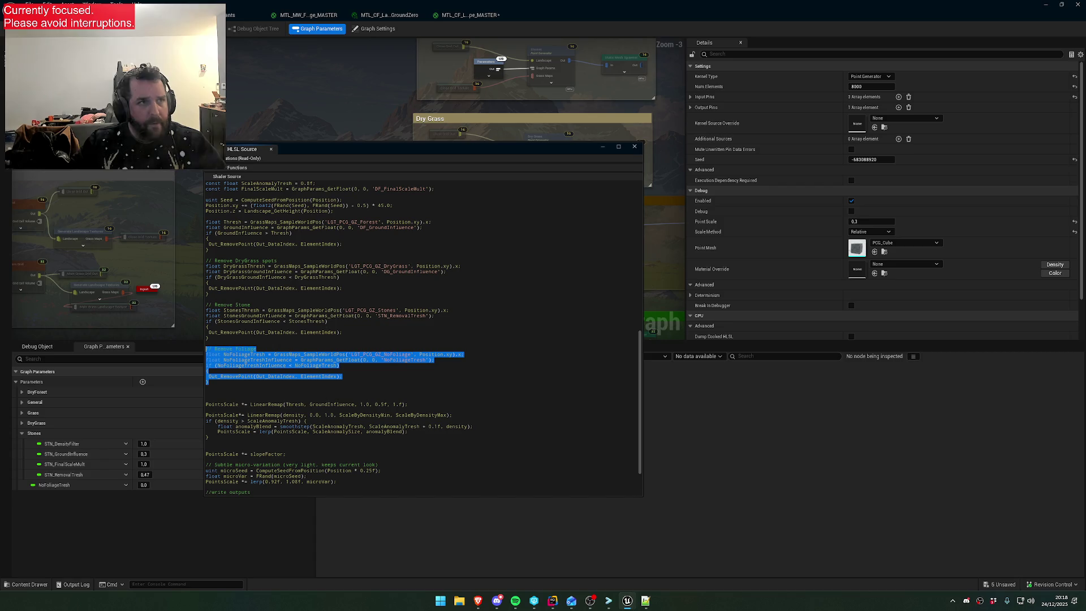
{"action": "left_click", "coordinate": [308, 372]}
{"action": "key", "text": "super+Down"}
{"action": "mouse_move", "coordinate": [497, 149]}
{"action": "left_mouse_down"}
{"action": "mouse_move", "coordinate": [498, 232]}
{"action": "mouse_move", "coordinate": [448, 418]}
{"action": "left_mouse_up"}
{"action": "scroll", "coordinate": [447, 189], "scroll_direction": "down", "scroll_amount": 5}
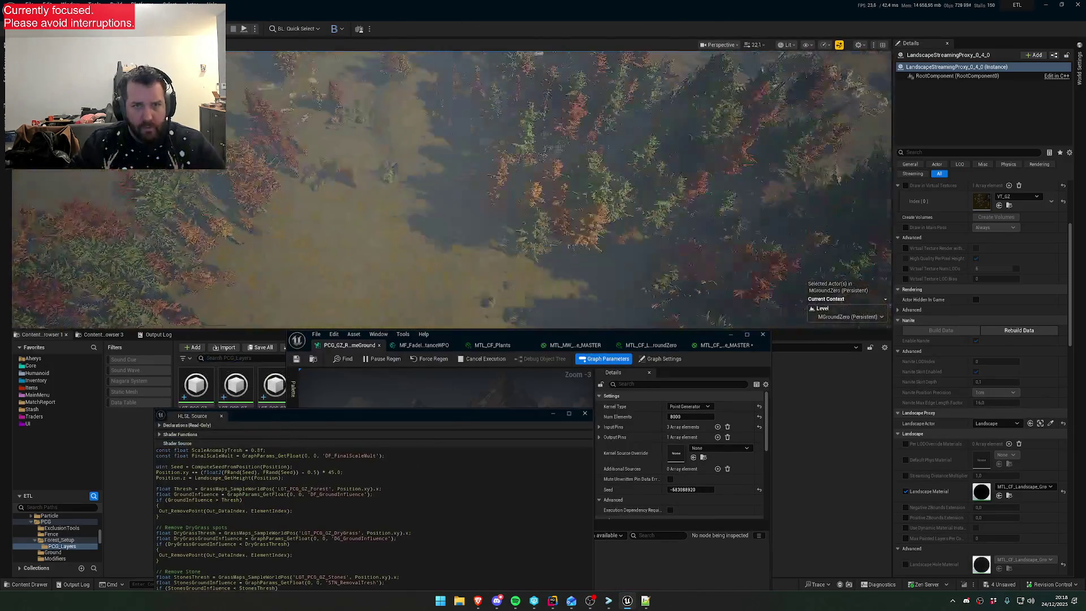
Set NoFoliageTresh to 0, then 1, while viewing the red tent entrance.
{"action": "scroll", "coordinate": [447, 189], "scroll_direction": "up", "scroll_amount": 10}
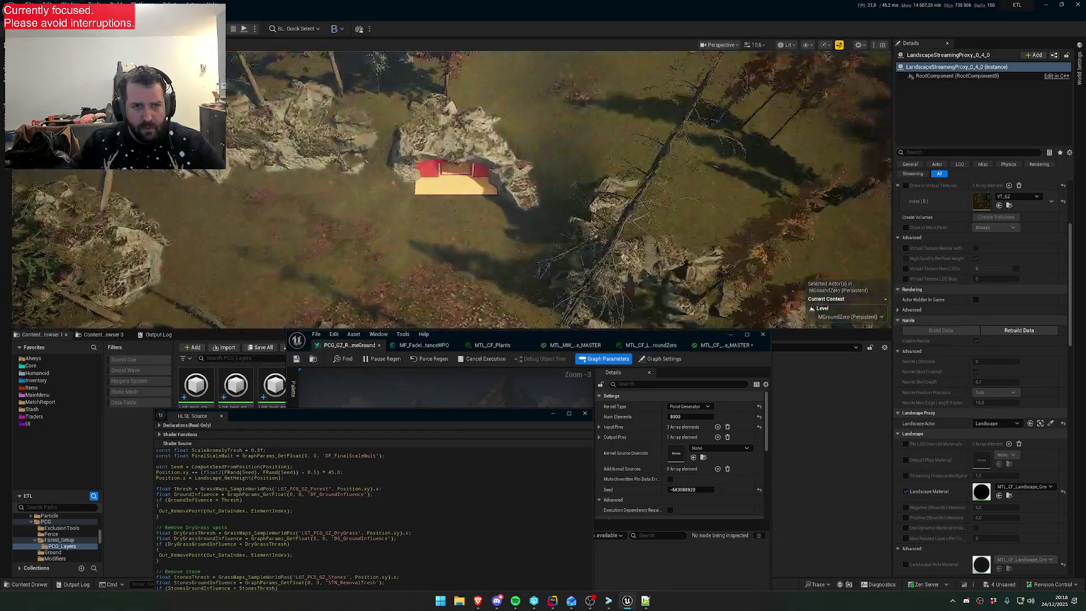
{"action": "left_click_drag", "start_coordinate": [447, 190], "coordinate": [481, 153]}
{"action": "mouse_move", "coordinate": [510, 415]}
{"action": "left_mouse_down"}
{"action": "mouse_move", "coordinate": [714, 260]}
{"action": "mouse_move", "coordinate": [813, 204]}
{"action": "mouse_move", "coordinate": [876, 355]}
{"action": "left_mouse_up"}
{"action": "left_click_drag", "start_coordinate": [604, 338], "coordinate": [542, 203]}
{"action": "scroll", "coordinate": [300, 486], "scroll_direction": "down", "scroll_amount": 3}
{"action": "left_click", "coordinate": [298, 499]}
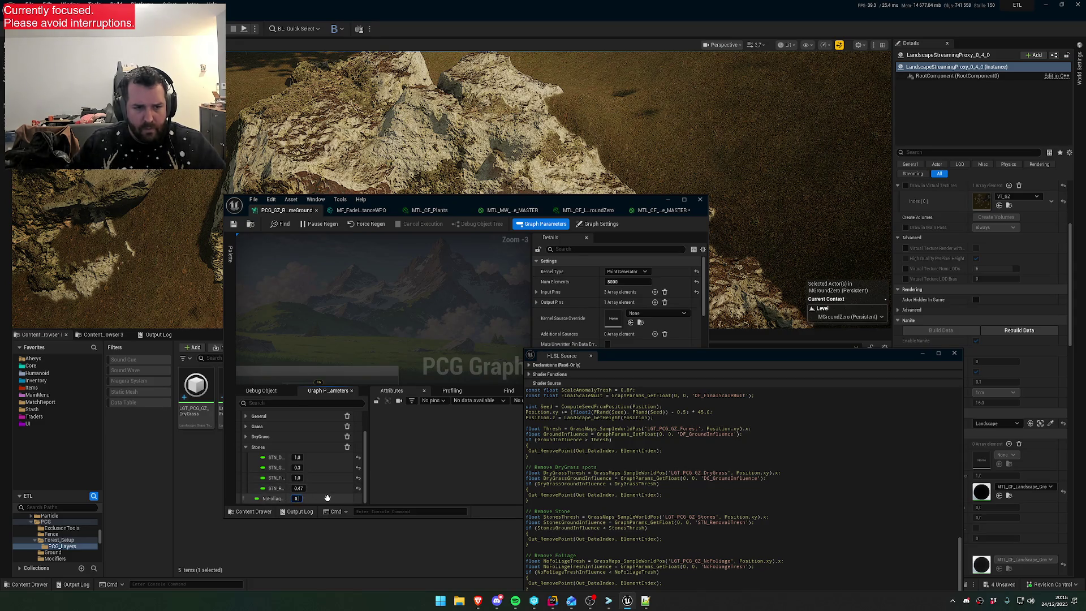
{"action": "mouse_move", "coordinate": [509, 199]}
{"action": "left_mouse_down"}
{"action": "mouse_move", "coordinate": [510, 282]}
{"action": "mouse_move", "coordinate": [402, 364]}
{"action": "left_mouse_up"}
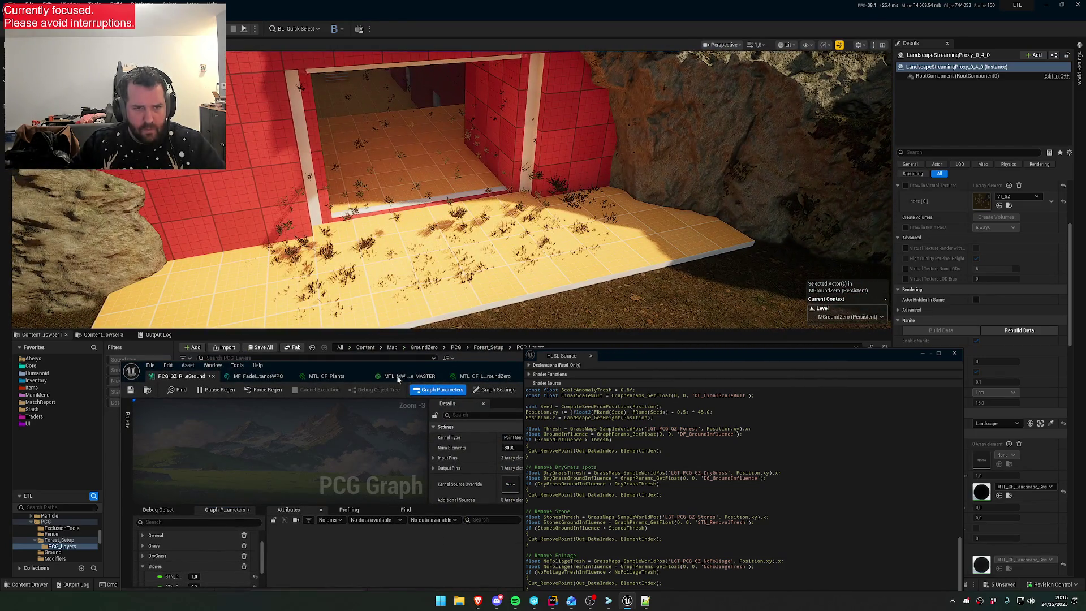
{"action": "left_click_drag", "start_coordinate": [399, 368], "coordinate": [524, 243]}
{"action": "scroll", "coordinate": [332, 439], "scroll_direction": "down", "scroll_amount": 1}
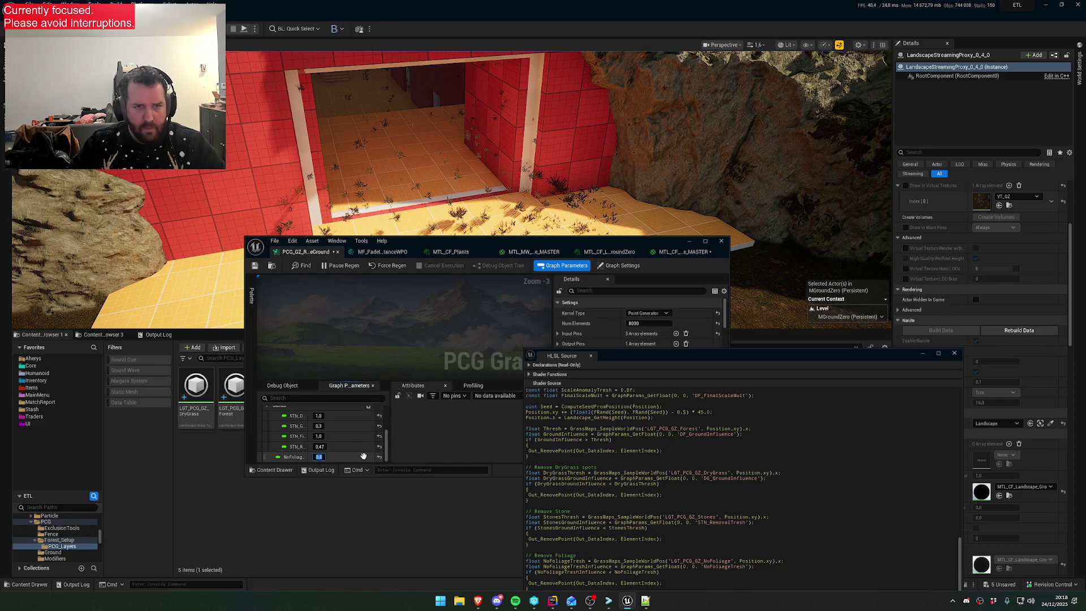
{"action": "key", "text": "Return"}
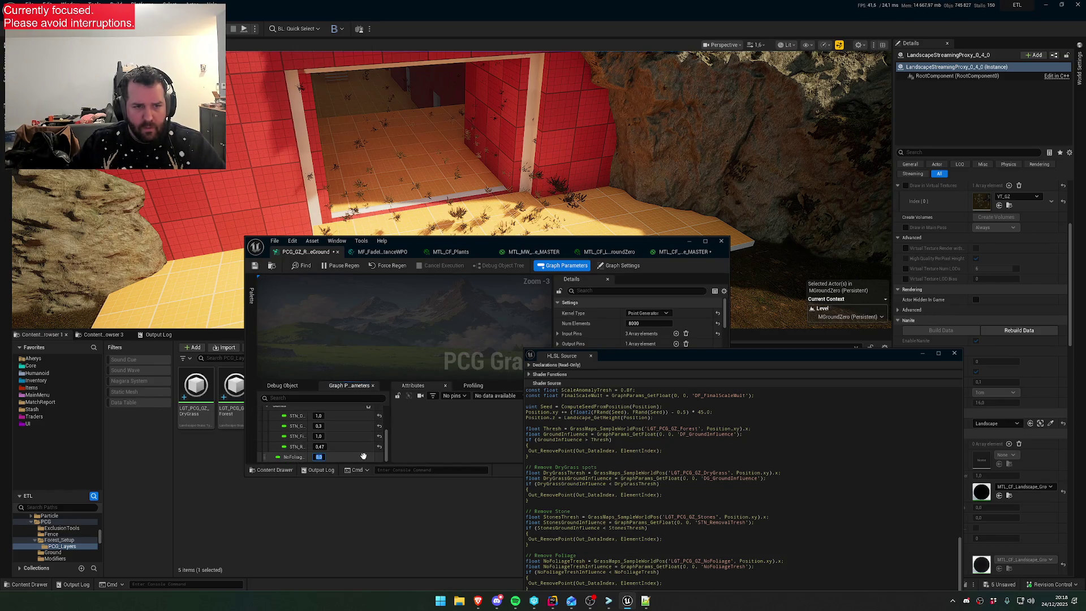
{"action": "type", "text": "1"}
{"action": "key", "text": "Return"}
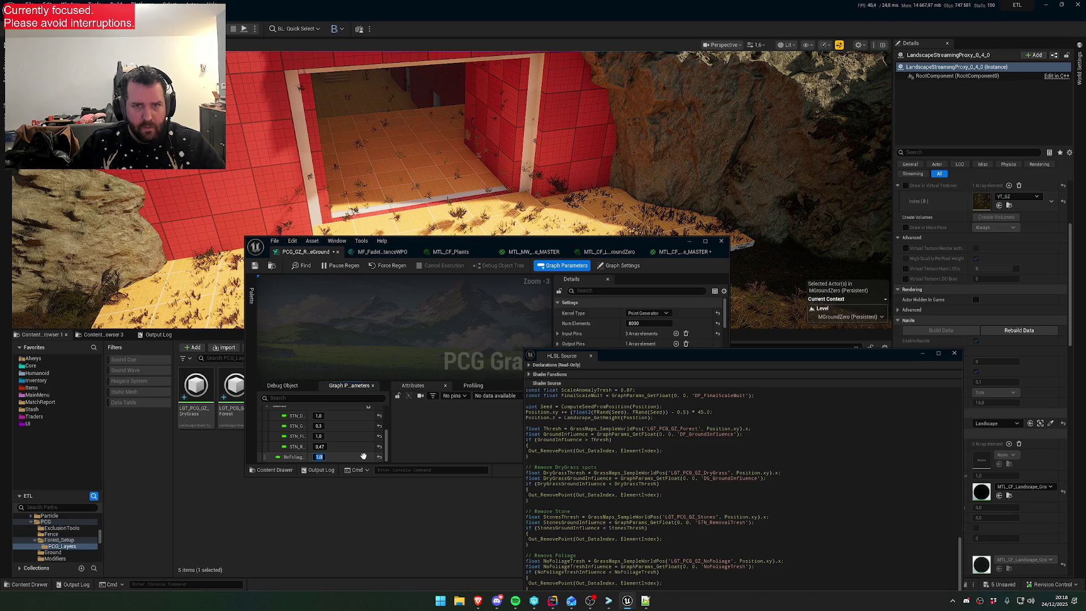
Set NoFoliageTresh back to 0 while reviewing the NoFoliageTreshInfluence condition in the code.
{"action": "mouse_move", "coordinate": [362, 203]}
{"action": "left_mouse_down"}
{"action": "mouse_move", "coordinate": [363, 169]}
{"action": "mouse_move", "coordinate": [362, 193]}
{"action": "left_mouse_up"}
{"action": "left_click", "coordinate": [318, 457]}
{"action": "mouse_move", "coordinate": [617, 354]}
{"action": "left_mouse_down"}
{"action": "mouse_move", "coordinate": [355, 154]}
{"action": "mouse_move", "coordinate": [619, 242]}
{"action": "left_mouse_up"}
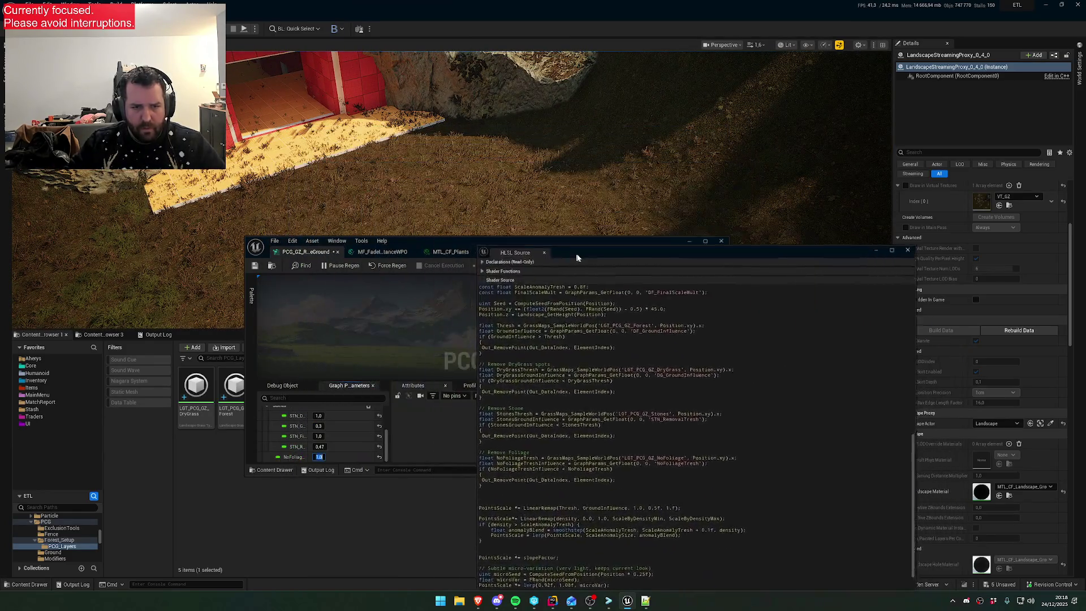
{"action": "scroll", "coordinate": [600, 461], "scroll_direction": "down", "scroll_amount": 3}
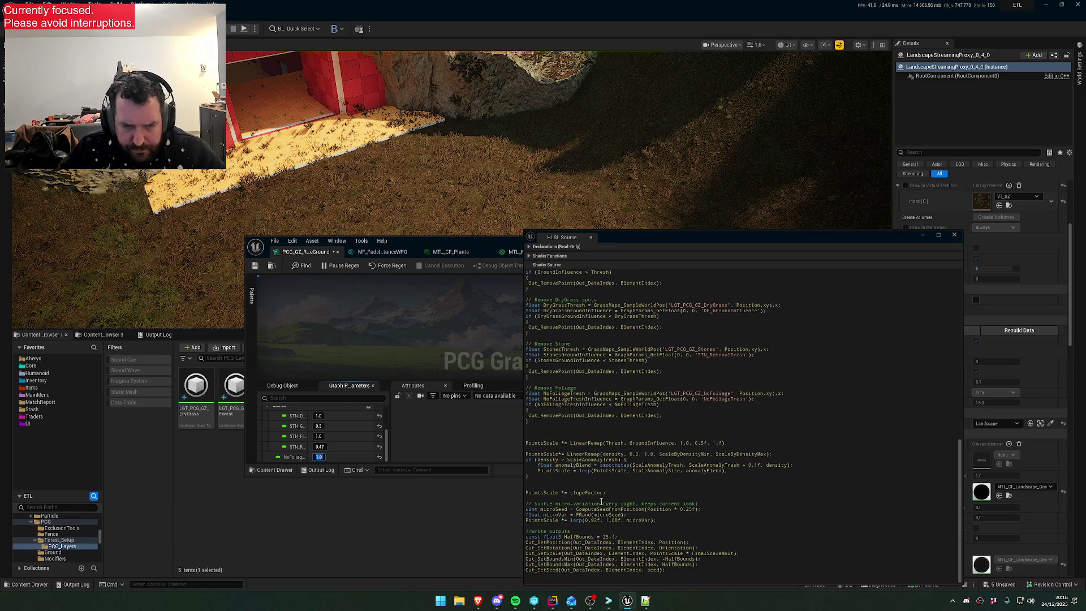
{"action": "double_click", "coordinate": [568, 404]}
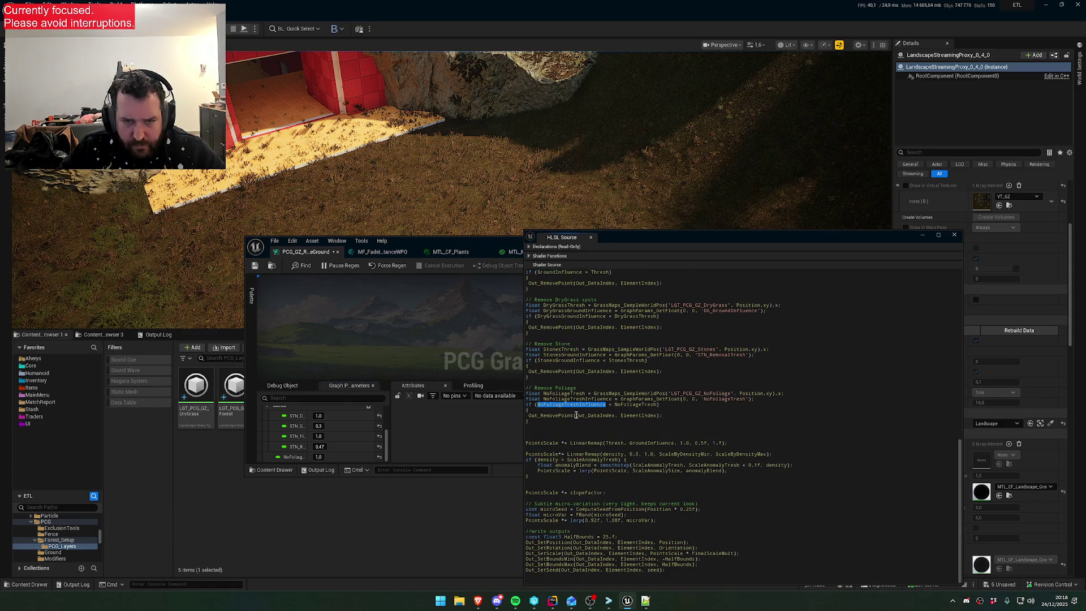
{"action": "left_click", "coordinate": [611, 405]}
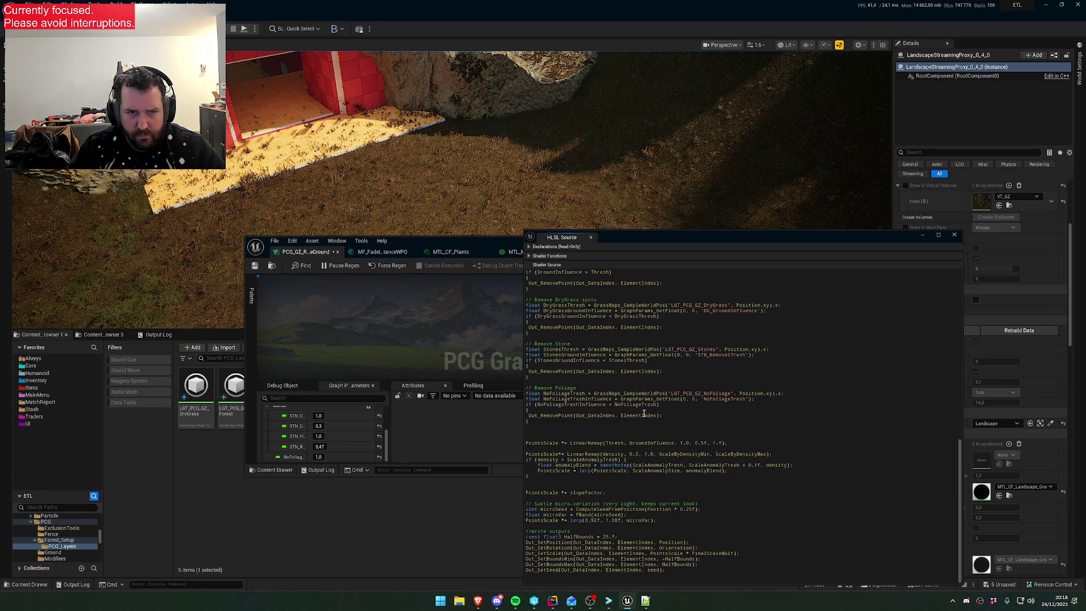
{"action": "left_click", "coordinate": [319, 458]}
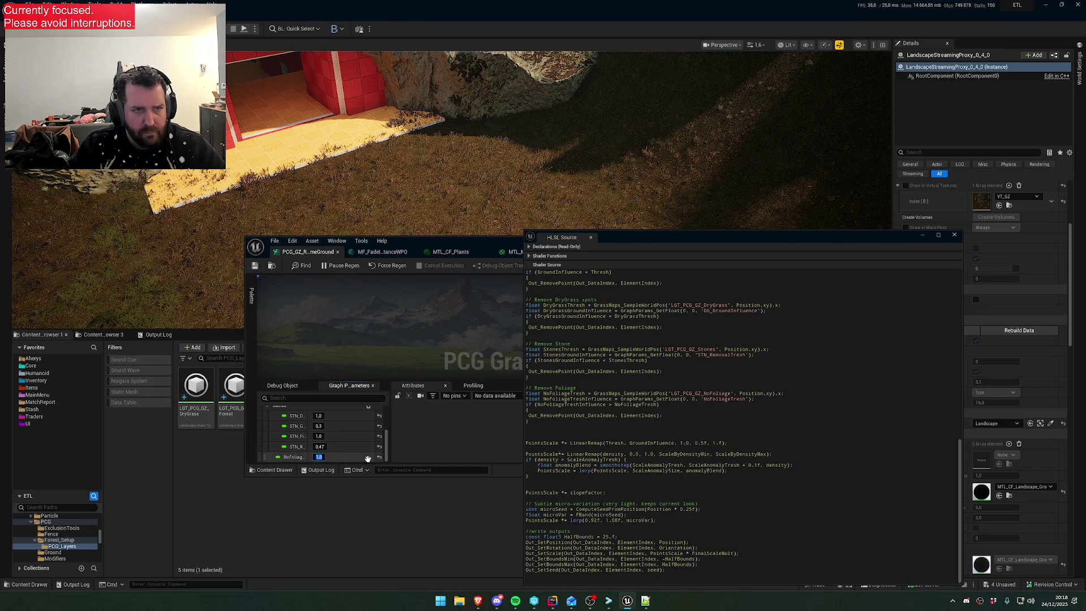
{"action": "type", "text": "0"}
{"action": "key", "text": "Return"}
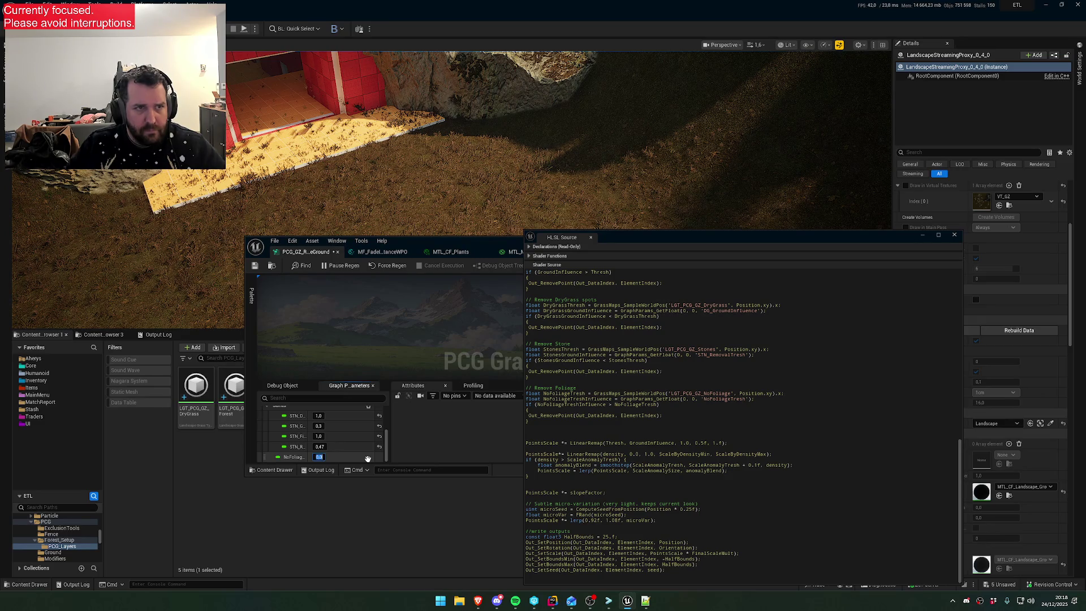
Set NoFoliageTresh to 1 and check grass around the red building's doorway and rocky path.
{"action": "mouse_move", "coordinate": [350, 170]}
{"action": "left_mouse_down"}
{"action": "mouse_move", "coordinate": [338, 132]}
{"action": "mouse_move", "coordinate": [338, 145]}
{"action": "left_mouse_up"}
{"action": "left_click", "coordinate": [351, 458]}
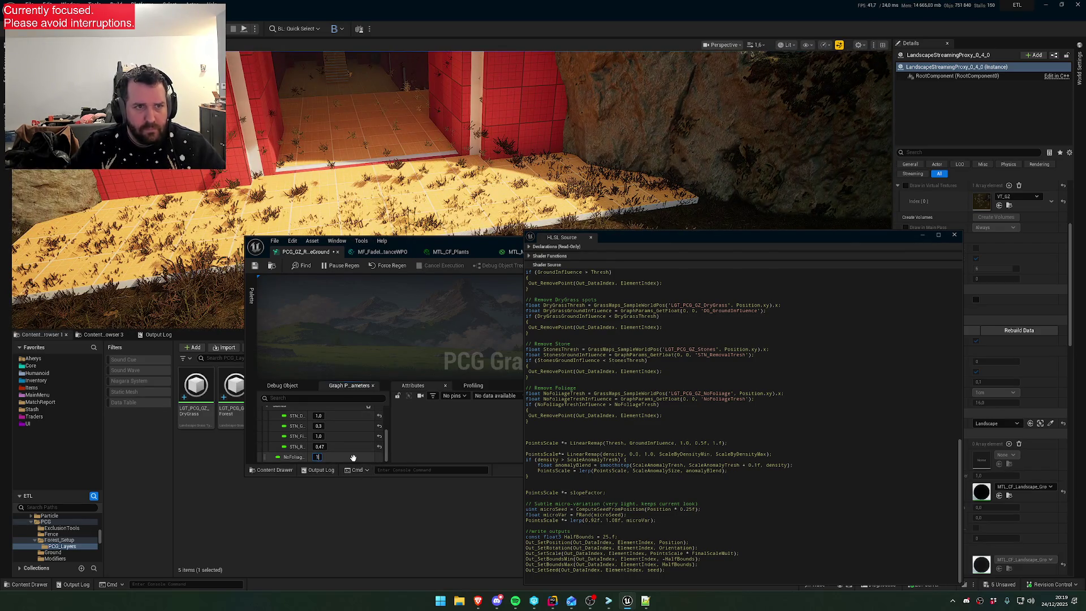
{"action": "key", "text": "Return"}
{"action": "mouse_move", "coordinate": [520, 140]}
{"action": "left_mouse_down"}
{"action": "mouse_move", "coordinate": [506, 136]}
{"action": "mouse_move", "coordinate": [548, 146]}
{"action": "left_mouse_up"}
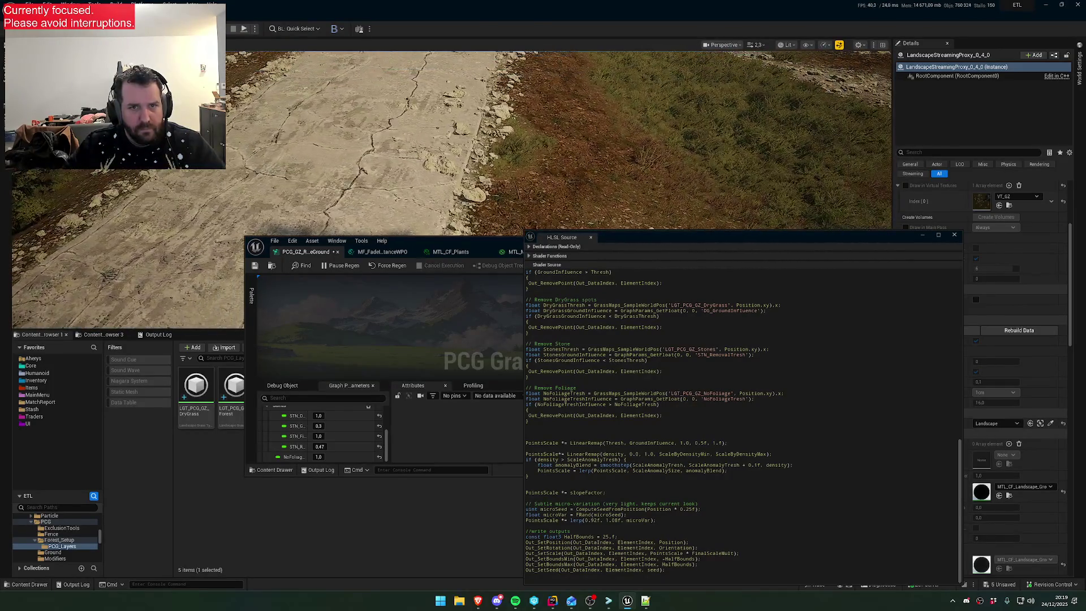
{"action": "left_click_drag", "start_coordinate": [497, 198], "coordinate": [497, 198]}
{"action": "scroll", "coordinate": [497, 198], "scroll_direction": "up", "scroll_amount": 1}
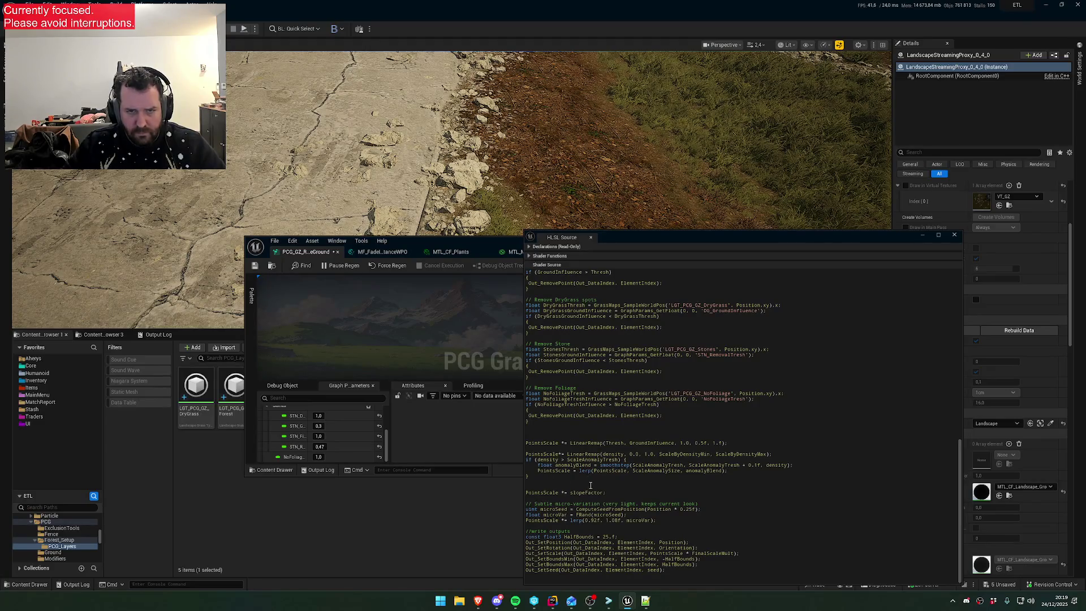
{"action": "left_click_drag", "start_coordinate": [560, 428], "coordinate": [523, 389]}
{"action": "key", "text": "ctrl+c"}
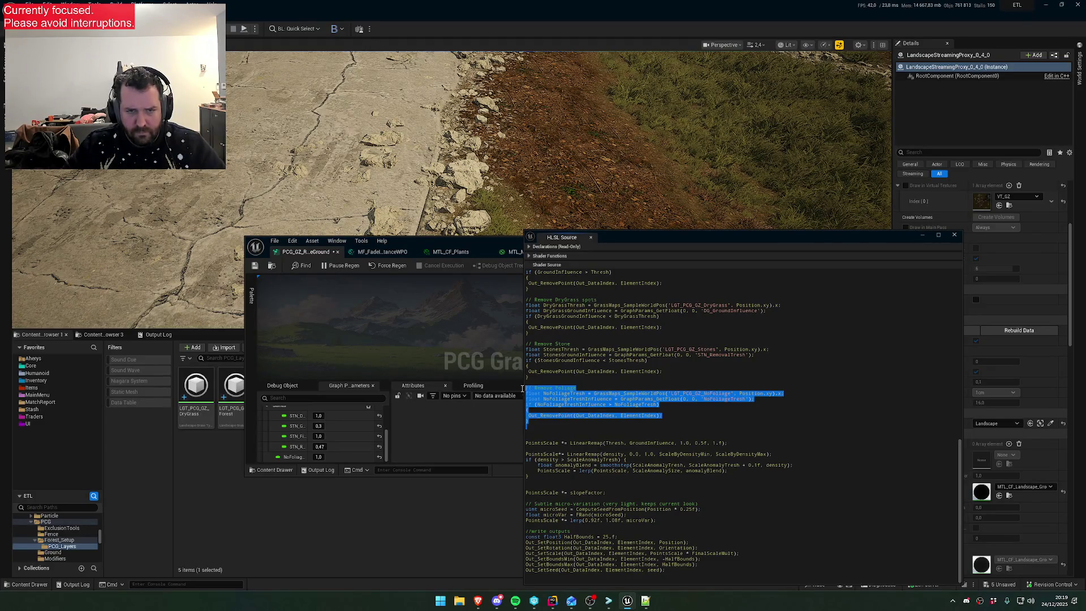
Replace the Grass shader's Remove Foliage block so its condition uses greater-than.
{"action": "left_click", "coordinate": [382, 252]}
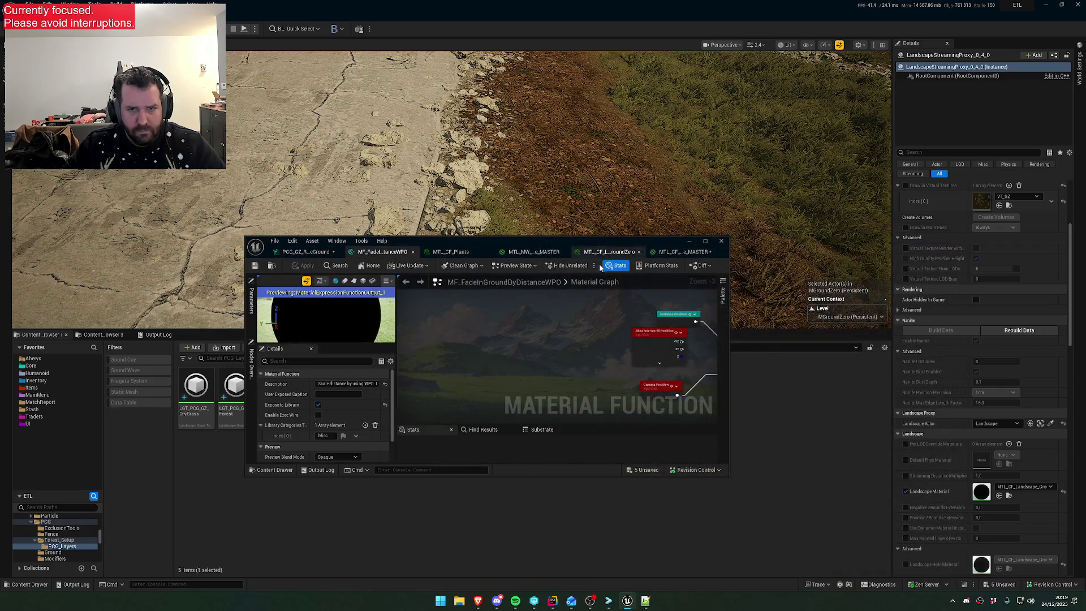
{"action": "left_click", "coordinate": [305, 252]}
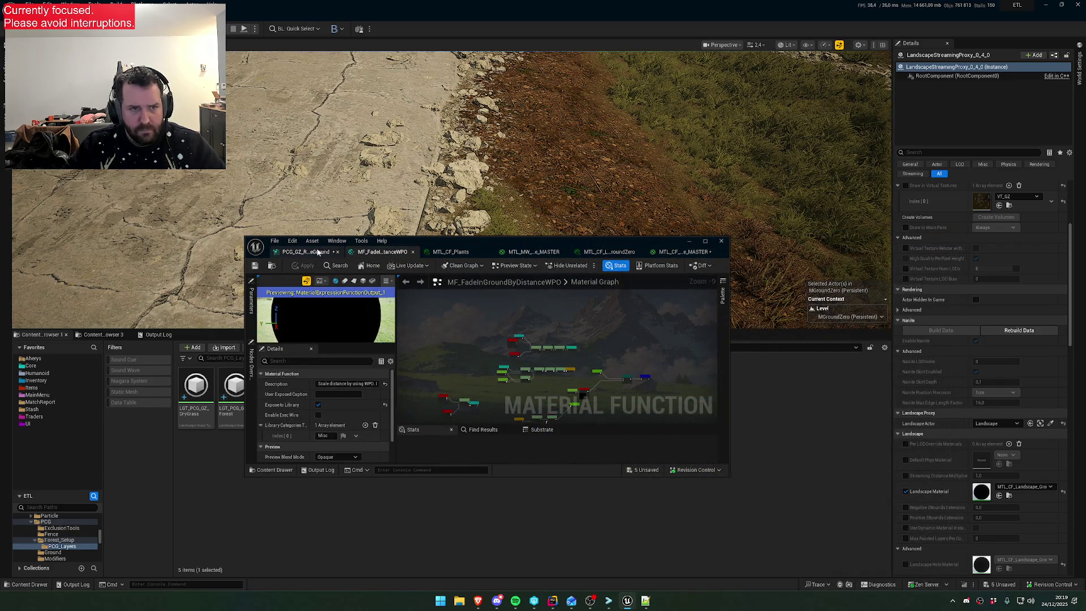
{"action": "double_click", "coordinate": [453, 245]}
{"action": "mouse_move", "coordinate": [661, 239]}
{"action": "left_mouse_down"}
{"action": "mouse_move", "coordinate": [755, 433]}
{"action": "mouse_move", "coordinate": [328, 120]}
{"action": "mouse_move", "coordinate": [286, 114]}
{"action": "left_mouse_up"}
{"action": "left_click", "coordinate": [526, 335]}
{"action": "left_click_drag", "start_coordinate": [175, 374], "coordinate": [217, 346]}
{"action": "key", "text": "ctrl+v"}
{"action": "left_click_drag", "start_coordinate": [473, 113], "coordinate": [314, 212]}
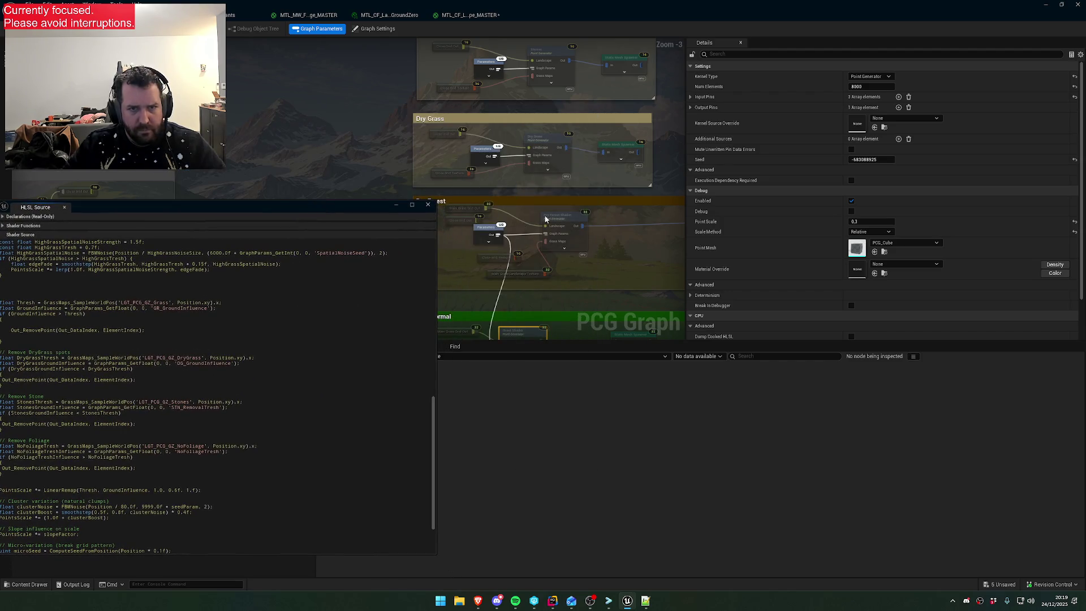
Copy Dry Forest's Remove Foliage block into the Dry Grass shader code.
{"action": "left_click", "coordinate": [559, 215]}
{"action": "left_click_drag", "start_coordinate": [209, 212], "coordinate": [267, 167]}
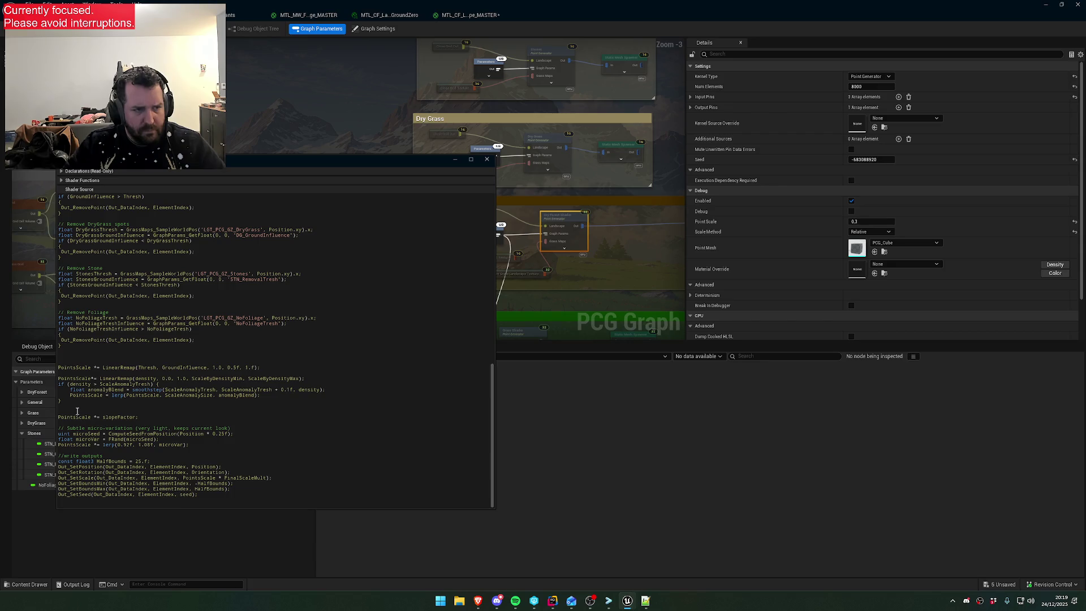
{"action": "left_click_drag", "start_coordinate": [82, 355], "coordinate": [58, 311]}
{"action": "key", "text": "ctrl+v"}
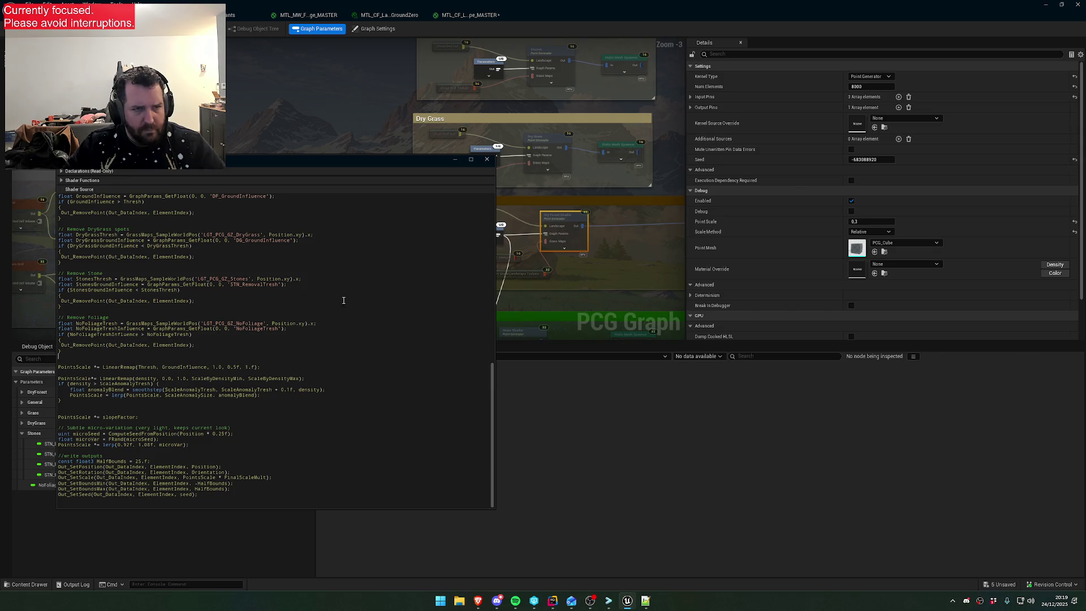
{"action": "left_click", "coordinate": [542, 143]}
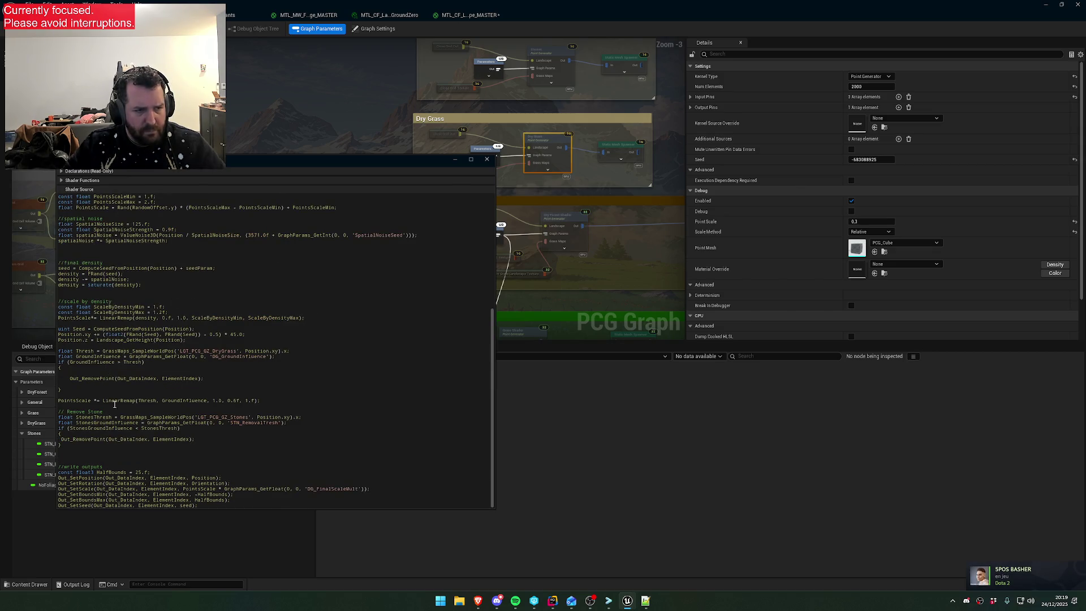
{"action": "key", "text": "ctrl+v"}
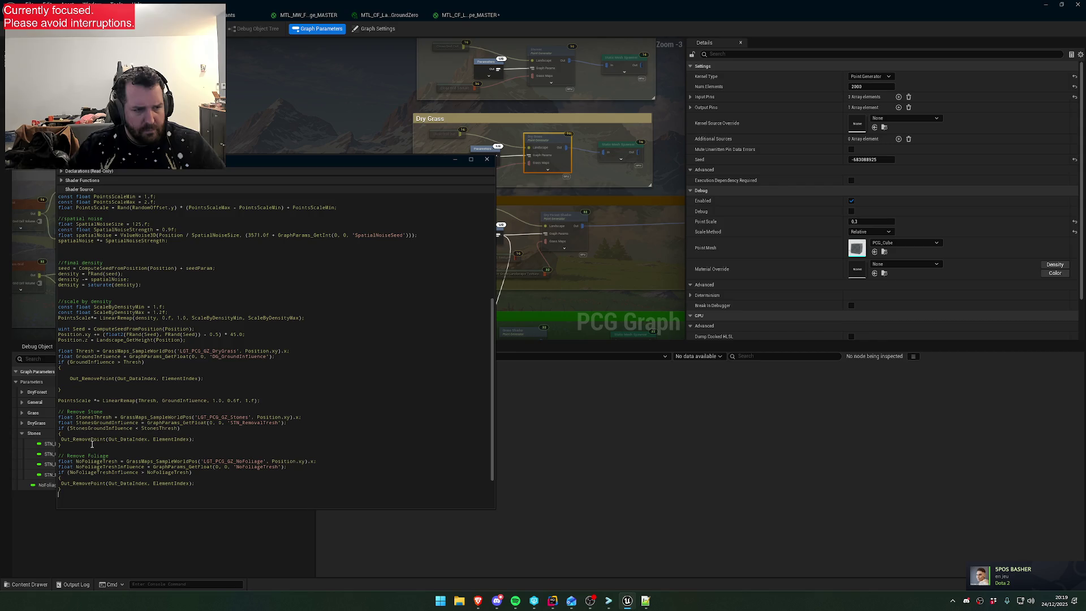
Paste the Remove Foliage block into the Stones shader code and return to the level editor.
{"action": "left_click", "coordinate": [551, 52]}
{"action": "scroll", "coordinate": [107, 454], "scroll_direction": "down", "scroll_amount": 10}
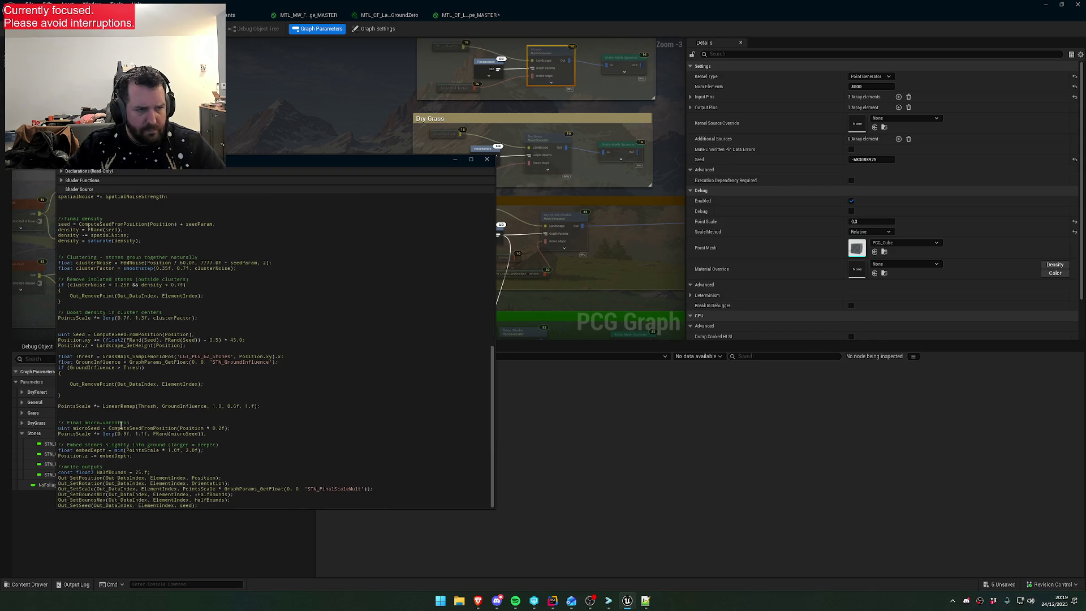
{"action": "key", "text": "ctrl+v"}
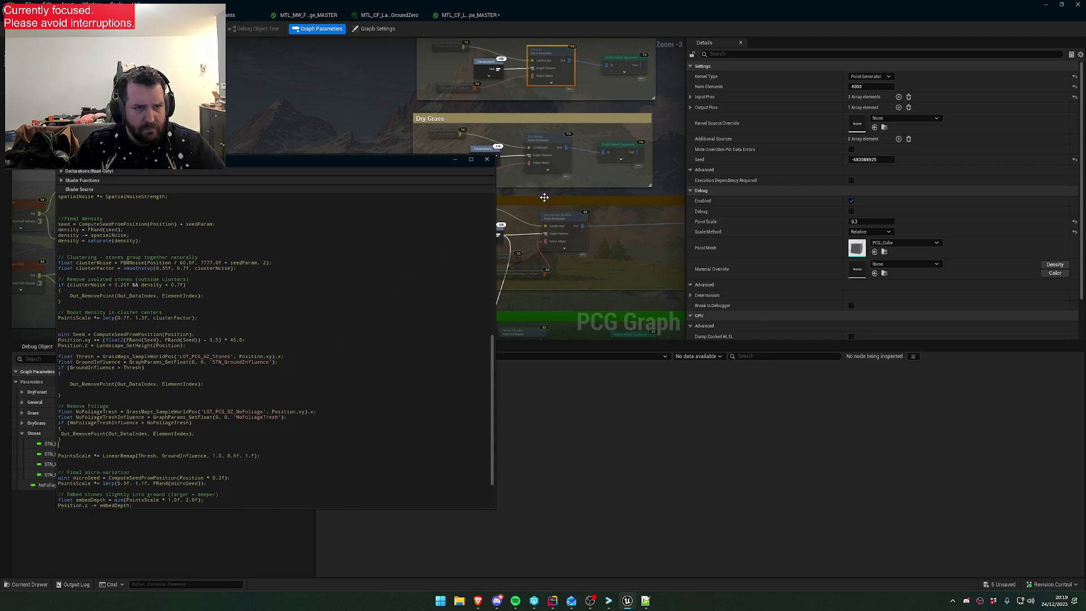
{"action": "scroll", "coordinate": [583, 123], "scroll_direction": "up", "scroll_amount": 2}
{"action": "left_click_drag", "start_coordinate": [447, 160], "coordinate": [579, 316]}
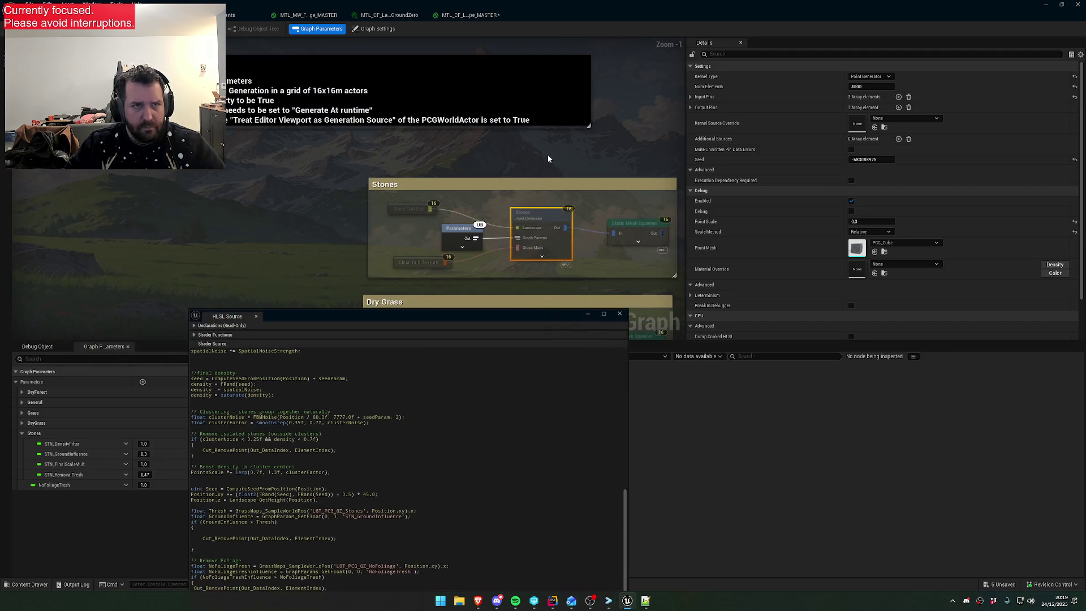
{"action": "scroll", "coordinate": [396, 187], "scroll_direction": "down", "scroll_amount": 2}
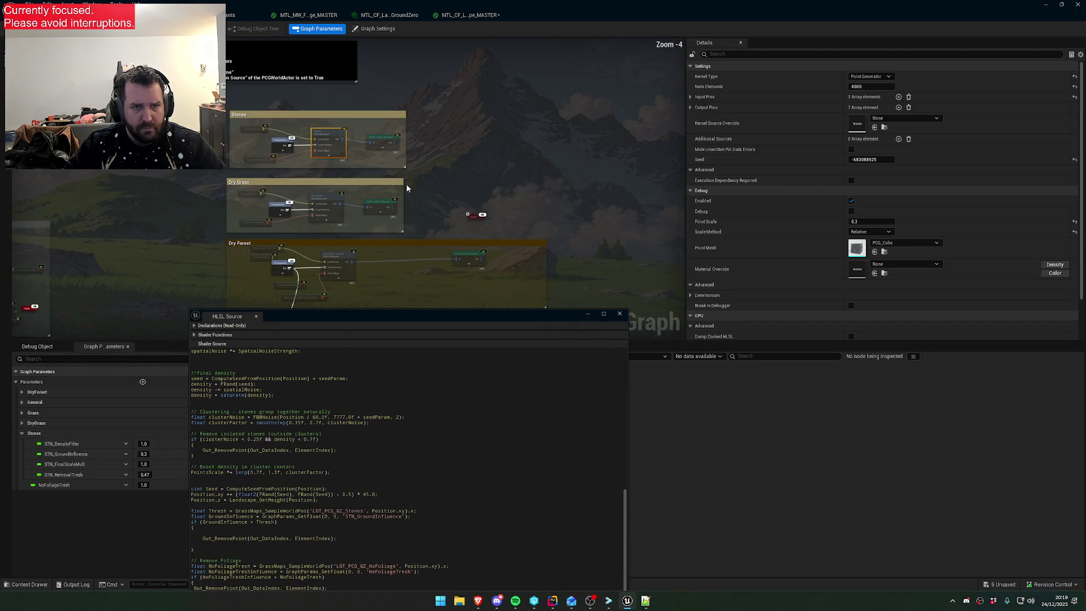
{"action": "left_click", "coordinate": [365, 132]}
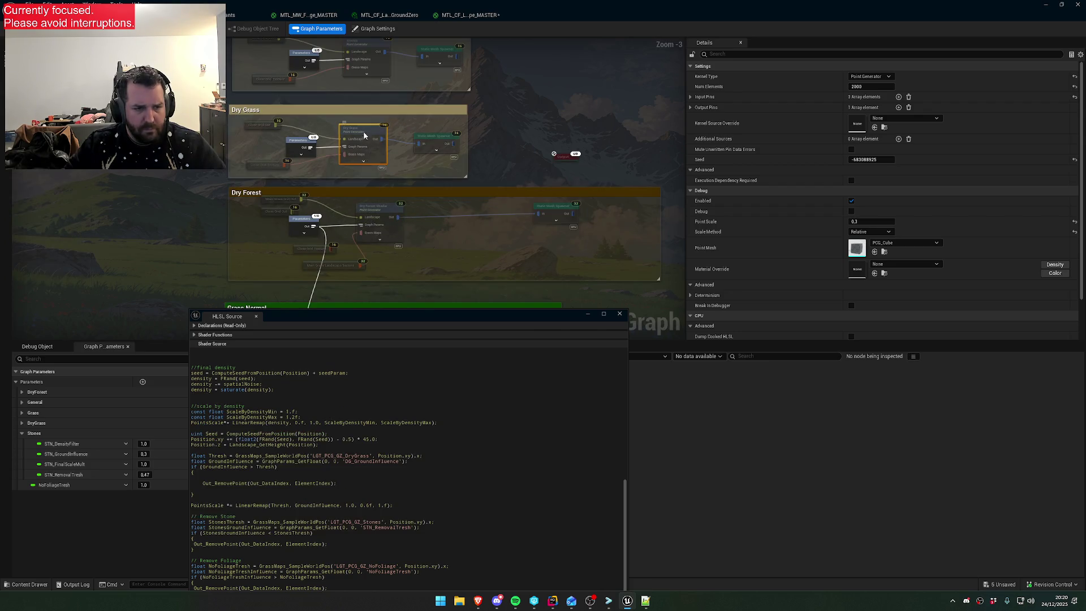
{"action": "key", "text": "alt+Tab"}
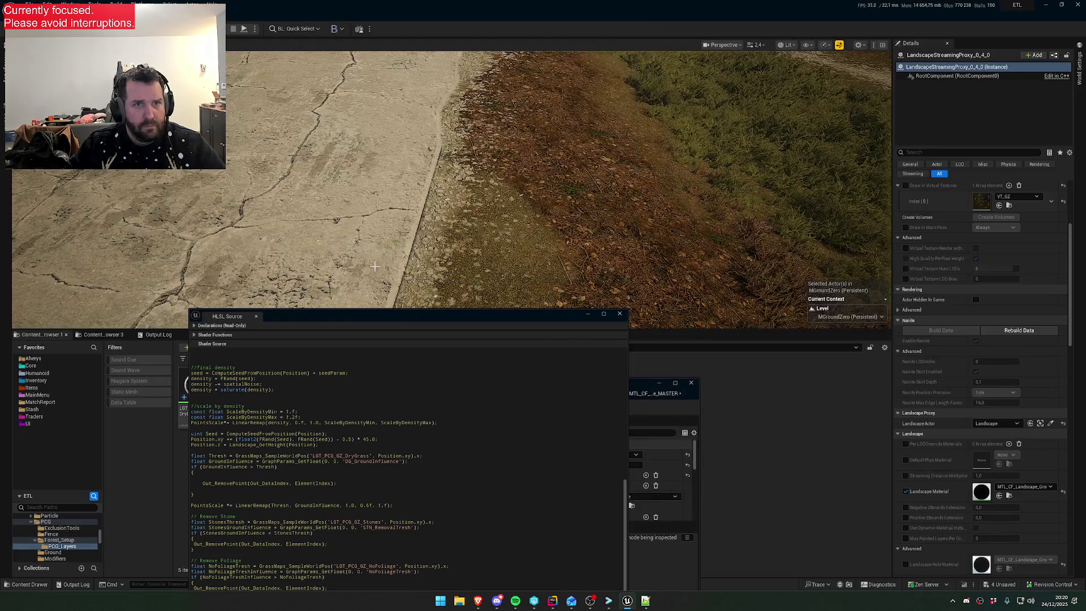
Lower NoFoliageTresh from 1.0 through 0.8, 0.7 and 0.6.
{"action": "left_click_drag", "start_coordinate": [434, 323], "coordinate": [740, 193]}
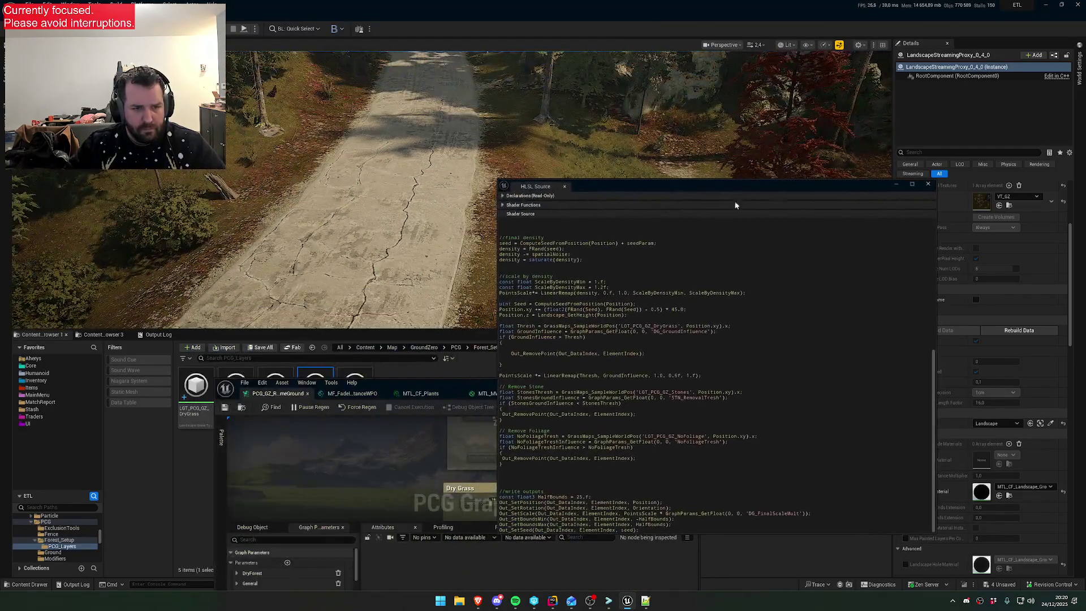
{"action": "mouse_move", "coordinate": [424, 391]}
{"action": "left_mouse_down"}
{"action": "mouse_move", "coordinate": [588, 124]}
{"action": "mouse_move", "coordinate": [546, 119]}
{"action": "left_mouse_up"}
{"action": "scroll", "coordinate": [410, 305], "scroll_direction": "down", "scroll_amount": 3}
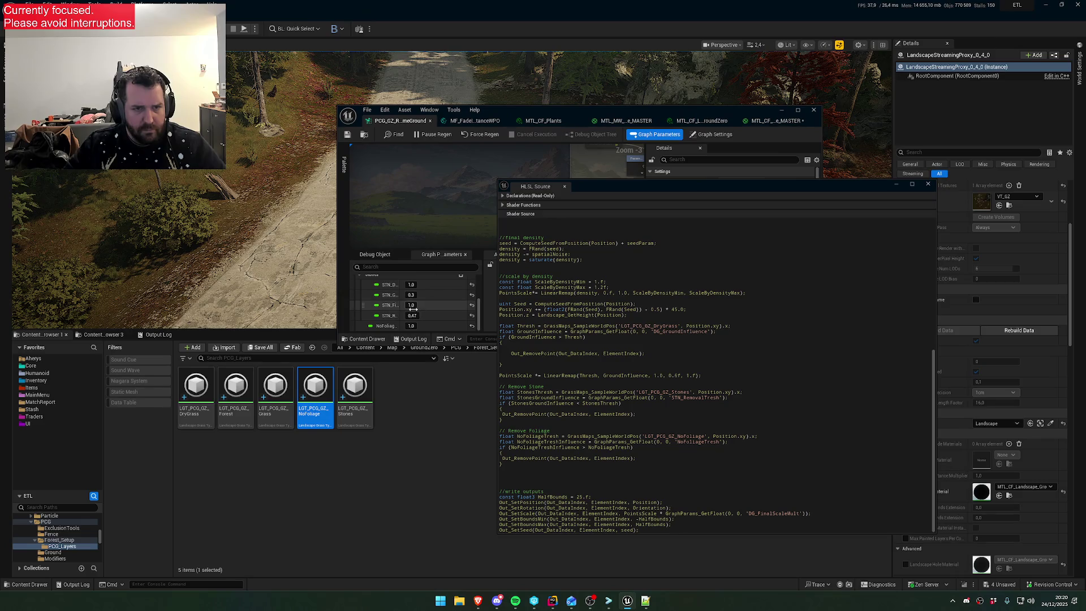
{"action": "left_click", "coordinate": [410, 326]}
{"action": "type", "text": "8"}
{"action": "key", "text": "Return"}
{"action": "type", "text": ".7"}
{"action": "key", "text": "Return"}
{"action": "key", "text": "Return"}
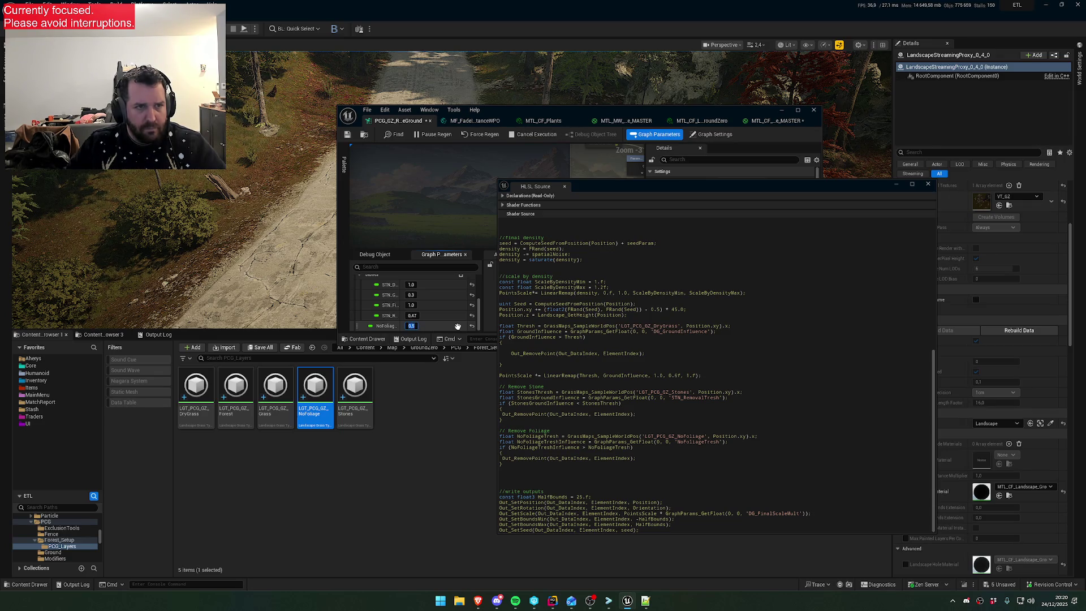
{"action": "type", "text": ".6"}
Keep lowering NoFoliageTresh through 0.45 and 0.3 down to 0.05.
{"action": "key", "text": "Return"}
{"action": "type", "text": "0.45"}
{"action": "key", "text": "Return"}
{"action": "type", "text": "0.3"}
{"action": "key", "text": "Return"}
{"action": "type", "text": ".1"}
{"action": "key", "text": "Return"}
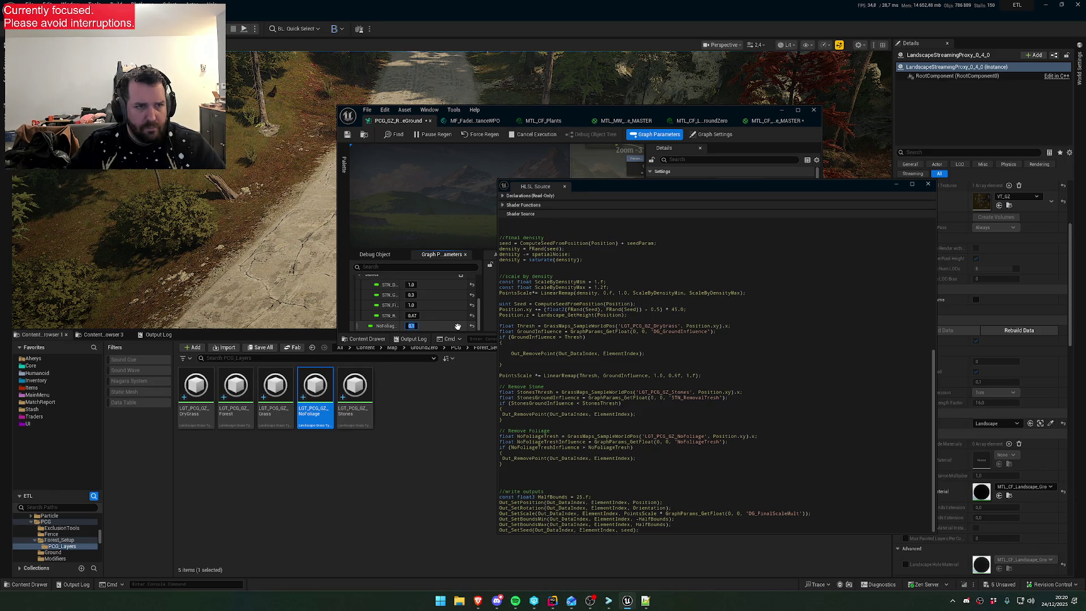
{"action": "type", "text": "5"}
{"action": "key", "text": "Return"}
{"action": "left_click_drag", "start_coordinate": [530, 113], "coordinate": [471, 313]}
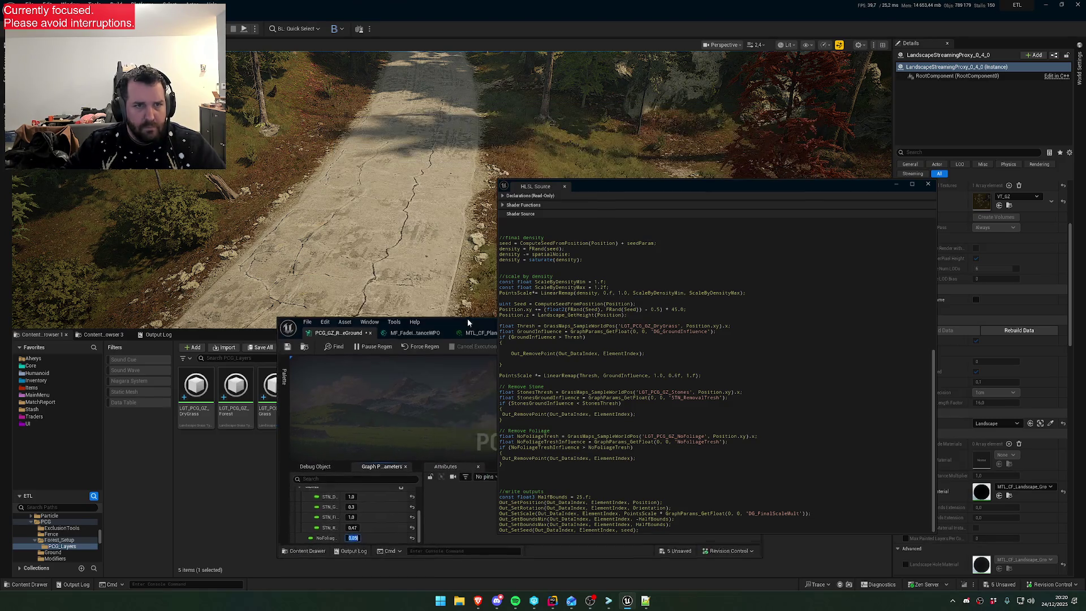
Inspect the regenerated grass and forest, nudging NoFoliageTresh down to 0.04.
{"action": "scroll", "coordinate": [254, 186], "scroll_direction": "up", "scroll_amount": 1}
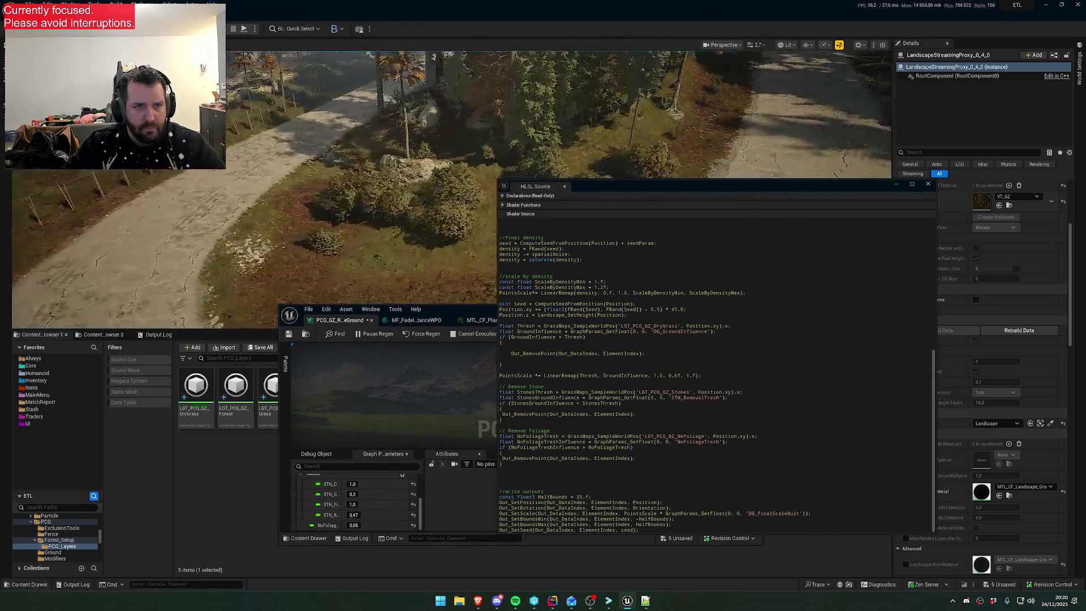
{"action": "scroll", "coordinate": [254, 187], "scroll_direction": "up", "scroll_amount": 3}
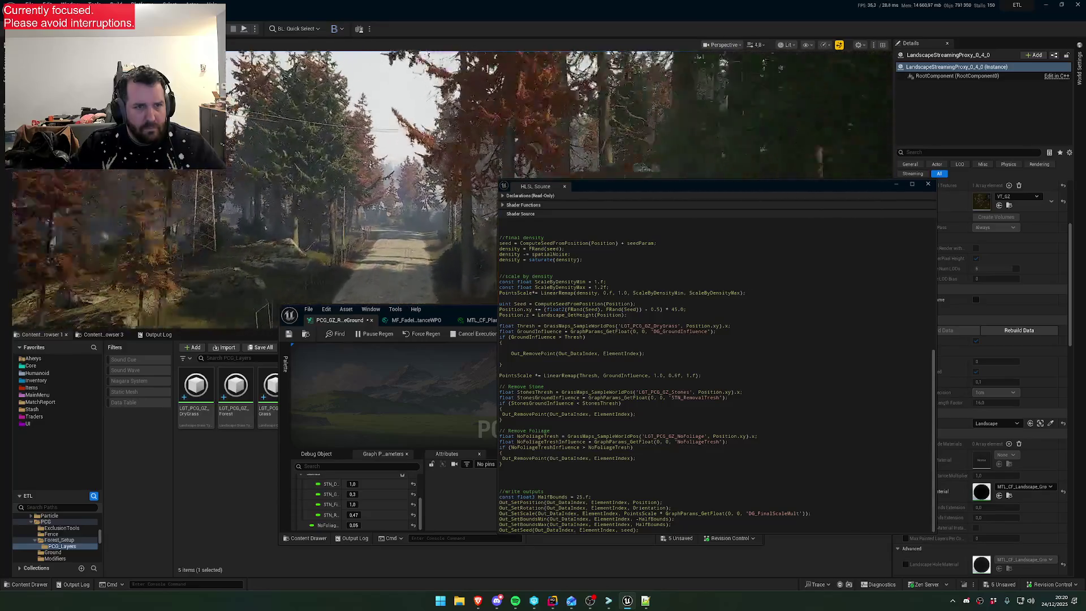
{"action": "scroll", "coordinate": [255, 186], "scroll_direction": "up", "scroll_amount": 3}
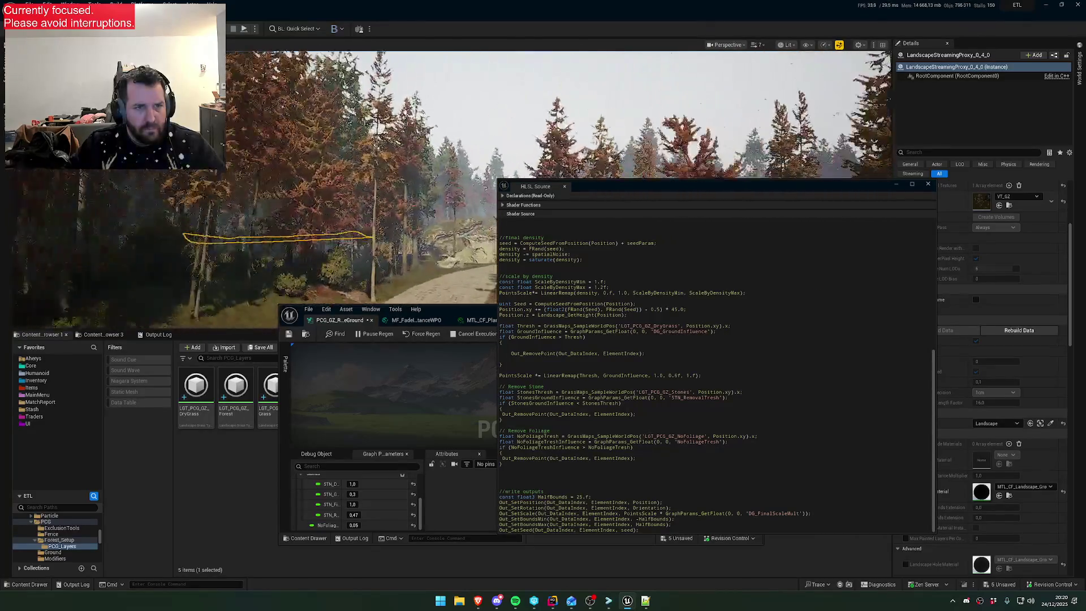
{"action": "scroll", "coordinate": [255, 187], "scroll_direction": "down", "scroll_amount": 2}
{"action": "scroll", "coordinate": [255, 187], "scroll_direction": "down", "scroll_amount": 2}
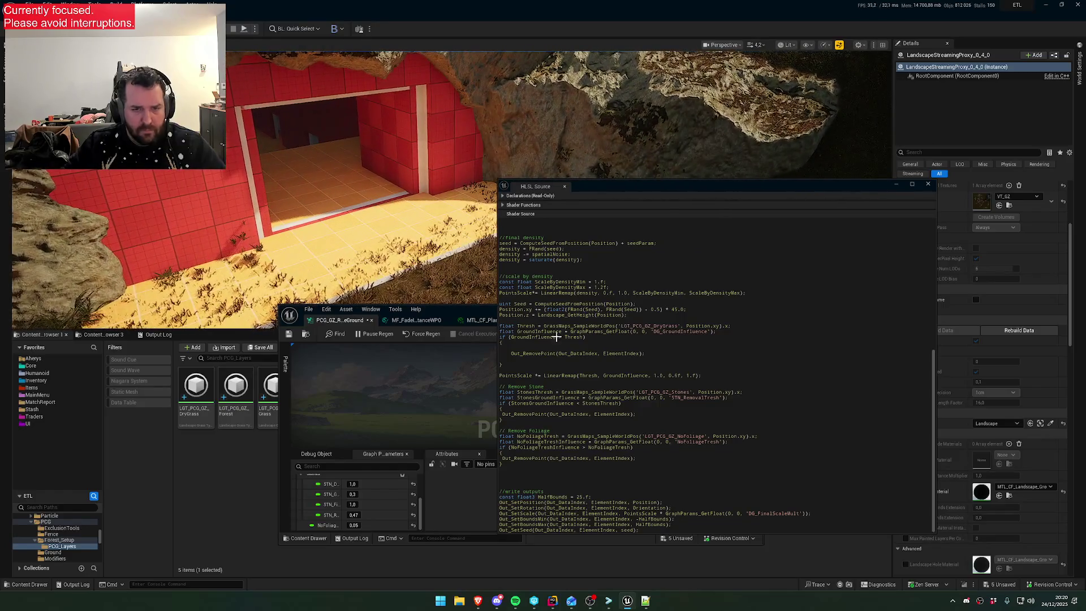
{"action": "left_click", "coordinate": [355, 526]}
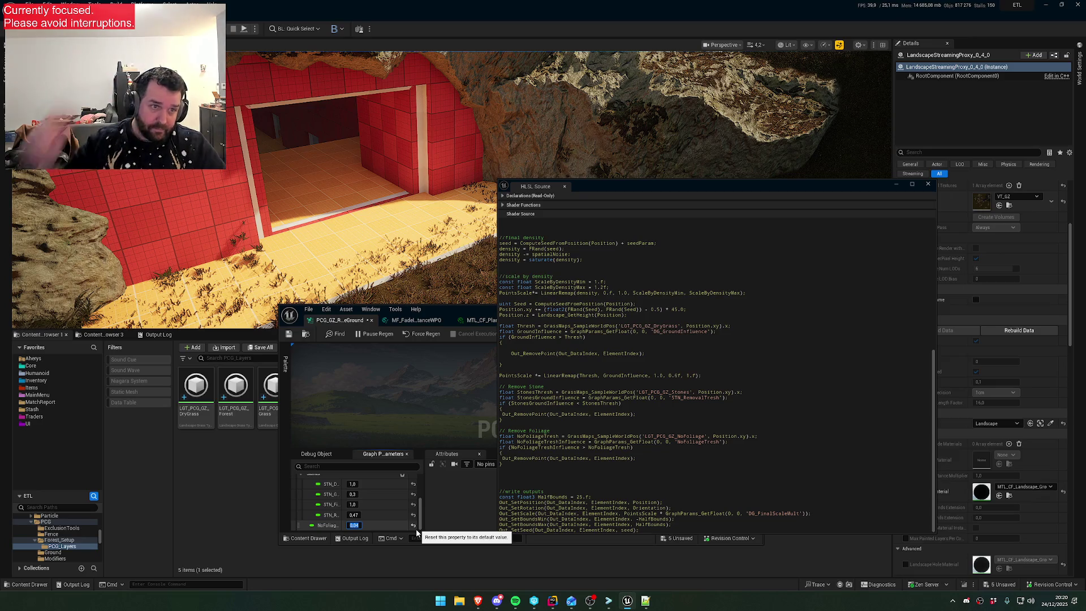
{"action": "left_click_drag", "start_coordinate": [362, 238], "coordinate": [362, 260]}
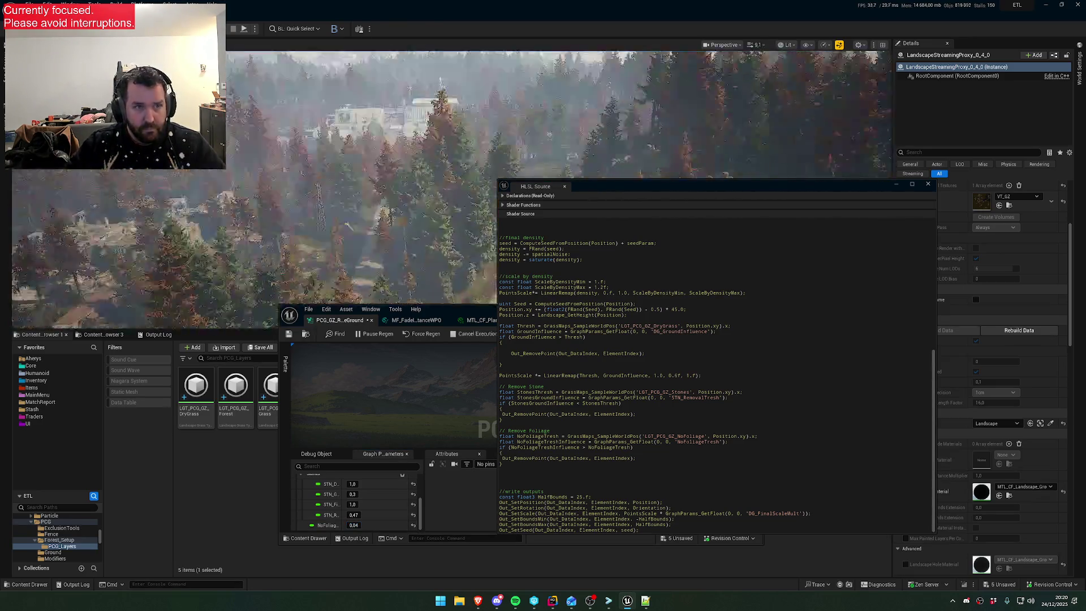
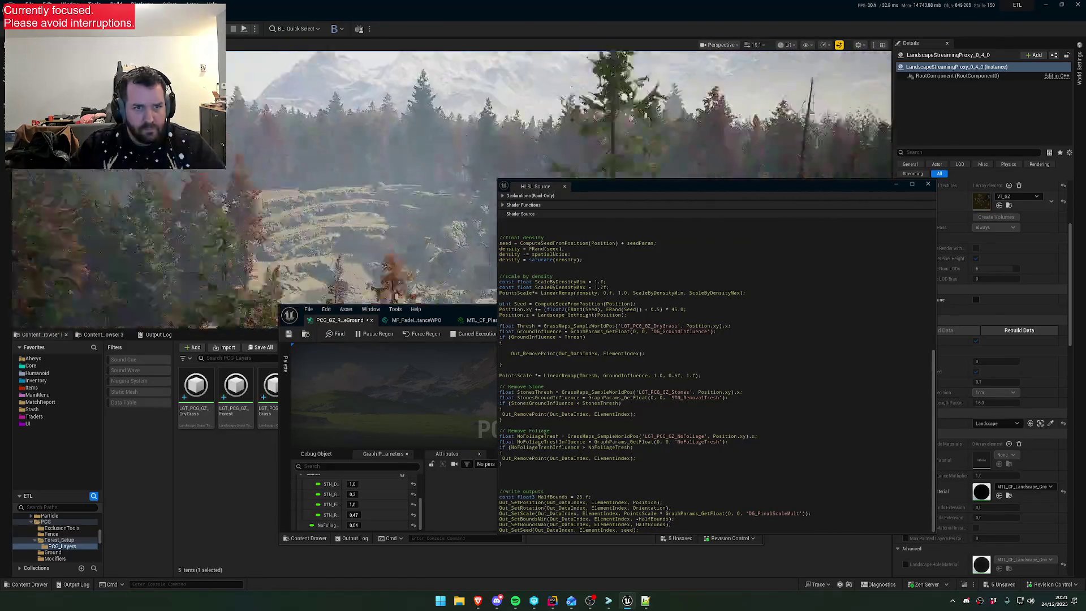
Fly the viewport camera through the forest level down to the red tent.
{"action": "scroll", "coordinate": [453, 186], "scroll_direction": "down", "scroll_amount": 3}
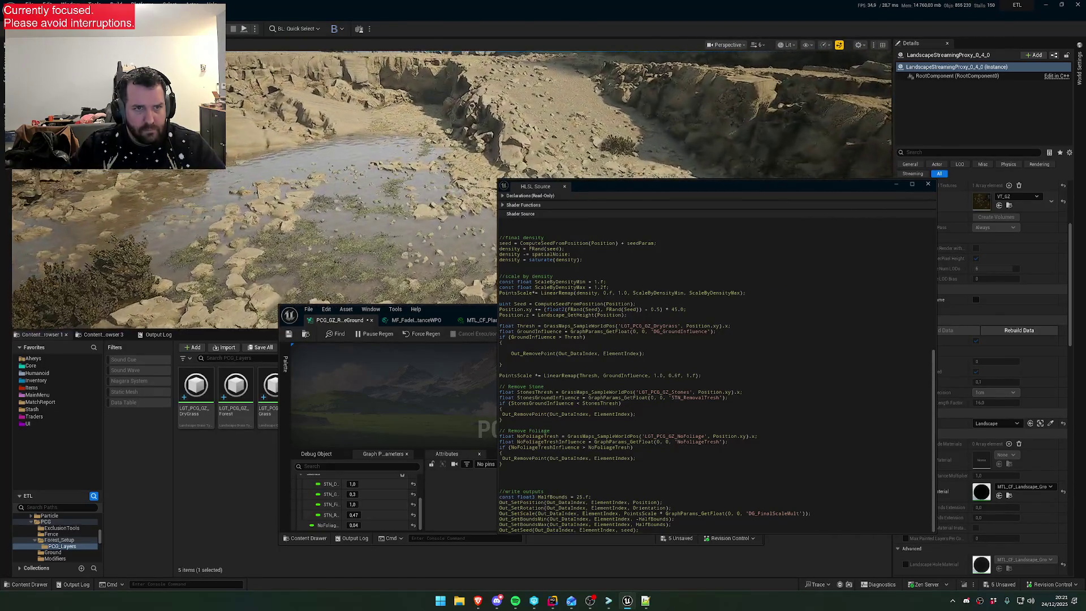
{"action": "scroll", "coordinate": [453, 187], "scroll_direction": "up", "scroll_amount": 3}
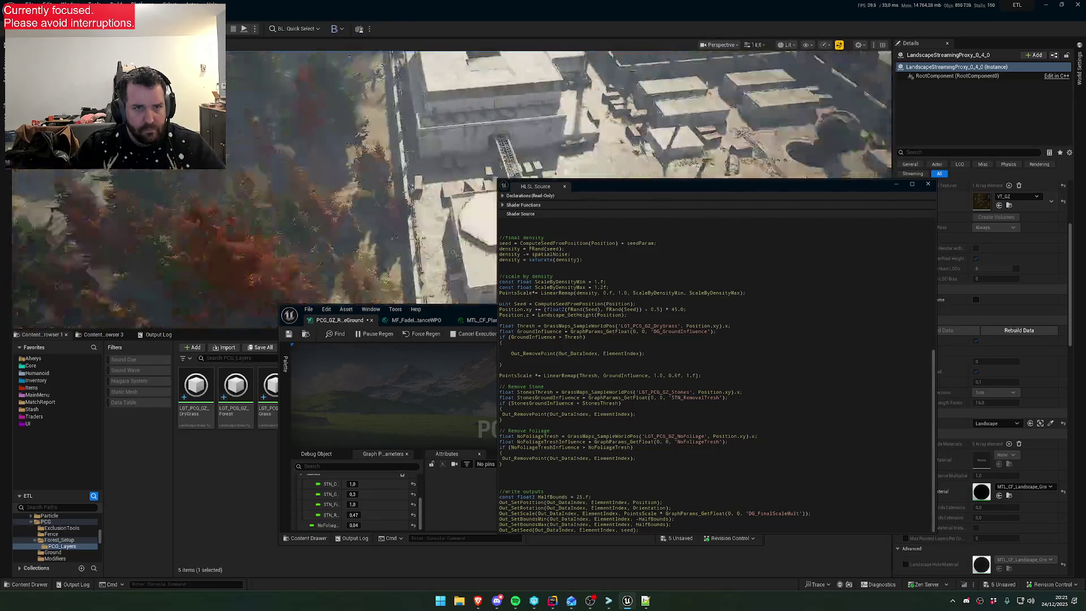
{"action": "scroll", "coordinate": [453, 187], "scroll_direction": "down", "scroll_amount": 2}
{"action": "scroll", "coordinate": [452, 187], "scroll_direction": "up", "scroll_amount": 2}
{"action": "scroll", "coordinate": [452, 187], "scroll_direction": "down", "scroll_amount": 2}
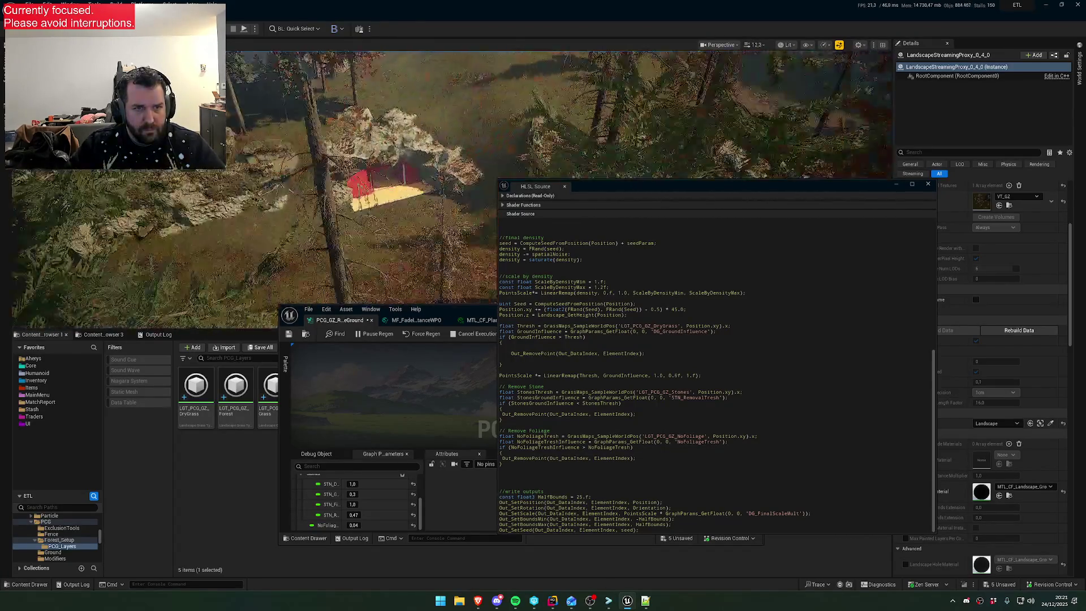
{"action": "scroll", "coordinate": [452, 187], "scroll_direction": "down", "scroll_amount": 3}
{"action": "scroll", "coordinate": [430, 307], "scroll_direction": "down", "scroll_amount": 1}
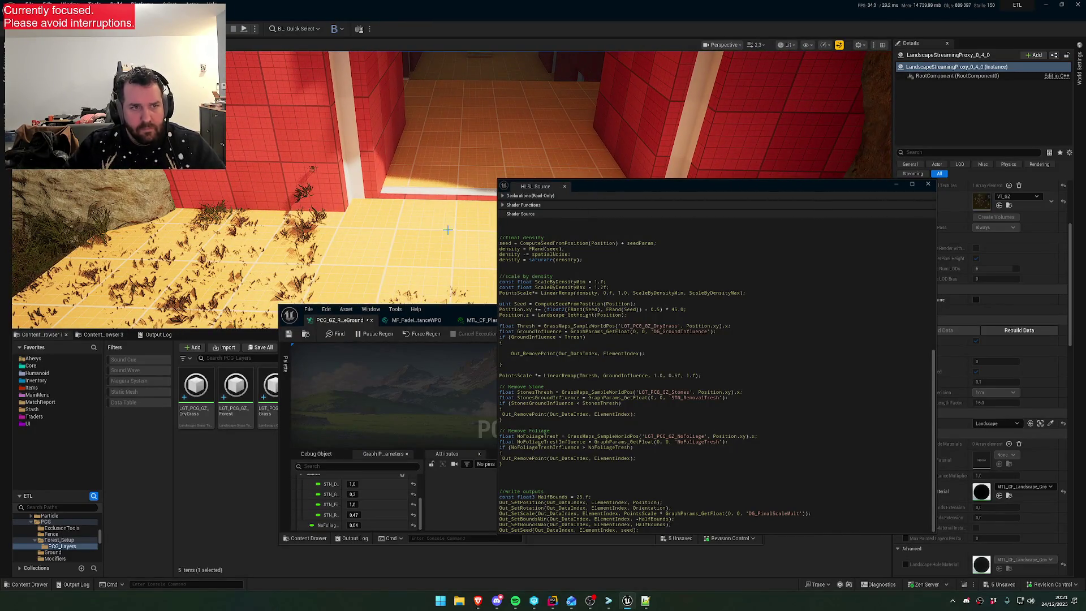
{"action": "scroll", "coordinate": [447, 230], "scroll_direction": "up", "scroll_amount": 3}
Move the HLSL Source window down and expand the PCG Graph editor to full height.
{"action": "mouse_move", "coordinate": [603, 193]}
{"action": "left_mouse_down"}
{"action": "mouse_move", "coordinate": [602, 227]}
{"action": "mouse_move", "coordinate": [408, 304]}
{"action": "left_mouse_up"}
{"action": "left_click_drag", "start_coordinate": [595, 311], "coordinate": [594, 530]}
{"action": "double_click", "coordinate": [589, 306]}
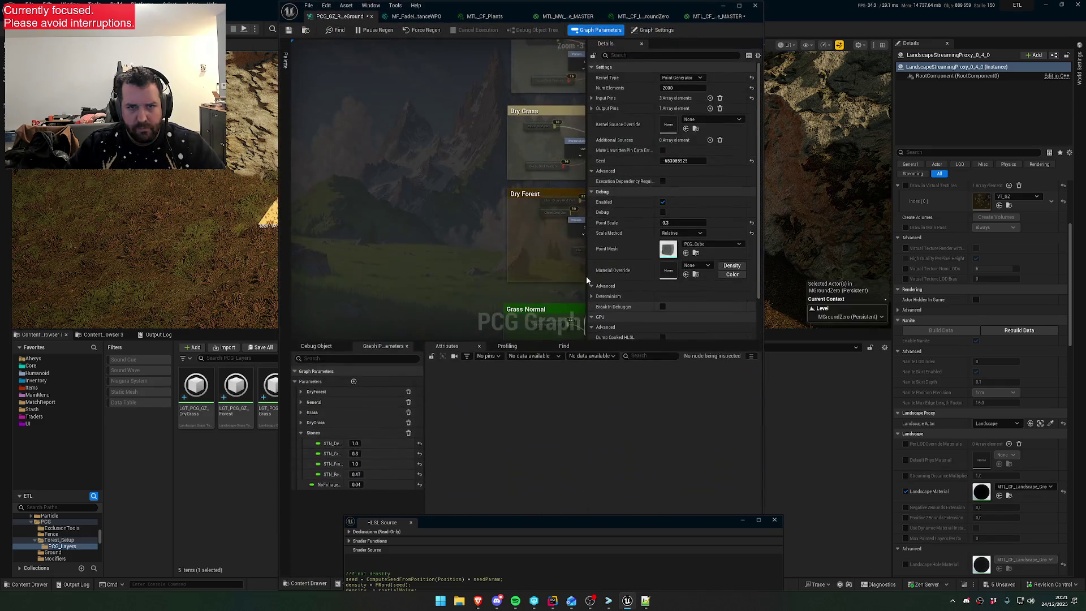
Resize the PCG graph editor, then switch through the asset tabs to the MTL_CF_Landscape_MASTER graph.
{"action": "double_click", "coordinate": [603, 7]}
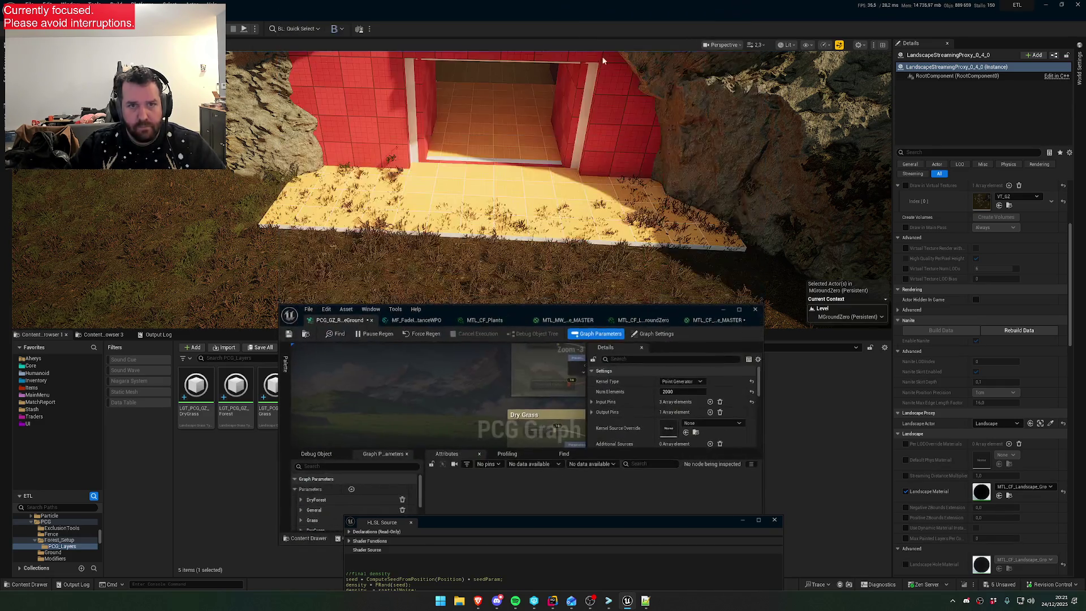
{"action": "double_click", "coordinate": [703, 308]}
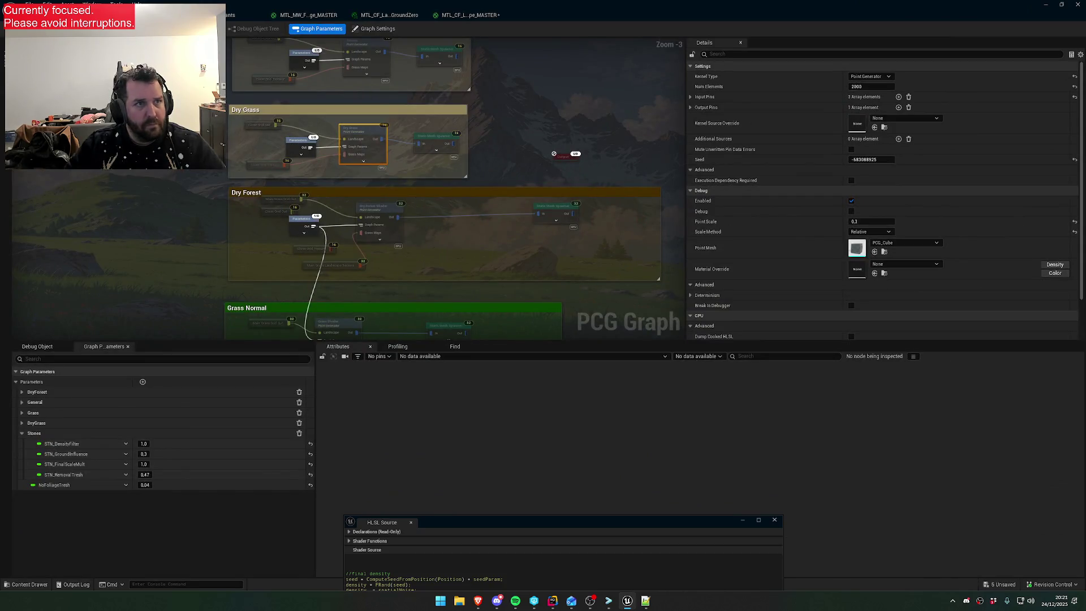
{"action": "left_click", "coordinate": [249, 14]}
{"action": "left_click", "coordinate": [309, 14]}
{"action": "left_click", "coordinate": [391, 15]}
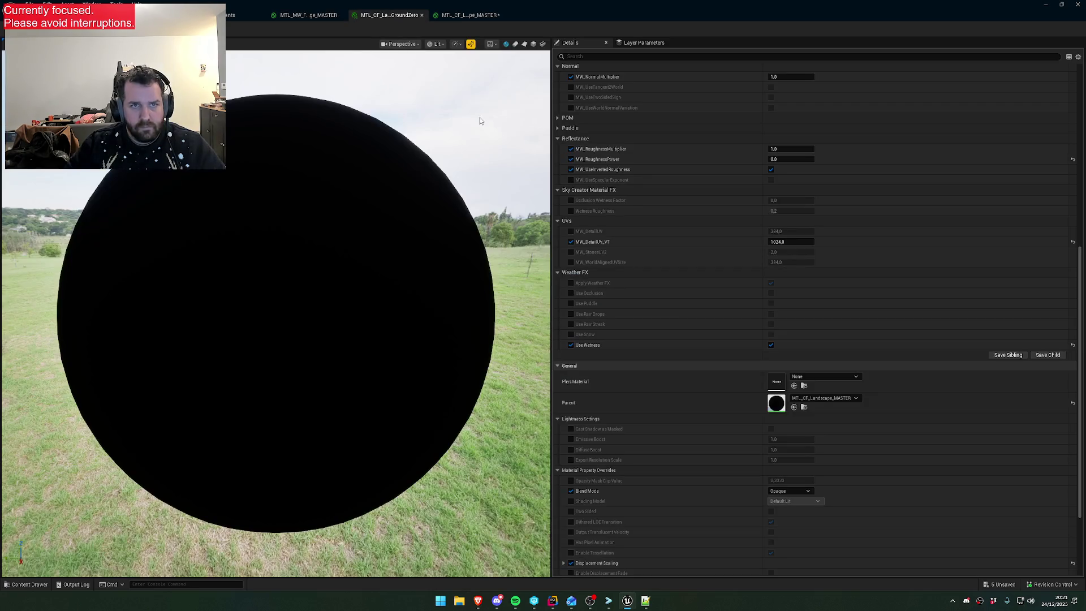
{"action": "left_click", "coordinate": [469, 14]}
{"action": "scroll", "coordinate": [547, 189], "scroll_direction": "up", "scroll_amount": 4}
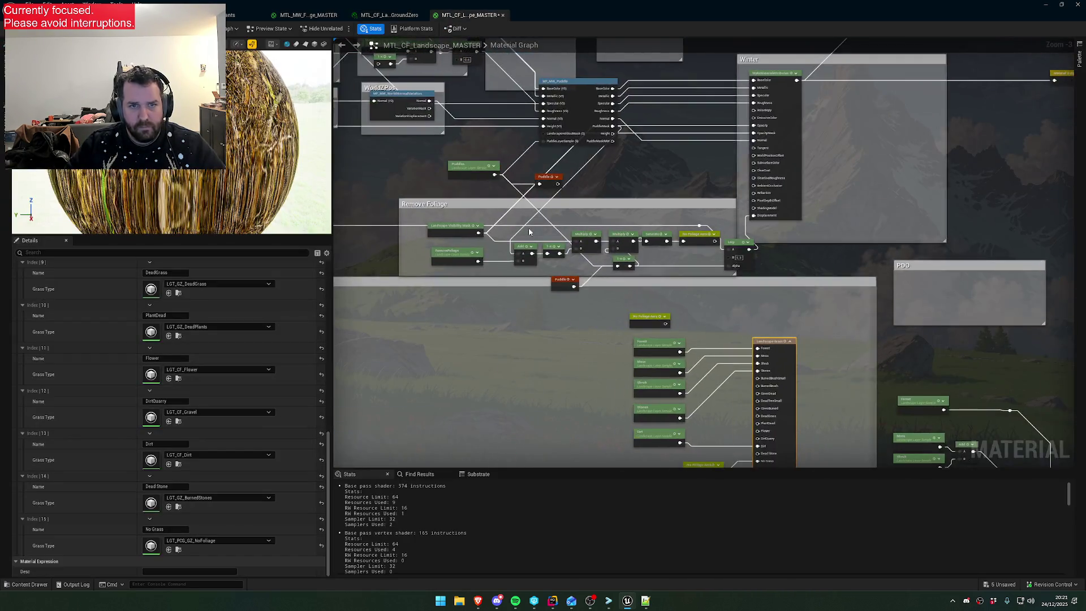
Paste a copy of the Landscape Visibility Mask node and wire it into the No Grass input.
{"action": "left_click", "coordinate": [425, 253]}
{"action": "left_click", "coordinate": [426, 236]}
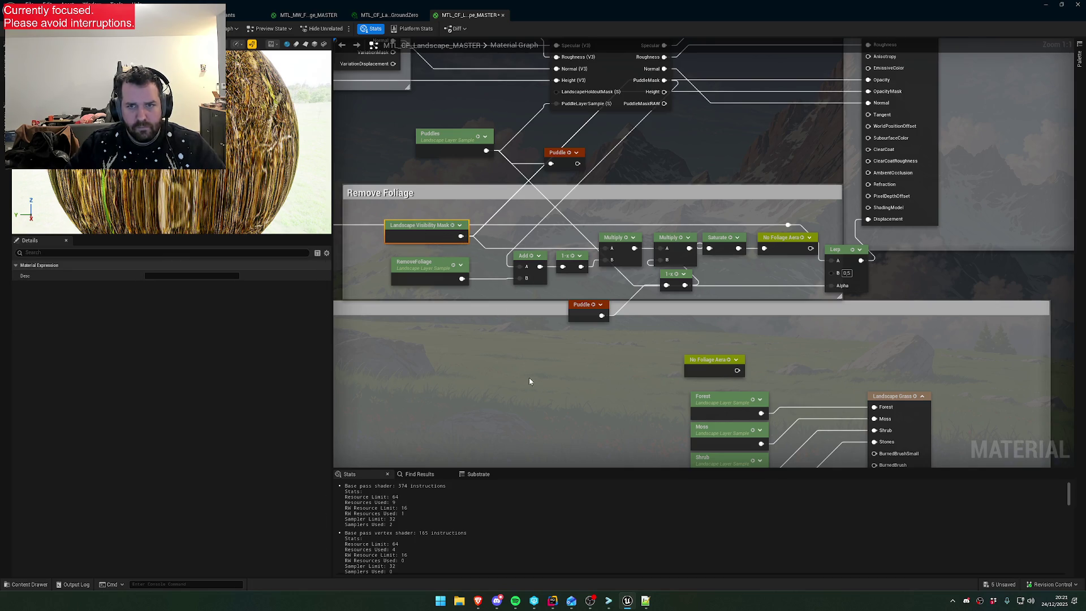
{"action": "mouse_move", "coordinate": [498, 249]}
{"action": "left_mouse_down"}
{"action": "mouse_move", "coordinate": [436, 175]}
{"action": "mouse_move", "coordinate": [510, 272]}
{"action": "mouse_move", "coordinate": [615, 338]}
{"action": "mouse_move", "coordinate": [536, 335]}
{"action": "left_mouse_up"}
{"action": "left_click", "coordinate": [575, 369]}
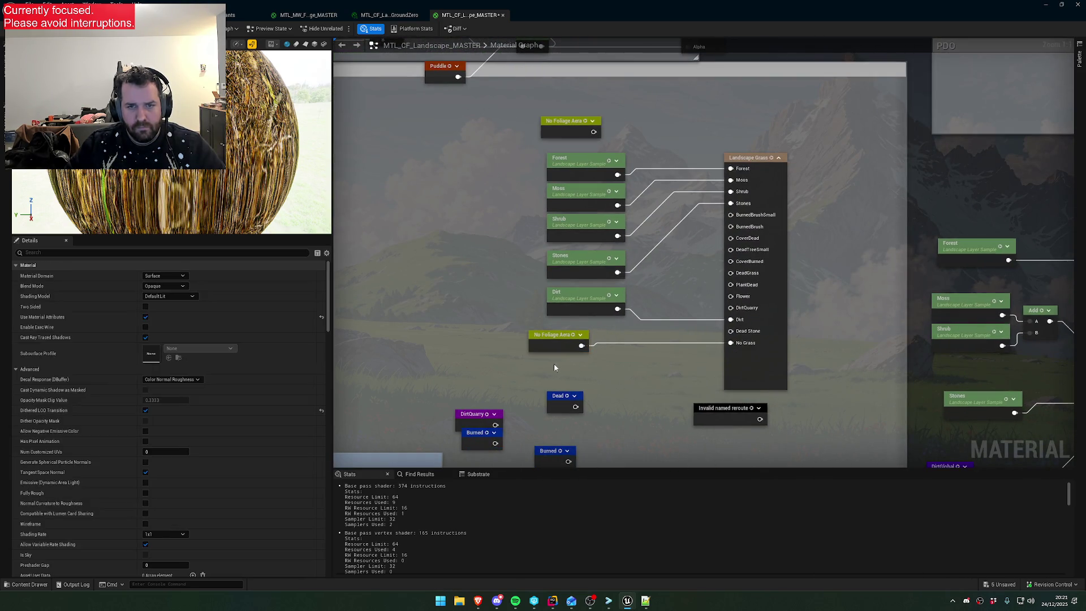
{"action": "key", "text": "ctrl+v"}
{"action": "mouse_move", "coordinate": [629, 377]}
{"action": "left_mouse_down"}
{"action": "mouse_move", "coordinate": [692, 348]}
{"action": "mouse_move", "coordinate": [737, 347]}
{"action": "left_mouse_up"}
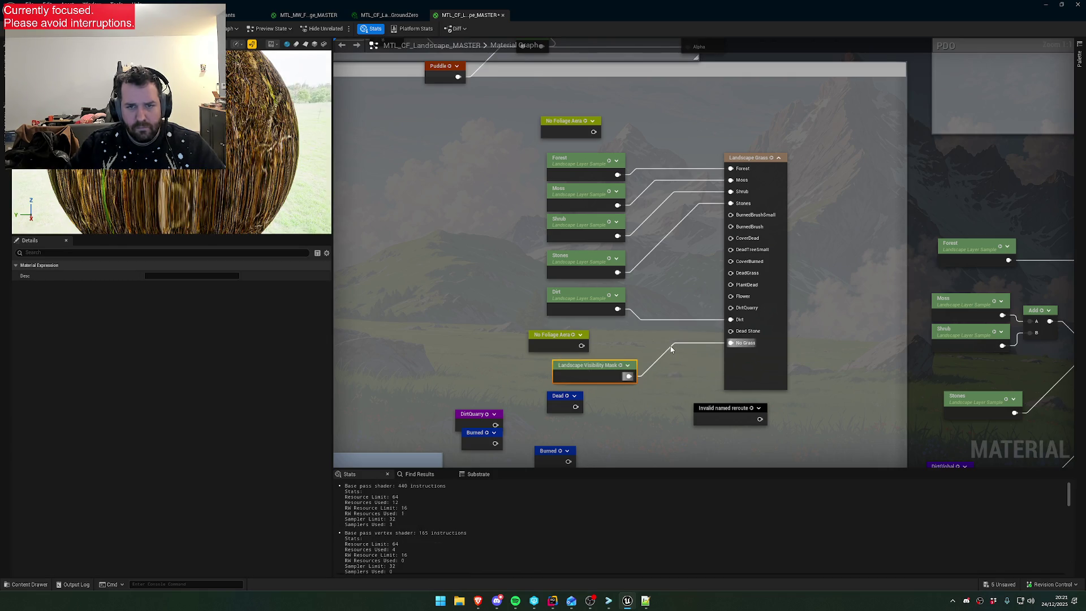
Add a Multiply from No Foliage Aera, connect it to No Grass, and apply.
{"action": "left_click_drag", "start_coordinate": [582, 346], "coordinate": [640, 344]}
{"action": "type", "text": "multiply"}
{"action": "key", "text": "Return"}
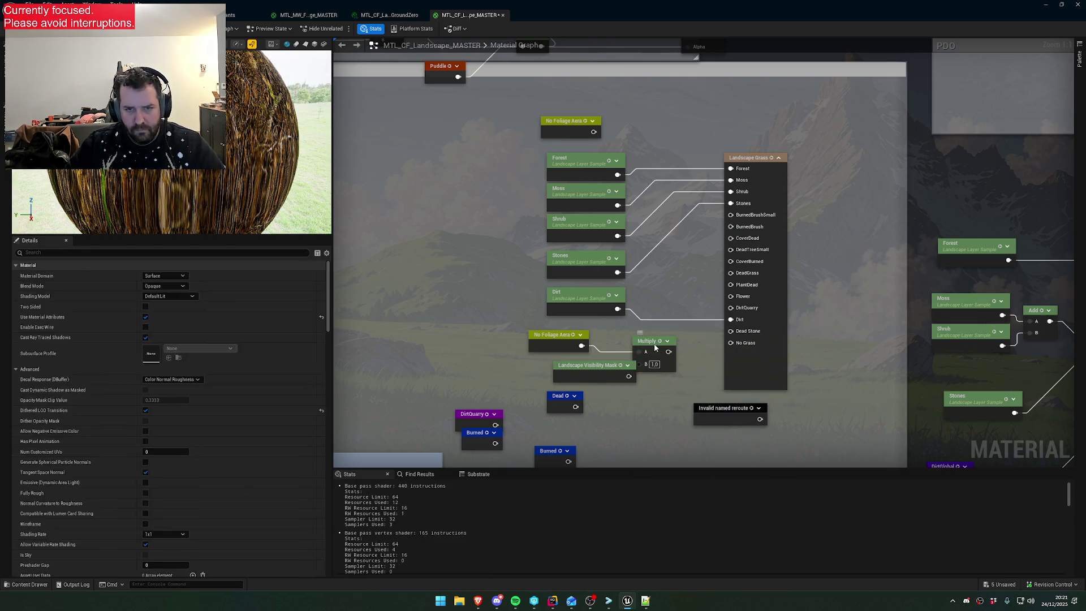
{"action": "left_click_drag", "start_coordinate": [655, 341], "coordinate": [742, 344]}
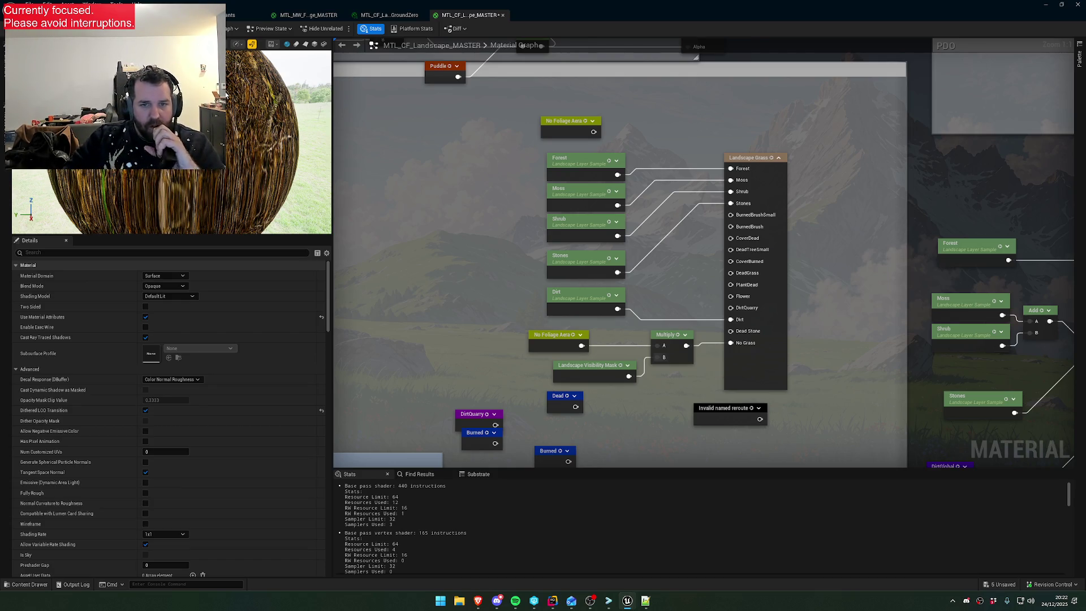
{"action": "key", "text": "ctrl+s"}
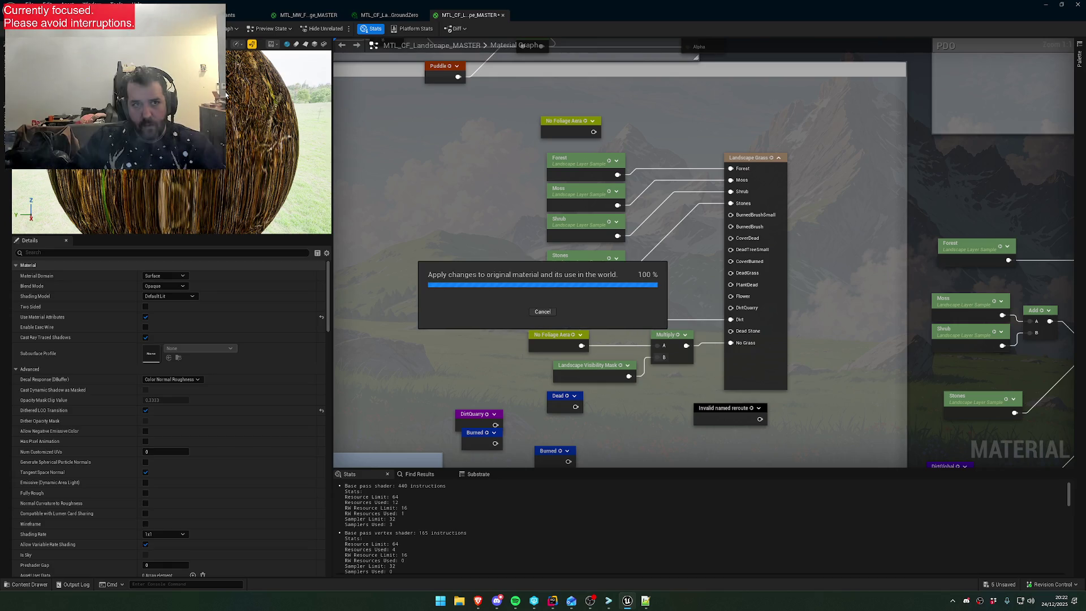
Restore the material editor, move it down, and turn the viewport toward the red building.
{"action": "key", "text": "super+Down"}
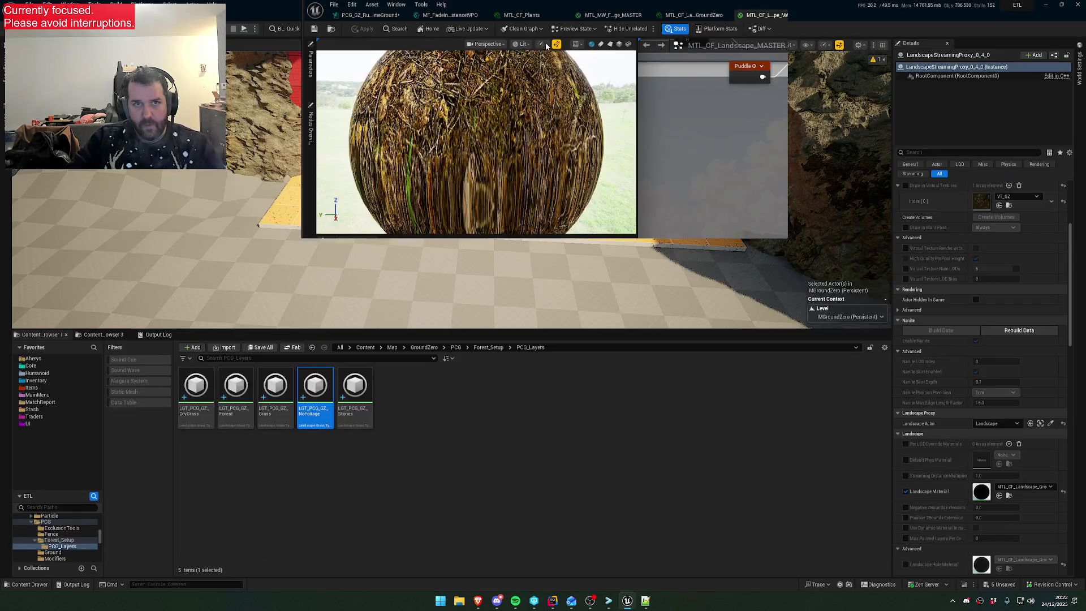
{"action": "left_click_drag", "start_coordinate": [547, 5], "coordinate": [518, 273]}
{"action": "left_click_drag", "start_coordinate": [514, 209], "coordinate": [543, 202]}
{"action": "left_click_drag", "start_coordinate": [556, 272], "coordinate": [544, 353]}
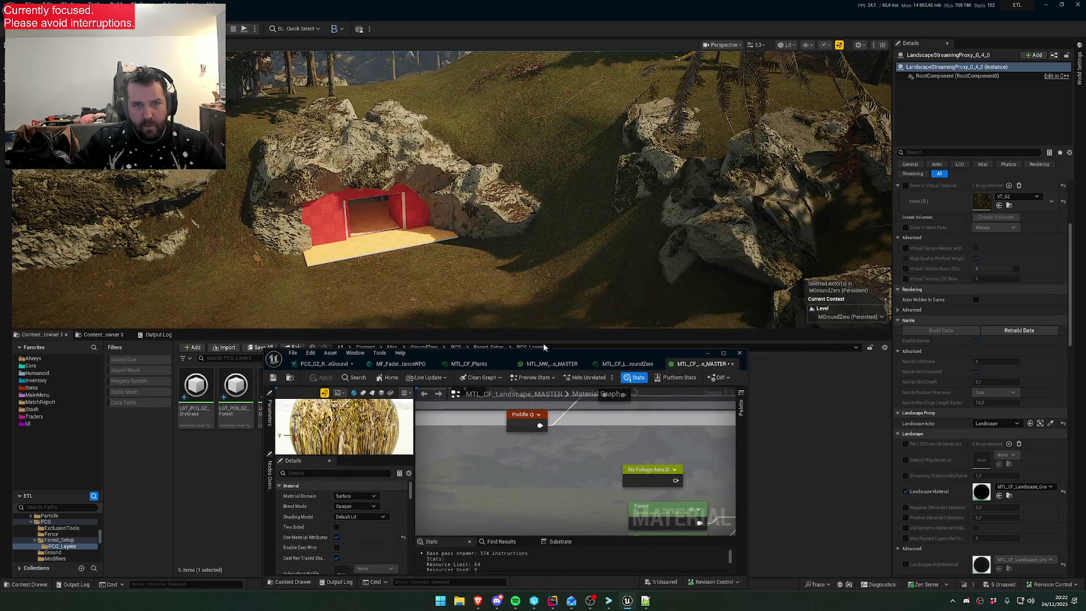
{"action": "left_click_drag", "start_coordinate": [573, 252], "coordinate": [573, 253]}
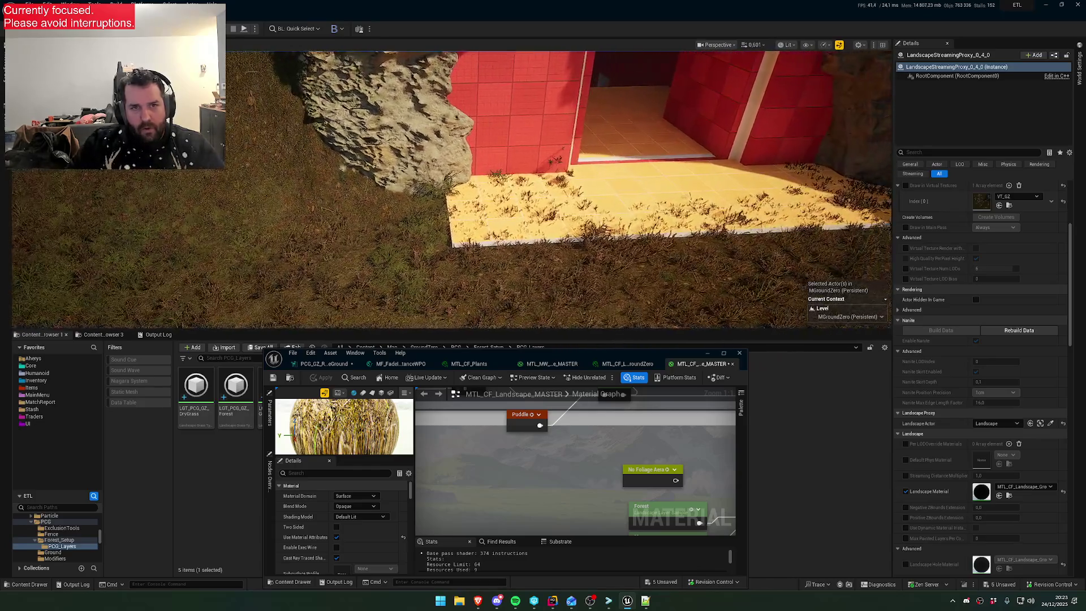
Fly up over the forest toward the snowy mountains and return to the PCG_GZ graph tab.
{"action": "key", "text": "w"}
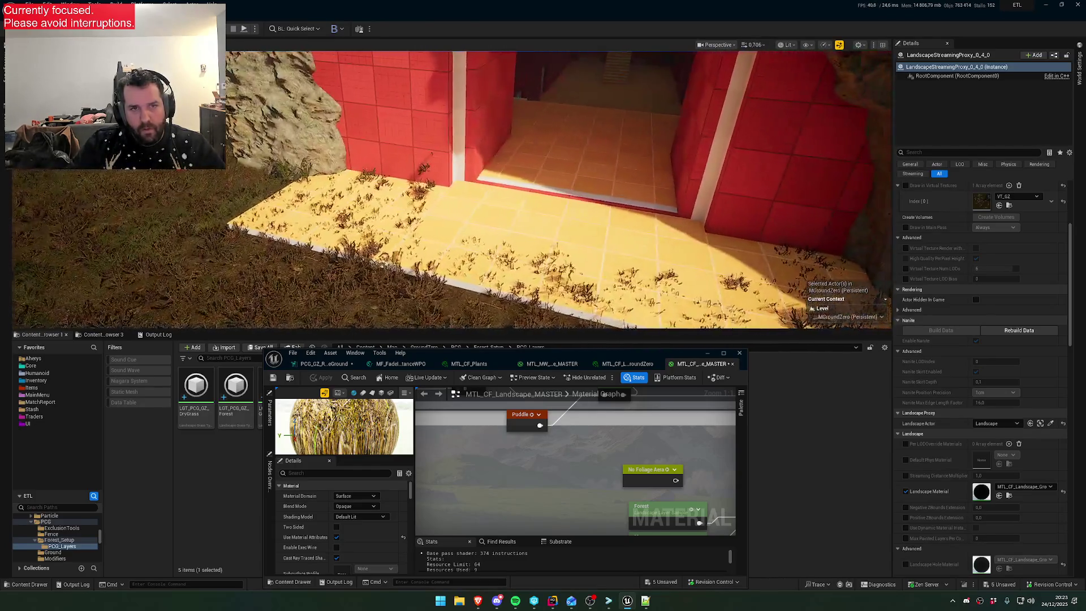
{"action": "scroll", "coordinate": [447, 189], "scroll_direction": "up", "scroll_amount": 3}
{"action": "key", "text": "s"}
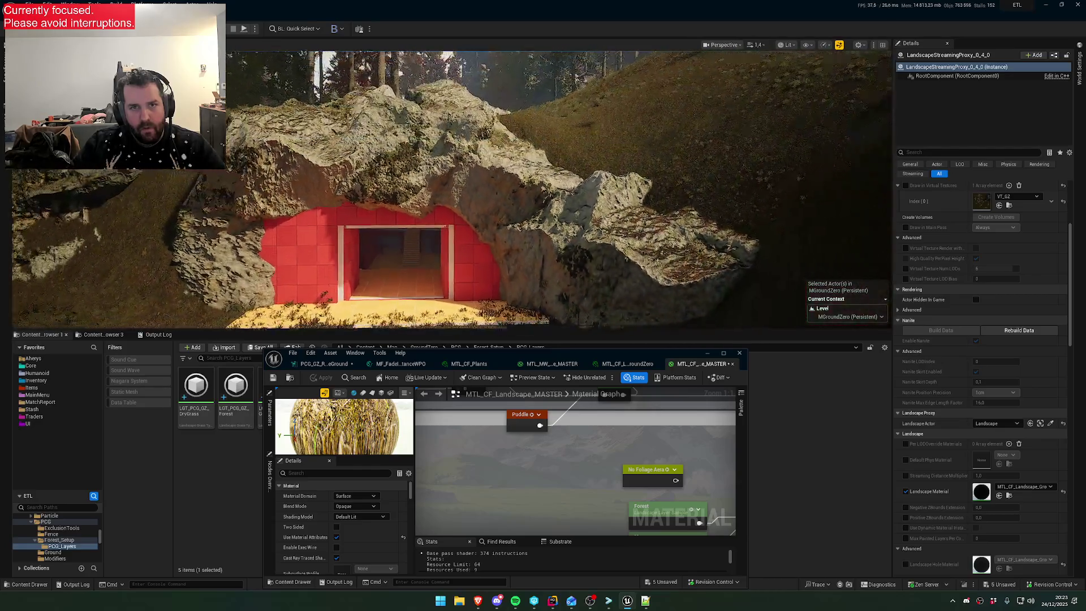
{"action": "scroll", "coordinate": [447, 189], "scroll_direction": "up", "scroll_amount": 1}
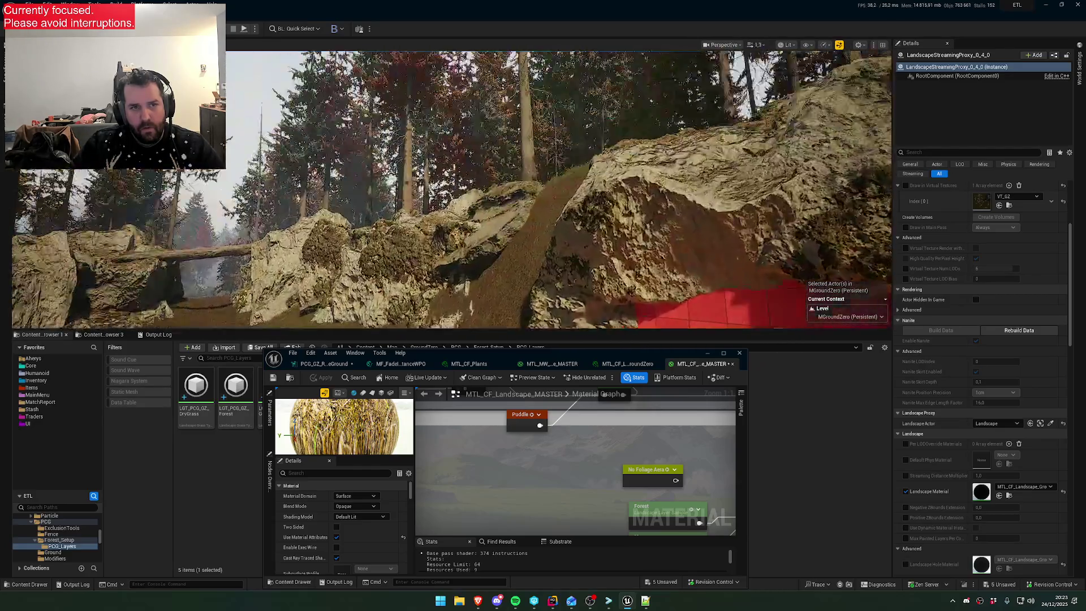
{"action": "scroll", "coordinate": [447, 189], "scroll_direction": "up", "scroll_amount": 3}
{"action": "key", "text": "w"}
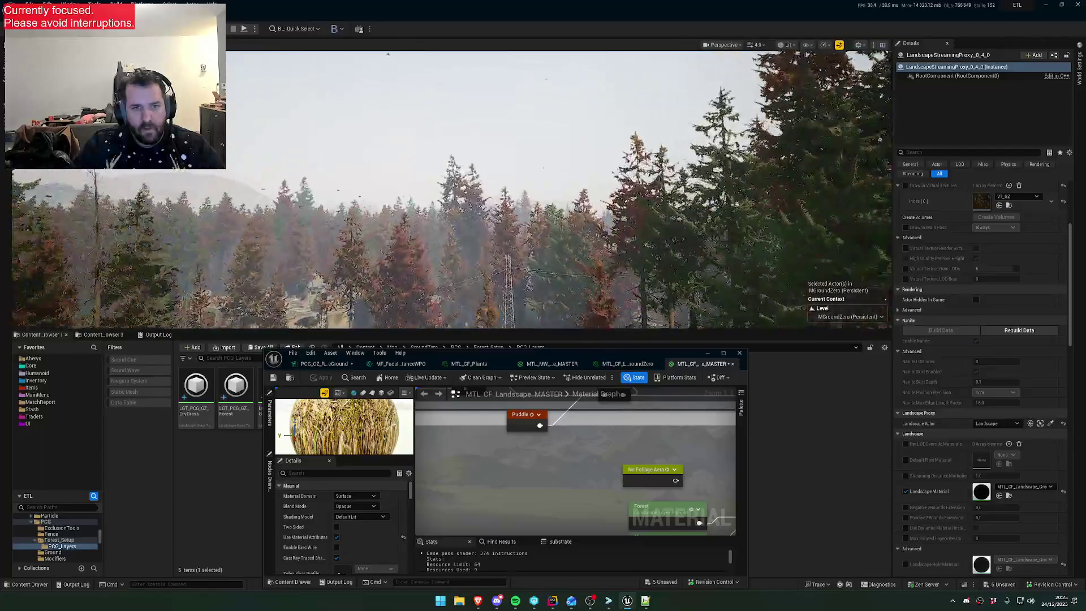
{"action": "scroll", "coordinate": [627, 226], "scroll_direction": "up", "scroll_amount": 1}
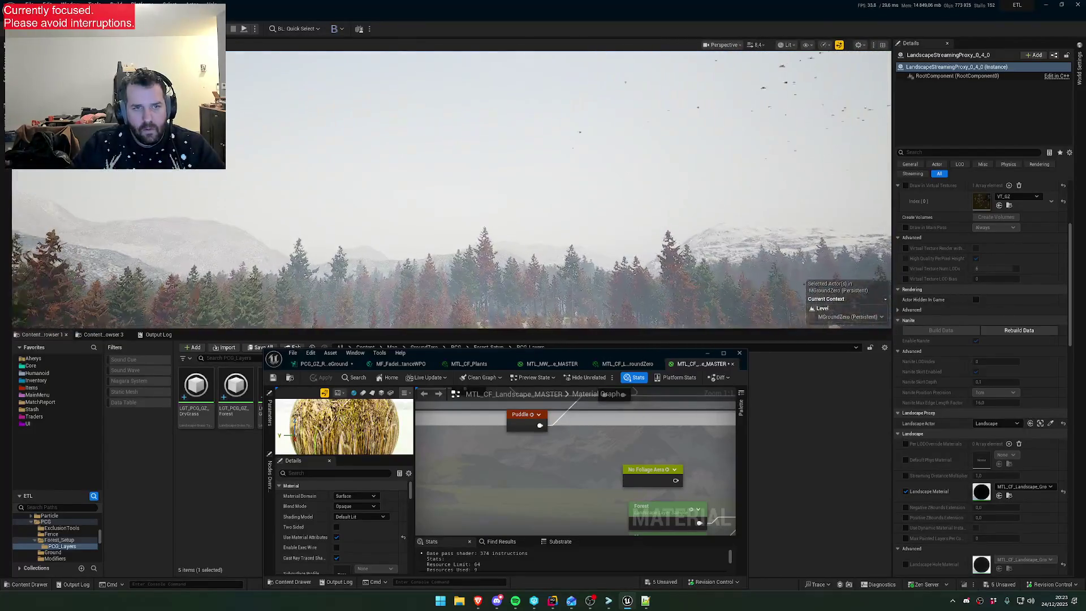
{"action": "left_click", "coordinate": [338, 365]}
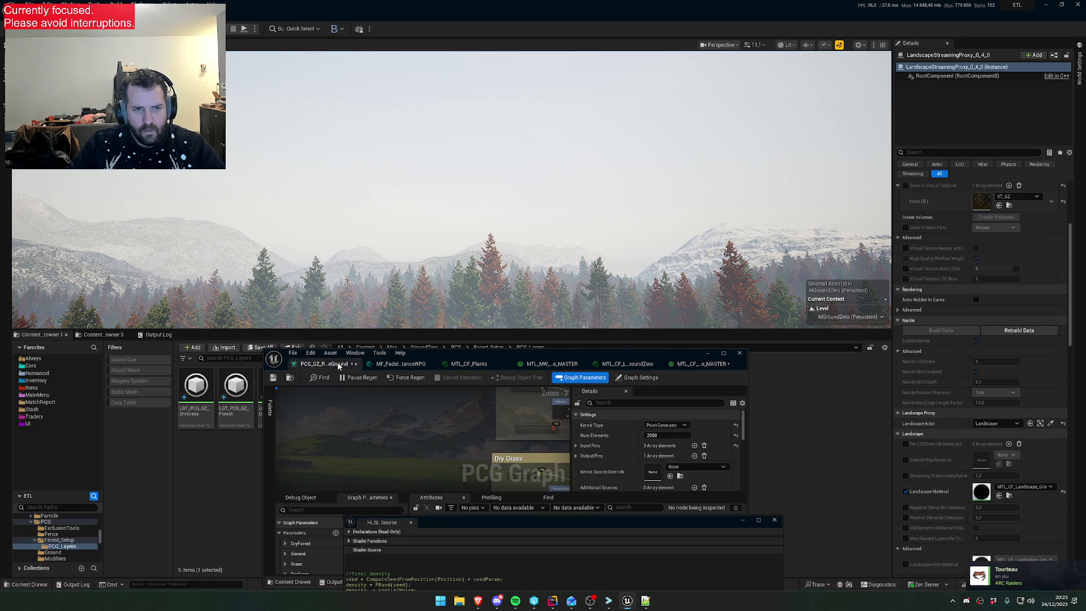
Inspect the Dry Grass and Dry Forest nodes in the ground PCG graph.
{"action": "left_click", "coordinate": [507, 432]}
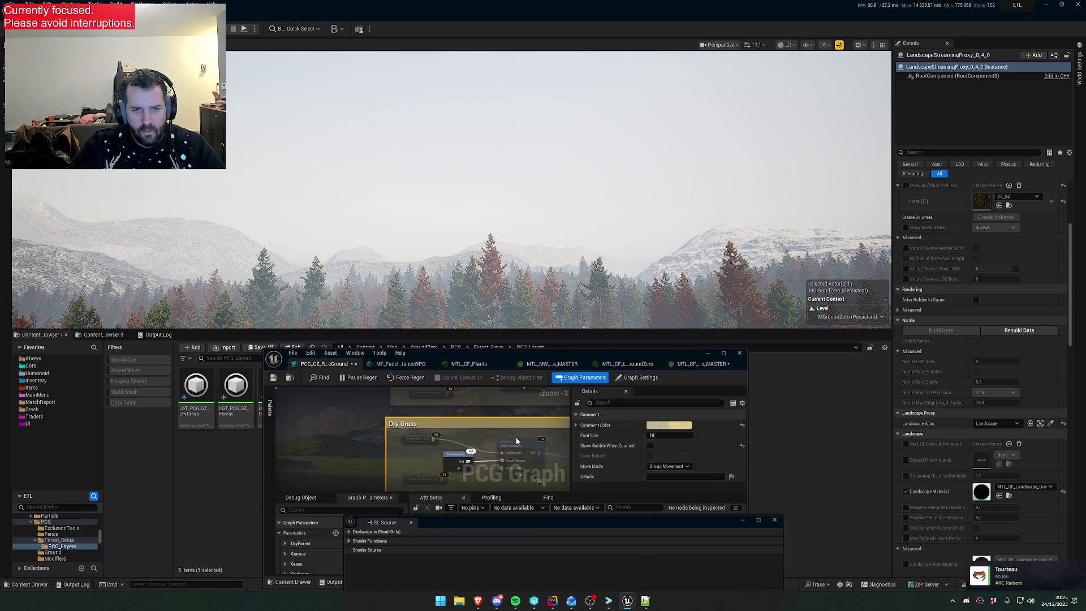
{"action": "left_click", "coordinate": [518, 442]}
{"action": "scroll", "coordinate": [450, 435], "scroll_direction": "down", "scroll_amount": 1}
{"action": "left_click", "coordinate": [470, 408]}
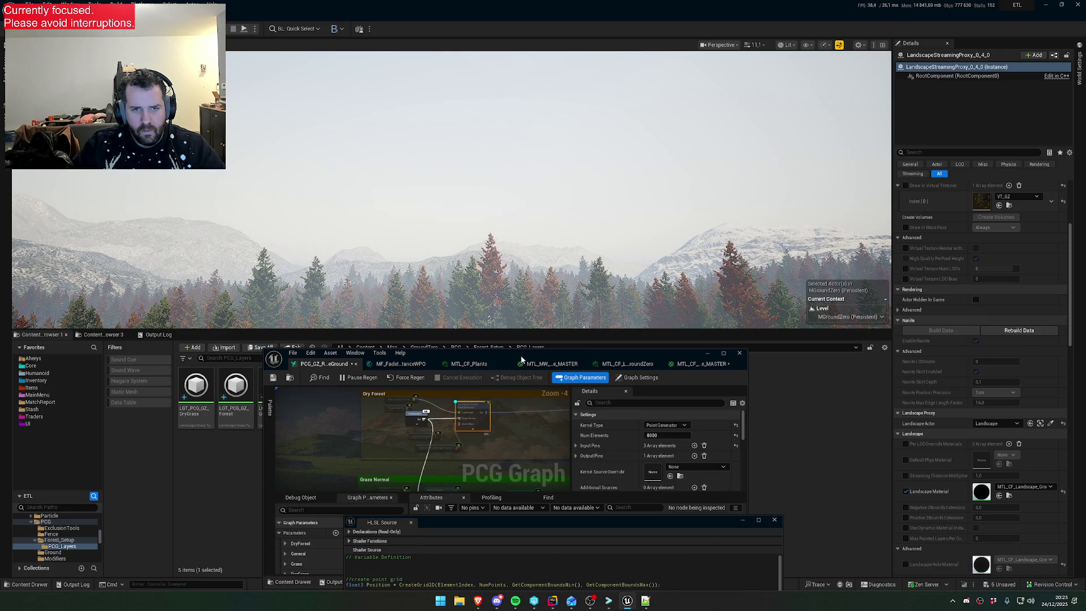
Bring the view down over the forest and swing past the red cave opening.
{"action": "left_click_drag", "start_coordinate": [522, 360], "coordinate": [522, 376]}
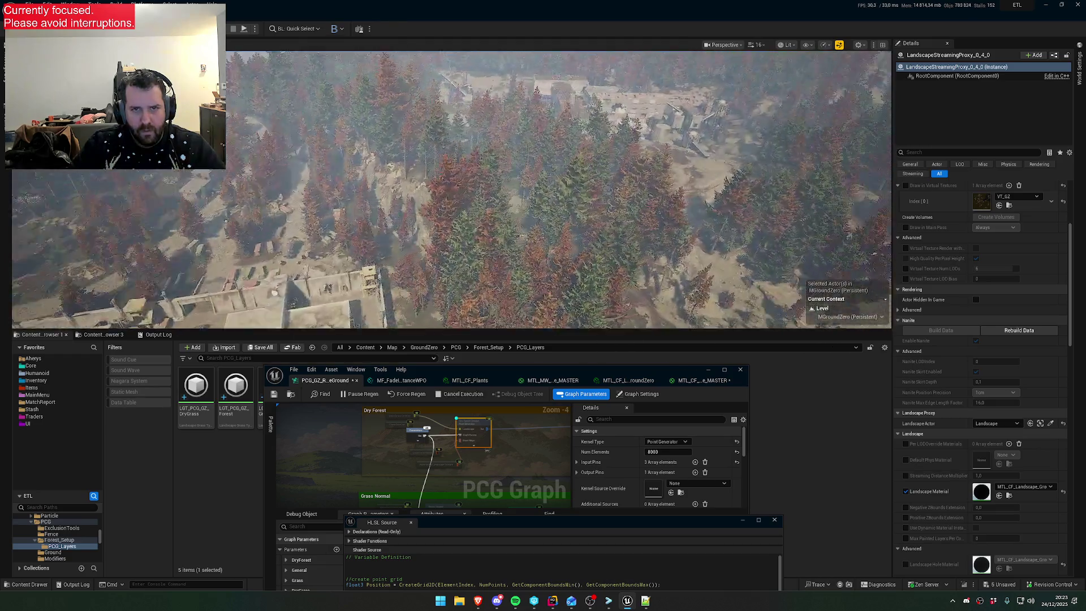
{"action": "scroll", "coordinate": [453, 186], "scroll_direction": "down", "scroll_amount": 2}
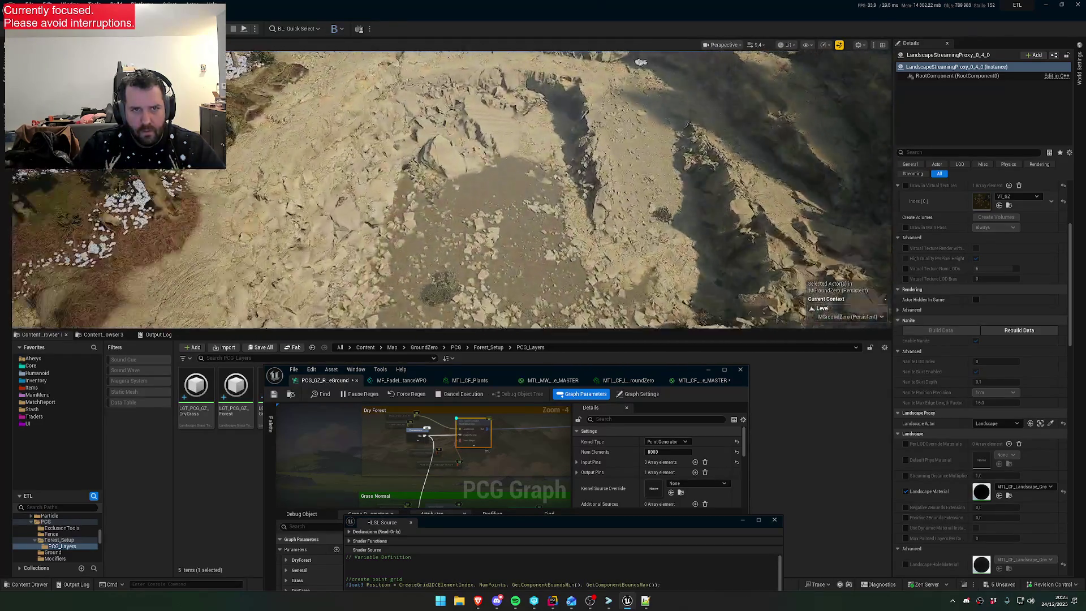
{"action": "scroll", "coordinate": [452, 187], "scroll_direction": "down", "scroll_amount": 2}
{"action": "scroll", "coordinate": [453, 187], "scroll_direction": "down", "scroll_amount": 2}
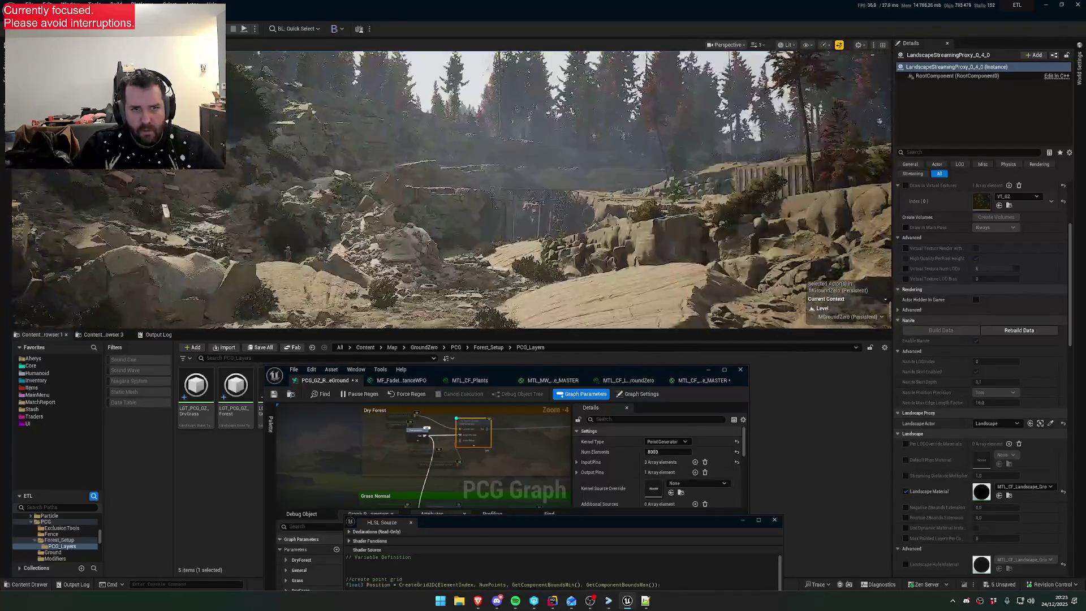
{"action": "scroll", "coordinate": [453, 187], "scroll_direction": "up", "scroll_amount": 3}
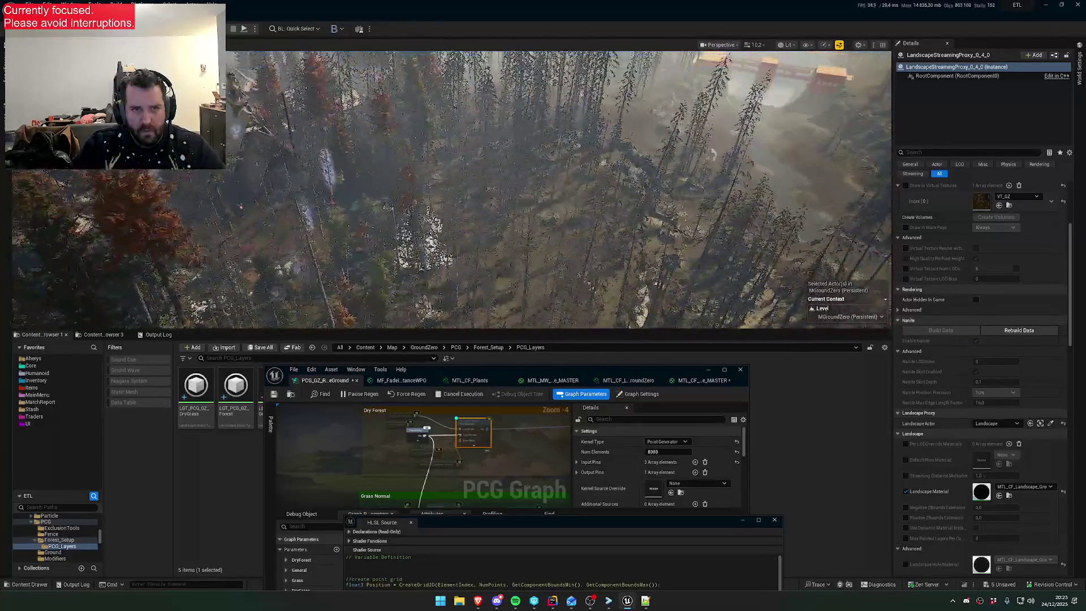
{"action": "scroll", "coordinate": [453, 187], "scroll_direction": "down", "scroll_amount": 1}
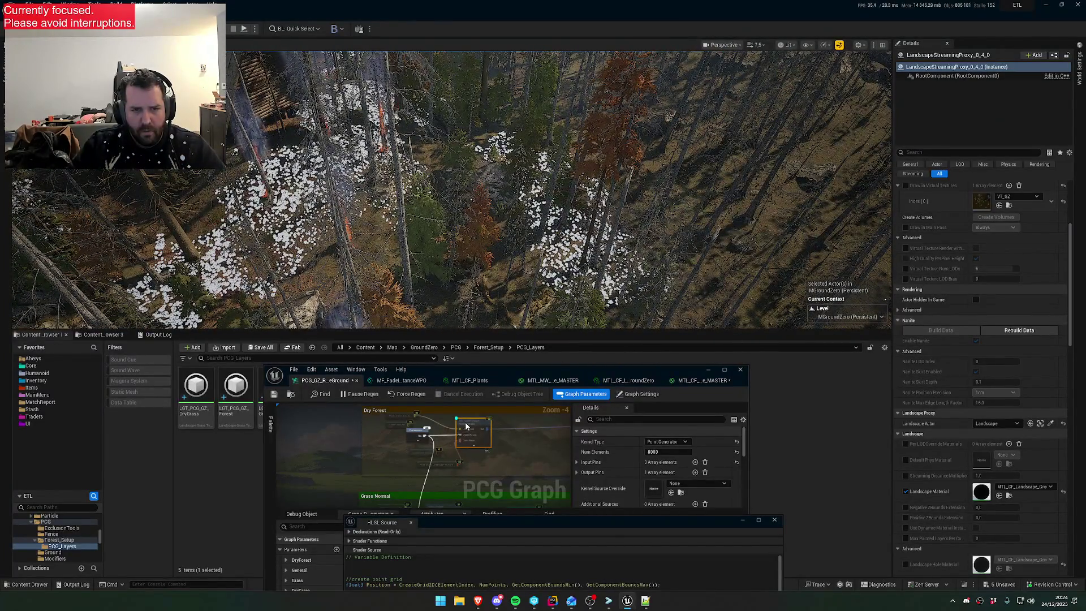
{"action": "scroll", "coordinate": [452, 187], "scroll_direction": "up", "scroll_amount": 2}
{"action": "scroll", "coordinate": [452, 186], "scroll_direction": "down", "scroll_amount": 3}
{"action": "scroll", "coordinate": [452, 187], "scroll_direction": "down", "scroll_amount": 2}
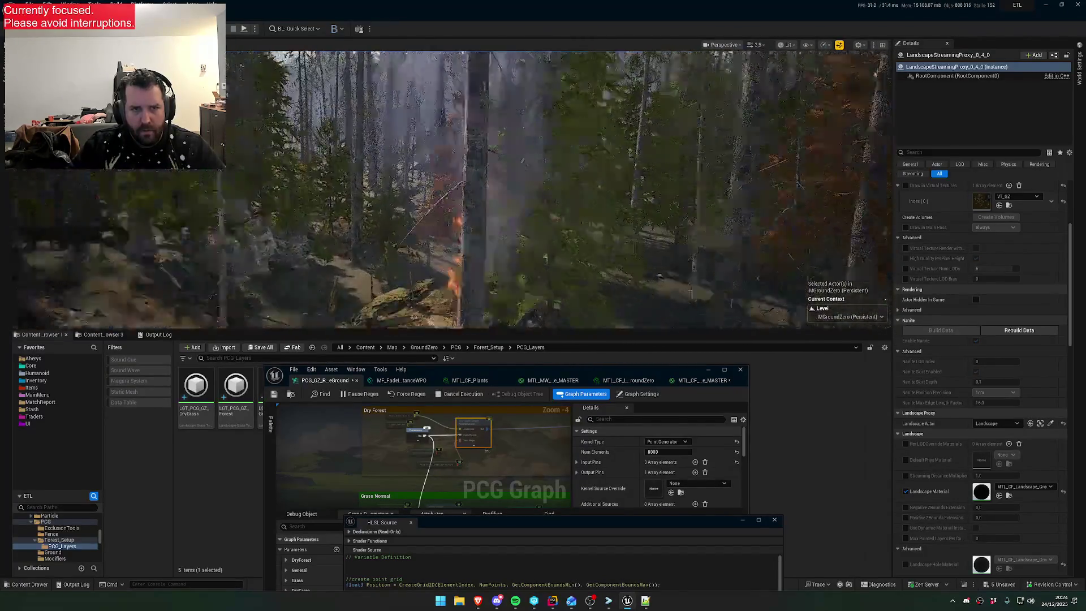
{"action": "scroll", "coordinate": [452, 186], "scroll_direction": "up", "scroll_amount": 2}
{"action": "scroll", "coordinate": [453, 186], "scroll_direction": "up", "scroll_amount": 2}
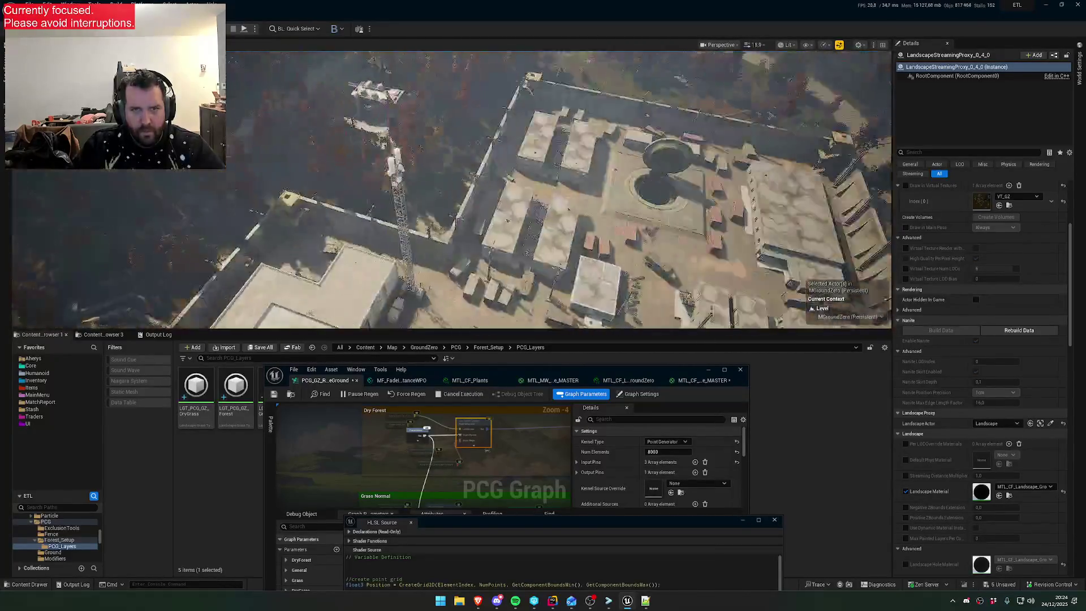
{"action": "scroll", "coordinate": [625, 247], "scroll_direction": "down", "scroll_amount": 3}
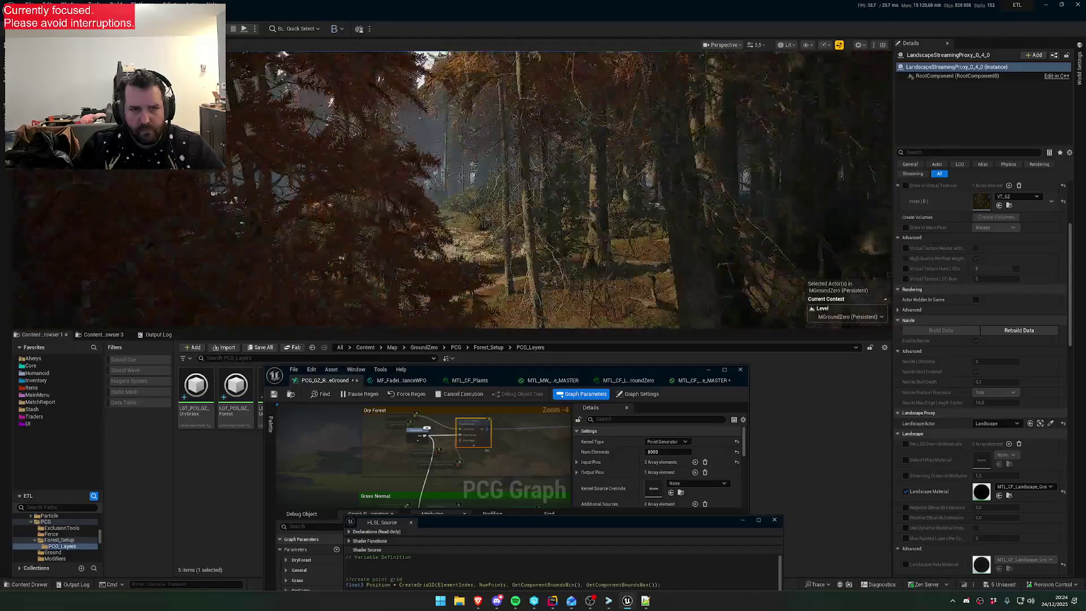
{"action": "scroll", "coordinate": [453, 187], "scroll_direction": "down", "scroll_amount": 1}
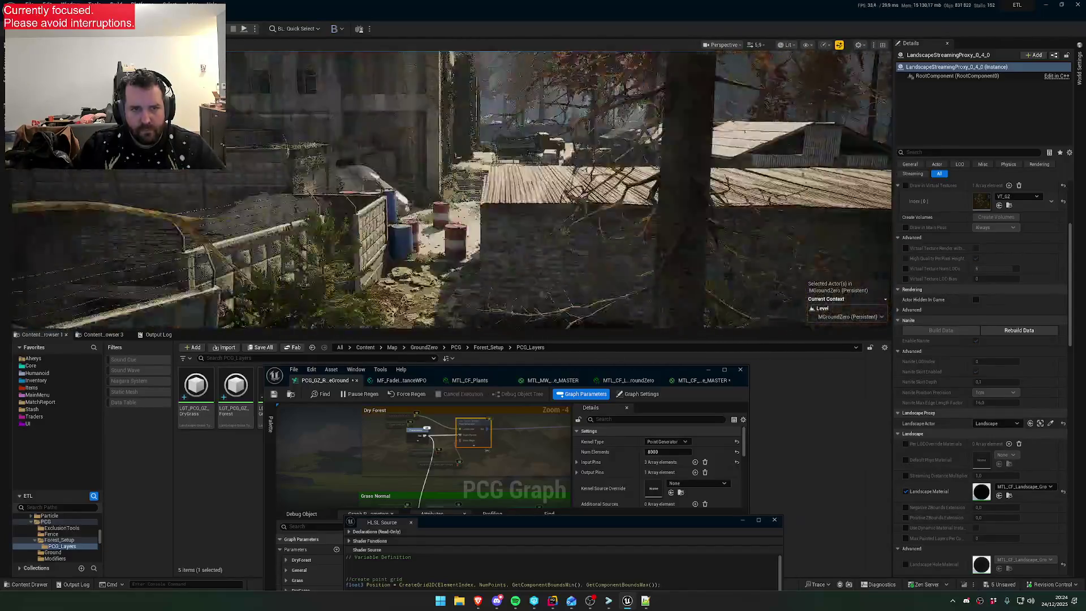
{"action": "scroll", "coordinate": [453, 186], "scroll_direction": "up", "scroll_amount": 2}
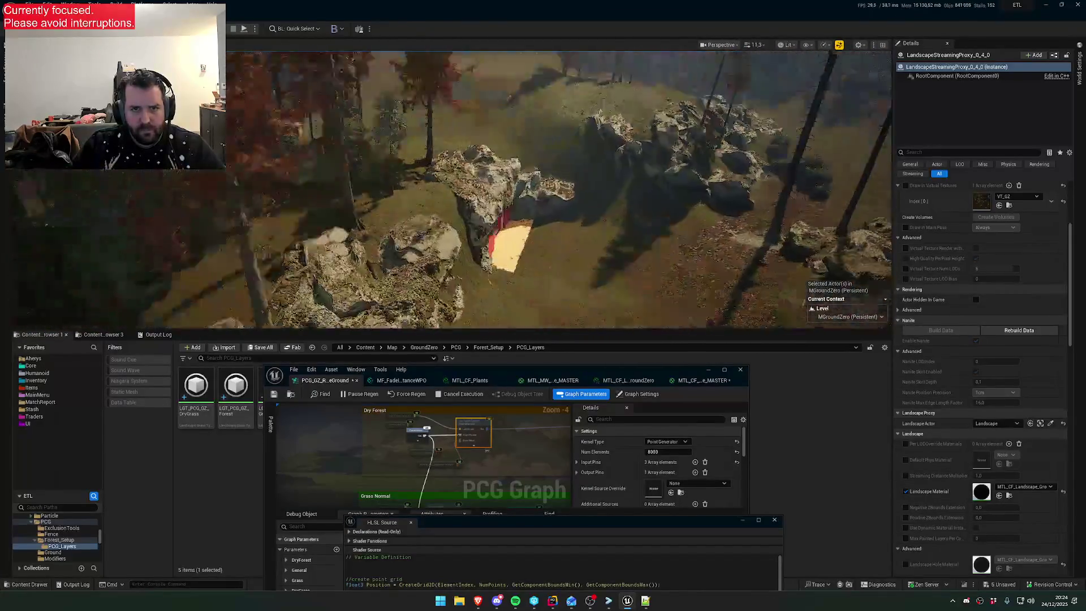
{"action": "scroll", "coordinate": [505, 182], "scroll_direction": "down", "scroll_amount": 2}
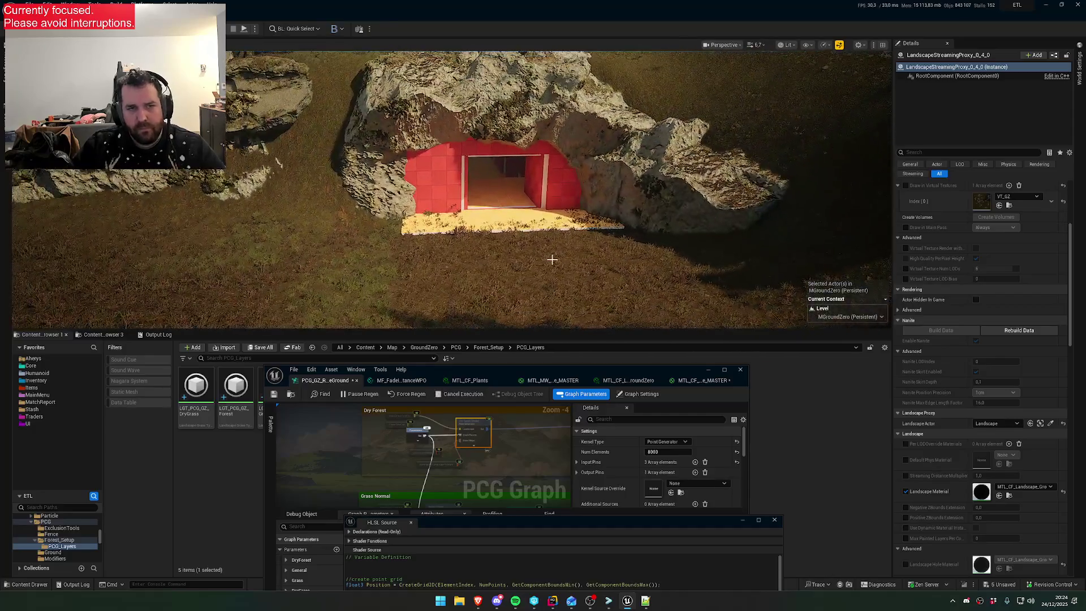
{"action": "mouse_move", "coordinate": [467, 86]}
{"action": "left_mouse_down"}
{"action": "mouse_move", "coordinate": [467, 113]}
{"action": "mouse_move", "coordinate": [430, 113]}
{"action": "mouse_move", "coordinate": [470, 107]}
{"action": "left_mouse_up"}
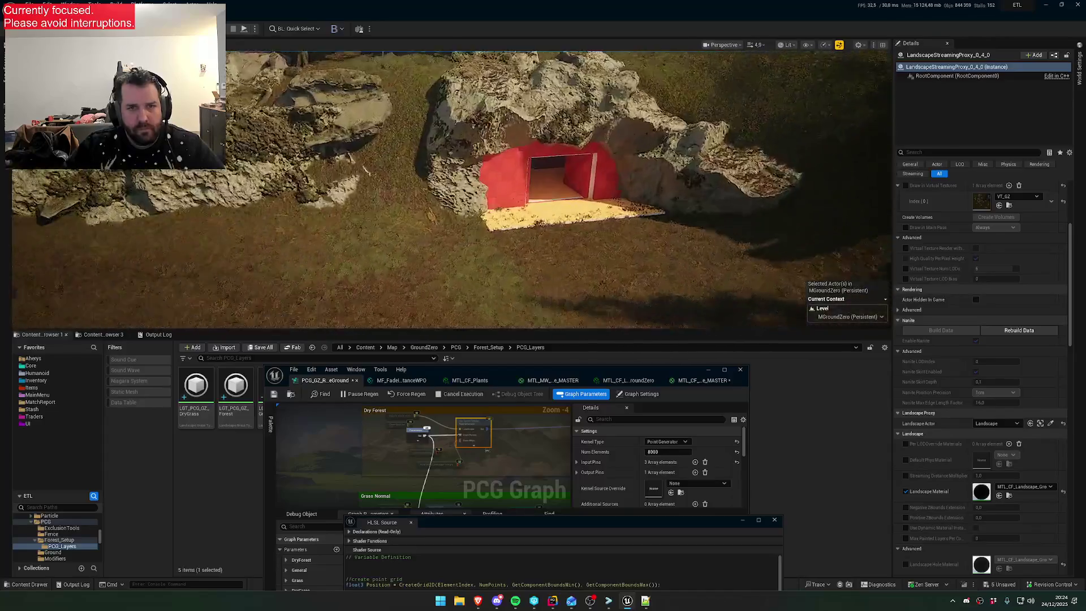
{"action": "scroll", "coordinate": [452, 187], "scroll_direction": "down", "scroll_amount": 2}
{"action": "left_click_drag", "start_coordinate": [453, 187], "coordinate": [436, 187]}
{"action": "scroll", "coordinate": [453, 187], "scroll_direction": "up", "scroll_amount": 2}
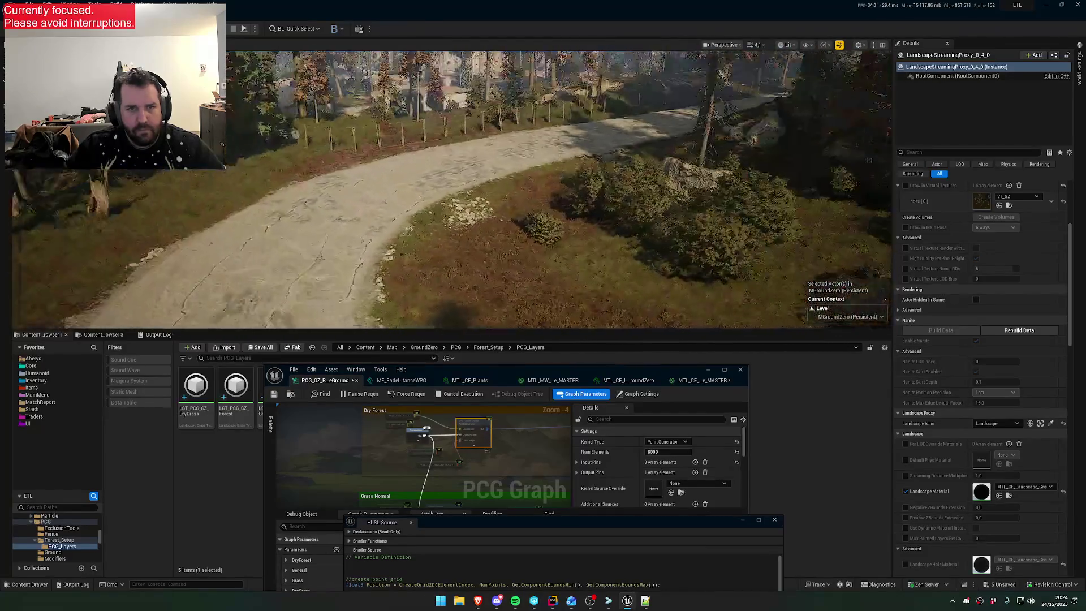
{"action": "scroll", "coordinate": [452, 186], "scroll_direction": "down", "scroll_amount": 2}
{"action": "scroll", "coordinate": [453, 187], "scroll_direction": "down", "scroll_amount": 1}
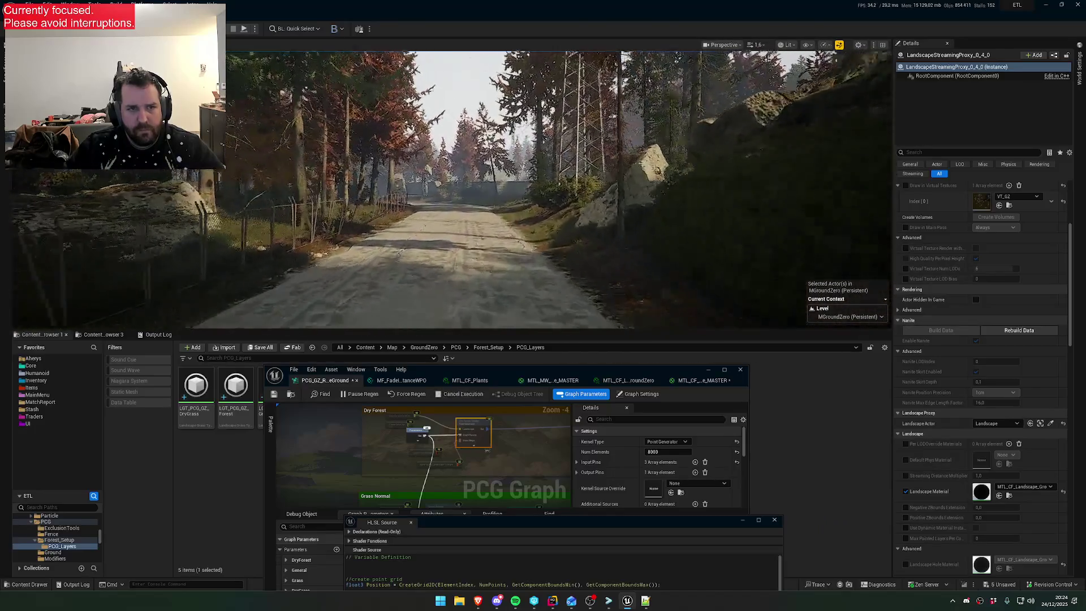
Fly along the forest road past the rock and white barriers to the concrete slab.
{"action": "key", "text": "w"}
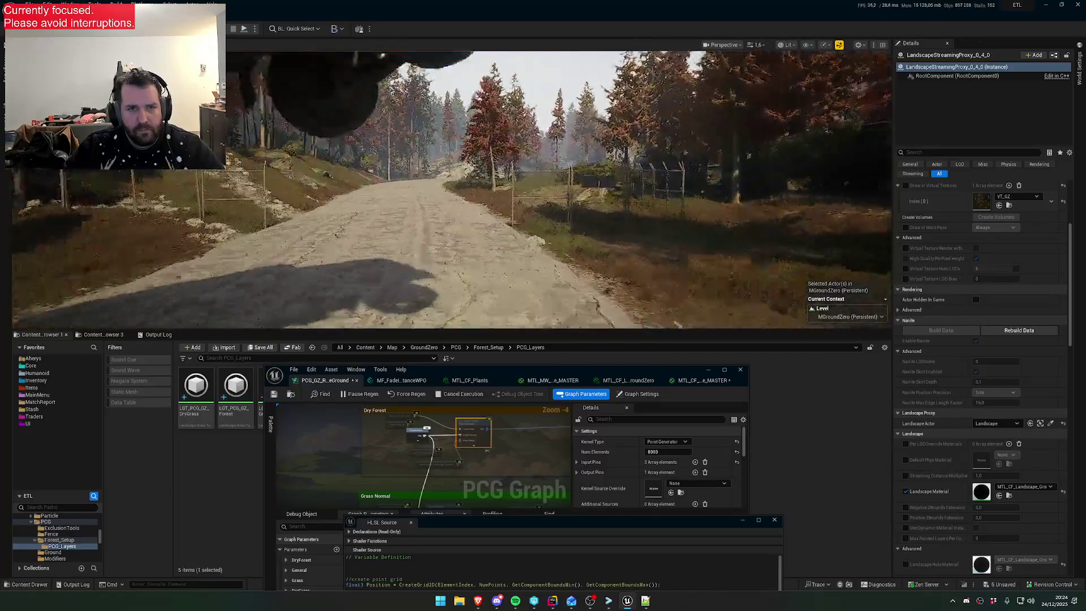
{"action": "key", "text": "w"}
{"action": "scroll", "coordinate": [452, 187], "scroll_direction": "up", "scroll_amount": 1}
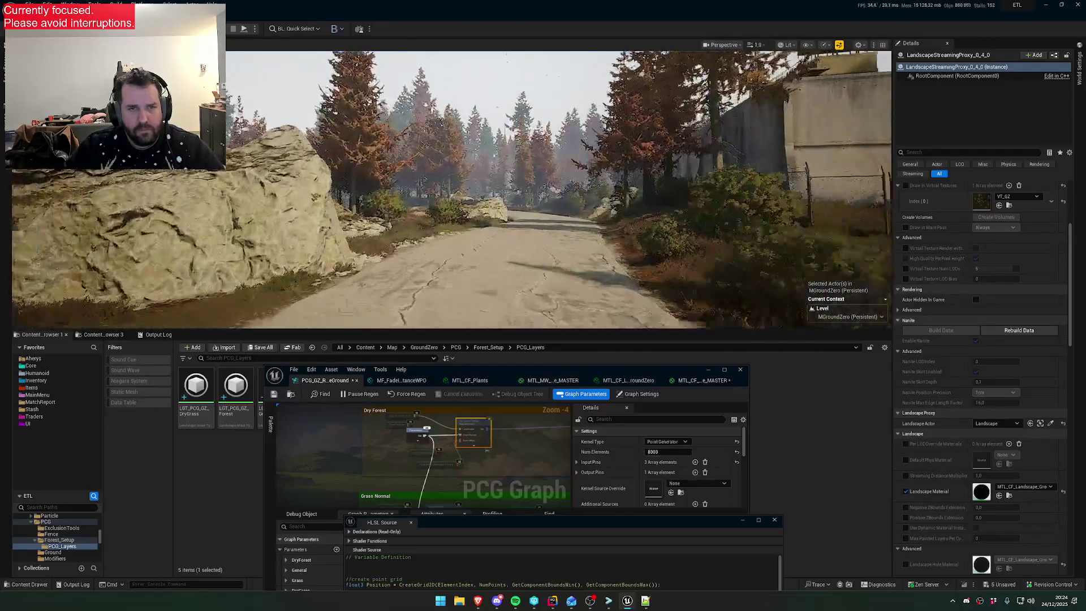
{"action": "key", "text": "w"}
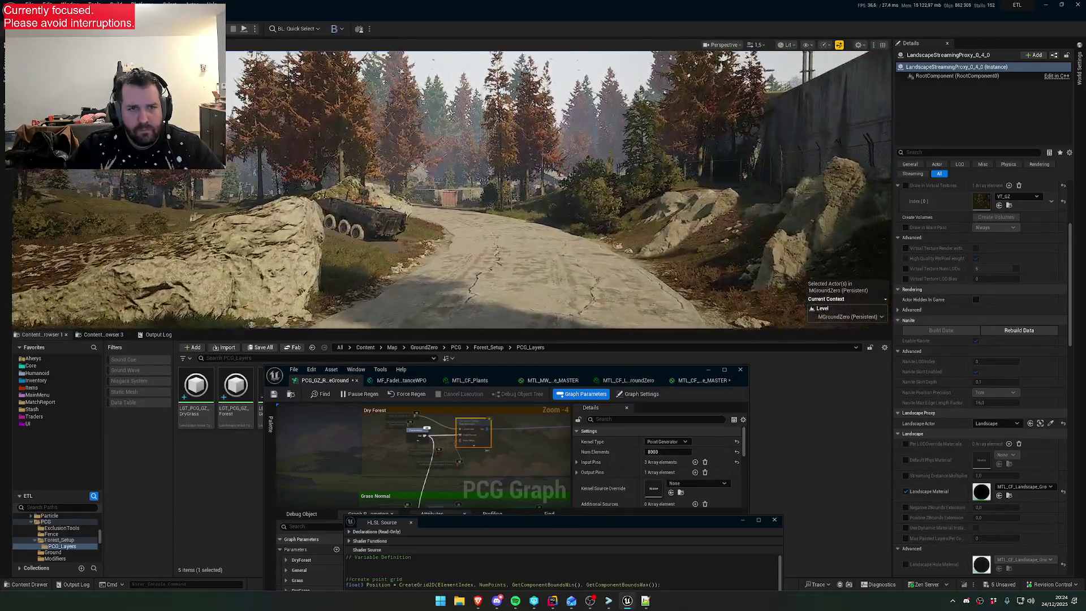
{"action": "scroll", "coordinate": [453, 187], "scroll_direction": "down", "scroll_amount": 2}
{"action": "key", "text": "w"}
{"action": "scroll", "coordinate": [452, 186], "scroll_direction": "down", "scroll_amount": 1}
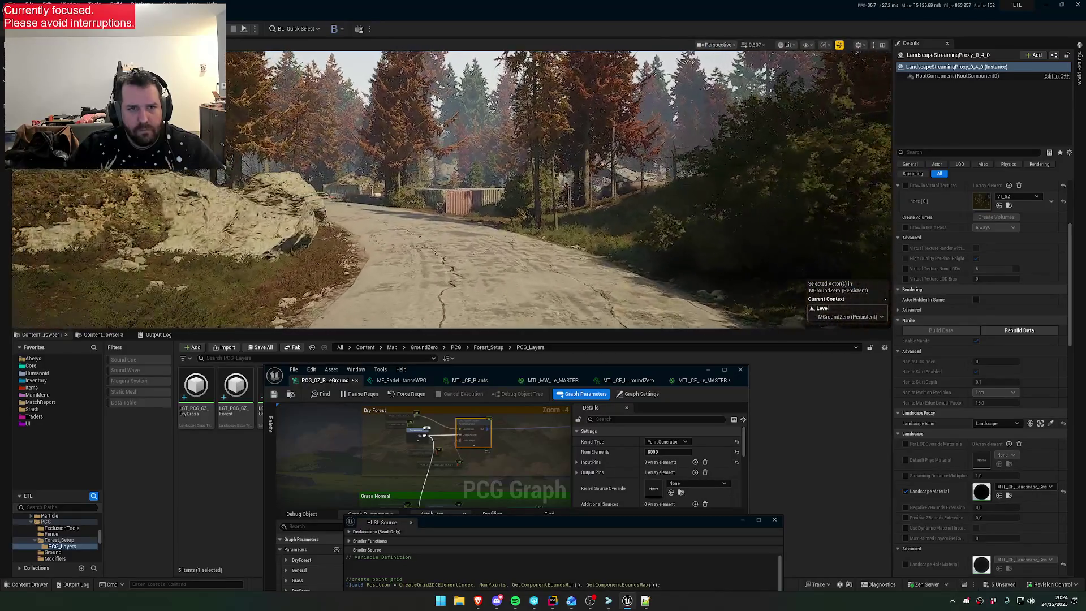
{"action": "key", "text": "w"}
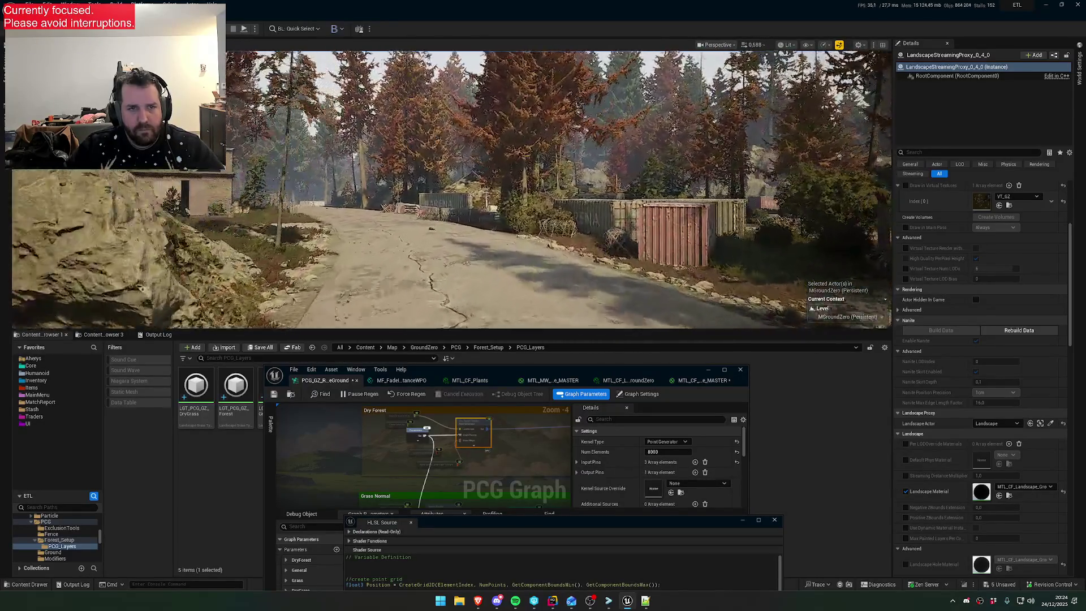
{"action": "scroll", "coordinate": [453, 190], "scroll_direction": "up", "scroll_amount": 3}
{"action": "scroll", "coordinate": [452, 189], "scroll_direction": "up", "scroll_amount": 1}
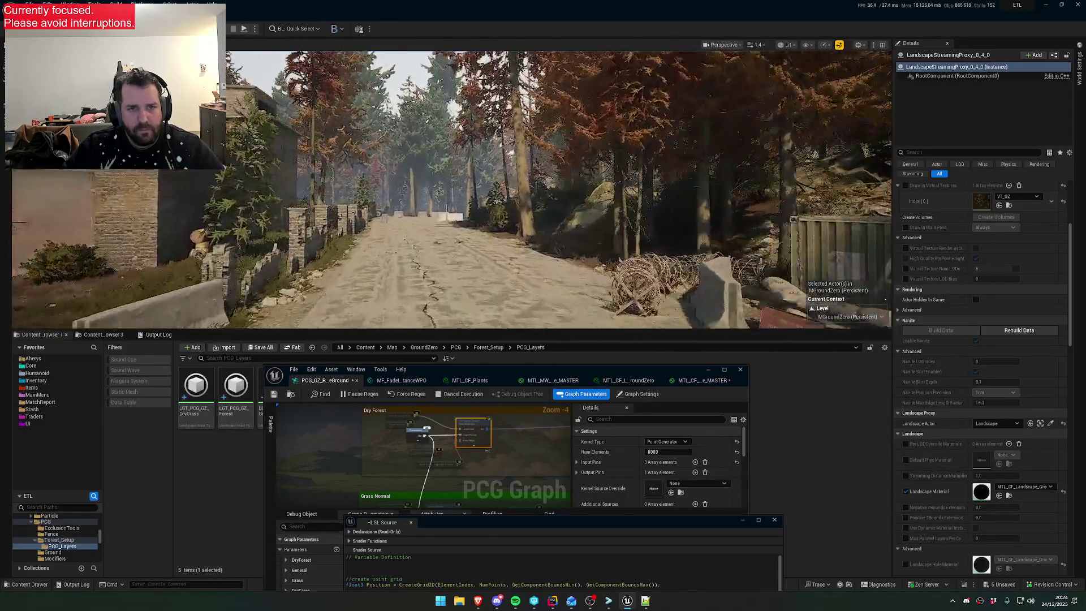
{"action": "key", "text": "w"}
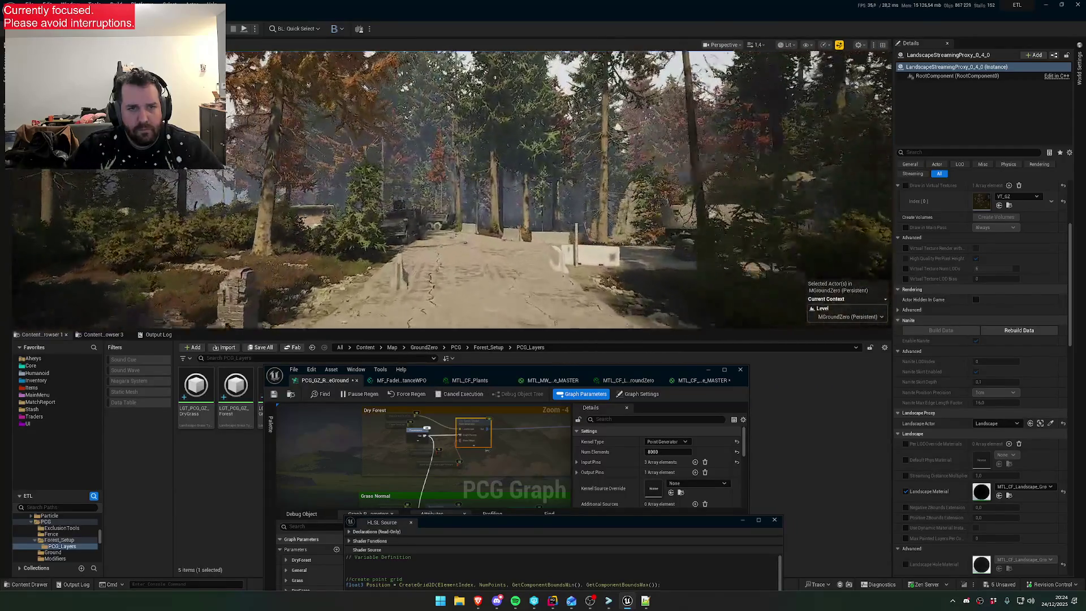
{"action": "scroll", "coordinate": [452, 190], "scroll_direction": "up", "scroll_amount": 1}
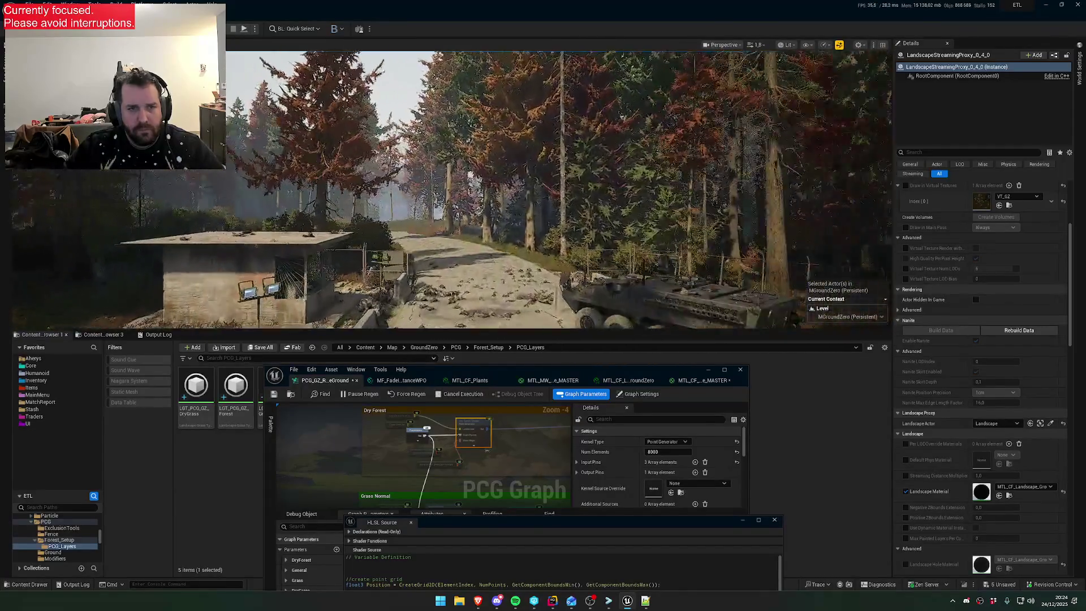
{"action": "key", "text": "w"}
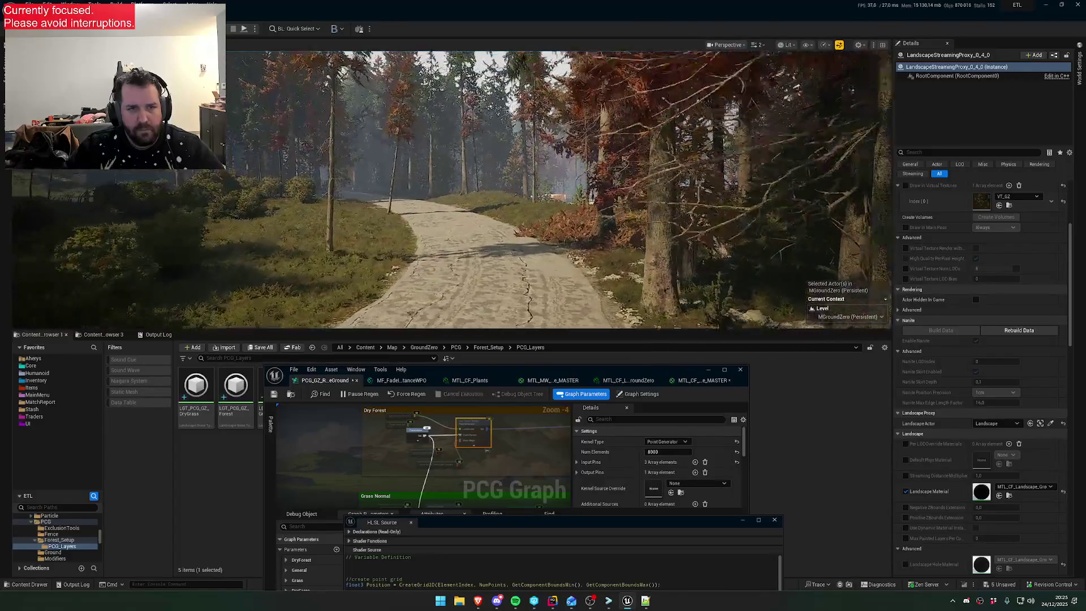
{"action": "key", "text": "w"}
{"action": "scroll", "coordinate": [452, 190], "scroll_direction": "down", "scroll_amount": 3}
{"action": "key", "text": "w"}
{"action": "key", "text": "w"}
{"action": "scroll", "coordinate": [453, 190], "scroll_direction": "up", "scroll_amount": 2}
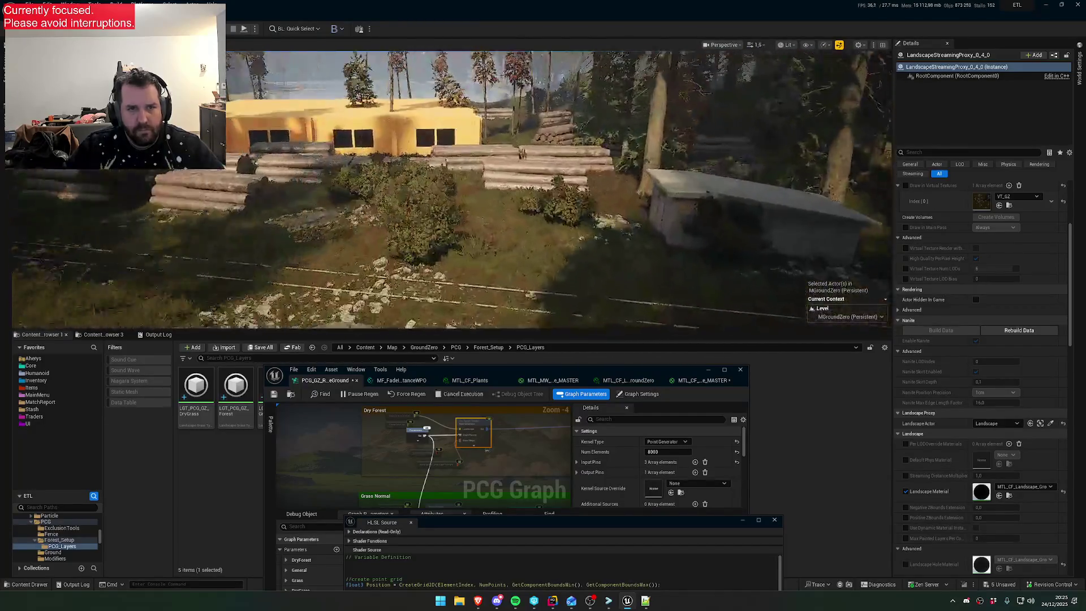
{"action": "key", "text": "w"}
Fly over the dirt path and sandy hillside, then across the lake to the sandy bank.
{"action": "scroll", "coordinate": [452, 190], "scroll_direction": "up", "scroll_amount": 3}
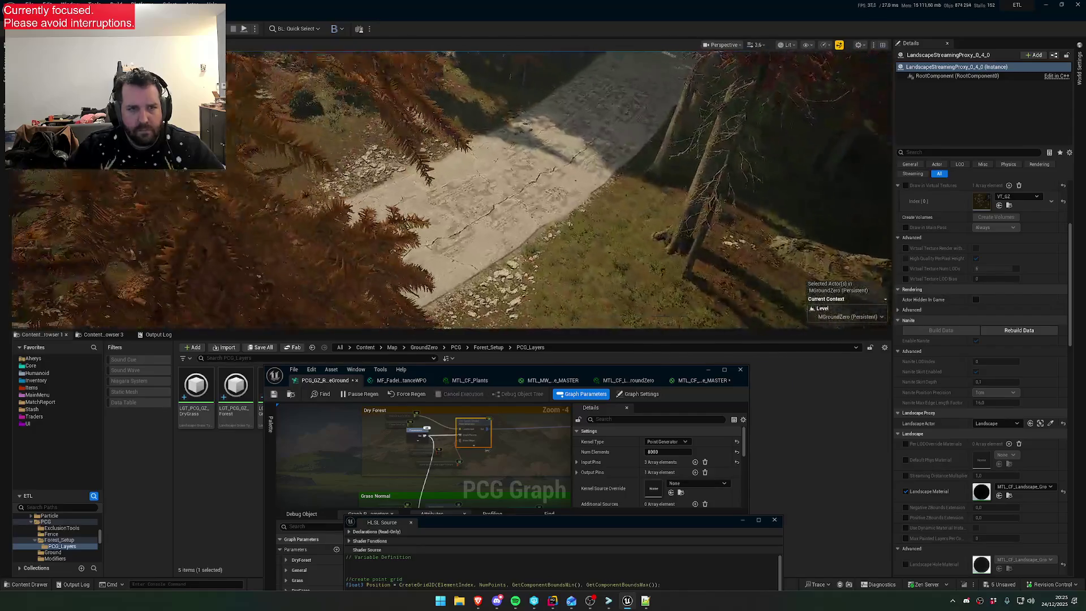
{"action": "scroll", "coordinate": [453, 190], "scroll_direction": "up", "scroll_amount": 1}
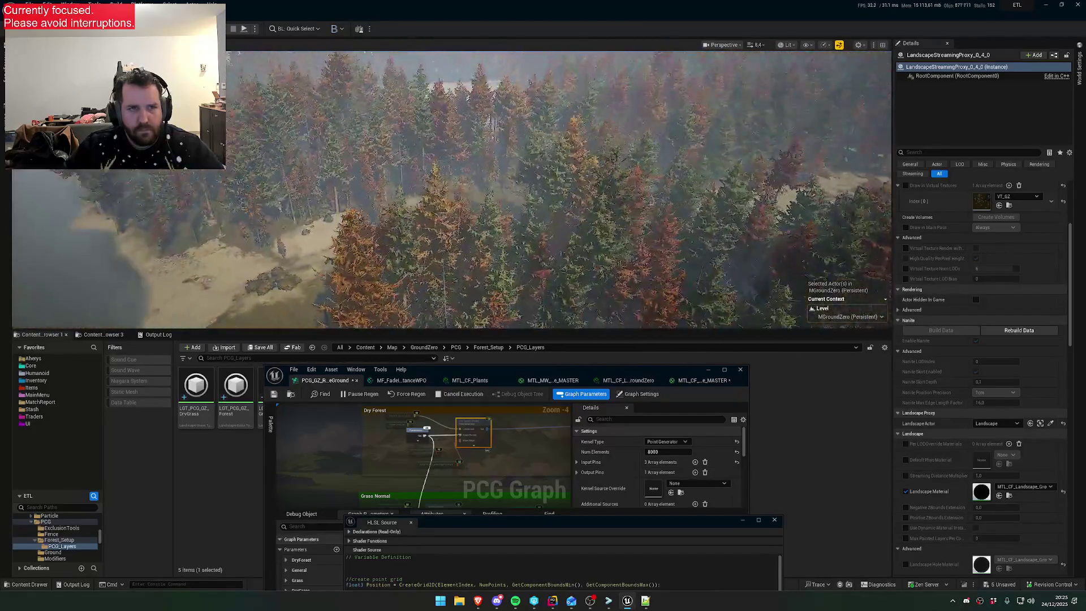
{"action": "key", "text": "w"}
{"action": "scroll", "coordinate": [453, 190], "scroll_direction": "down", "scroll_amount": 3}
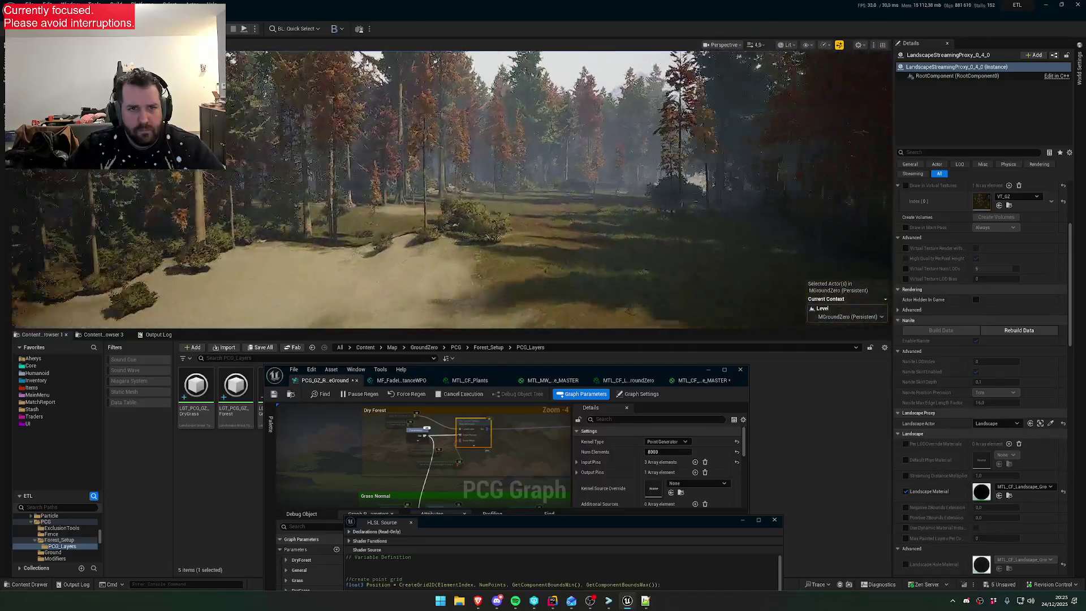
{"action": "key", "text": "w"}
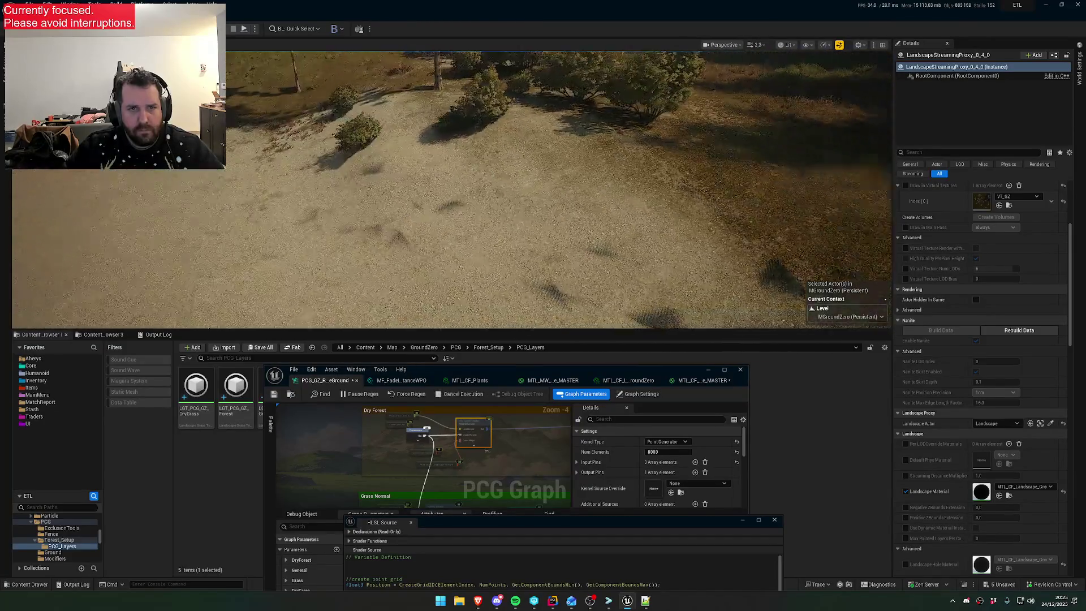
{"action": "scroll", "coordinate": [453, 190], "scroll_direction": "down", "scroll_amount": 2}
{"action": "key", "text": "w"}
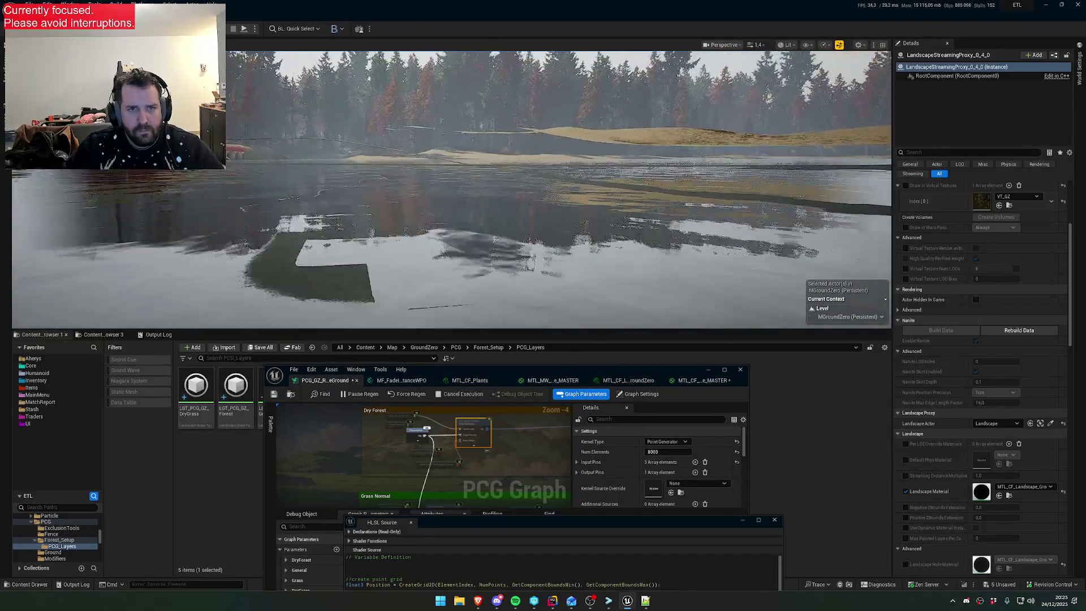
{"action": "key", "text": "w"}
{"action": "scroll", "coordinate": [453, 189], "scroll_direction": "up", "scroll_amount": 1}
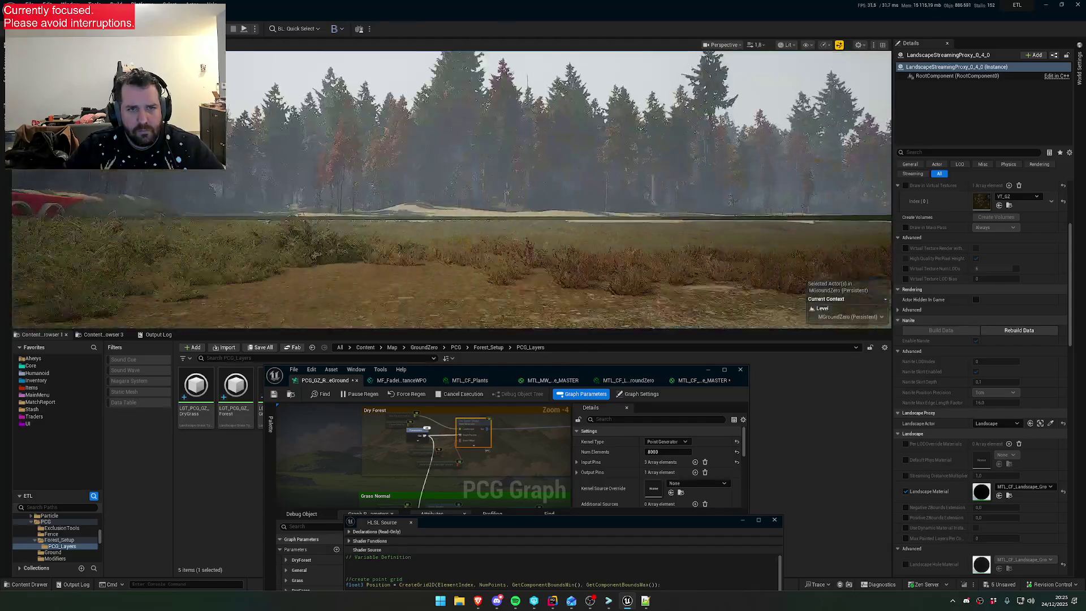
Descend to the grass field at the water's edge and rise onto the grassy bank.
{"action": "key", "text": "w"}
{"action": "scroll", "coordinate": [453, 190], "scroll_direction": "up", "scroll_amount": 1}
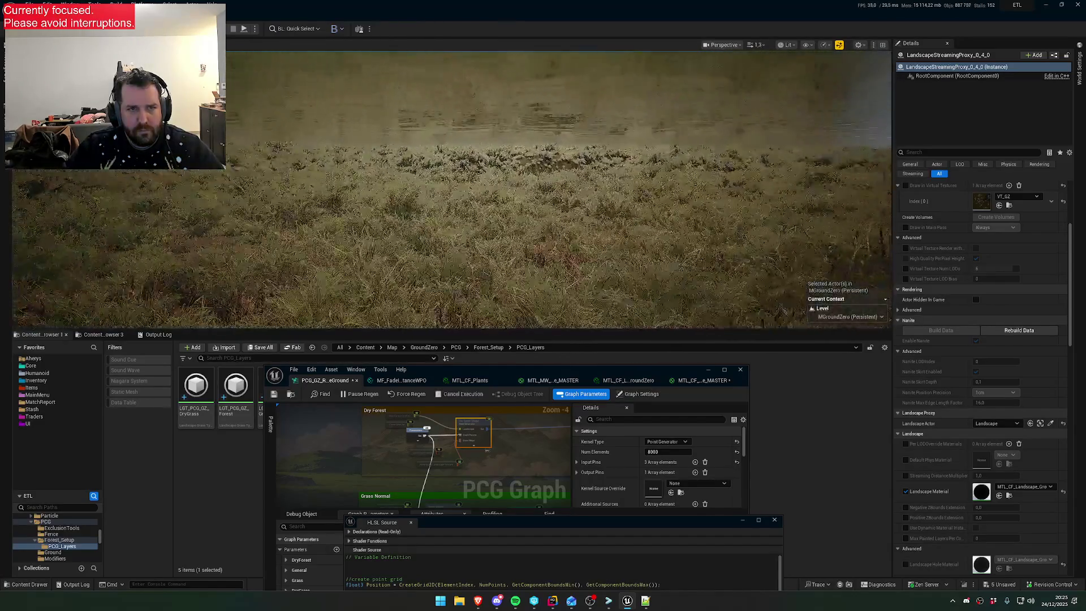
{"action": "key", "text": "w"}
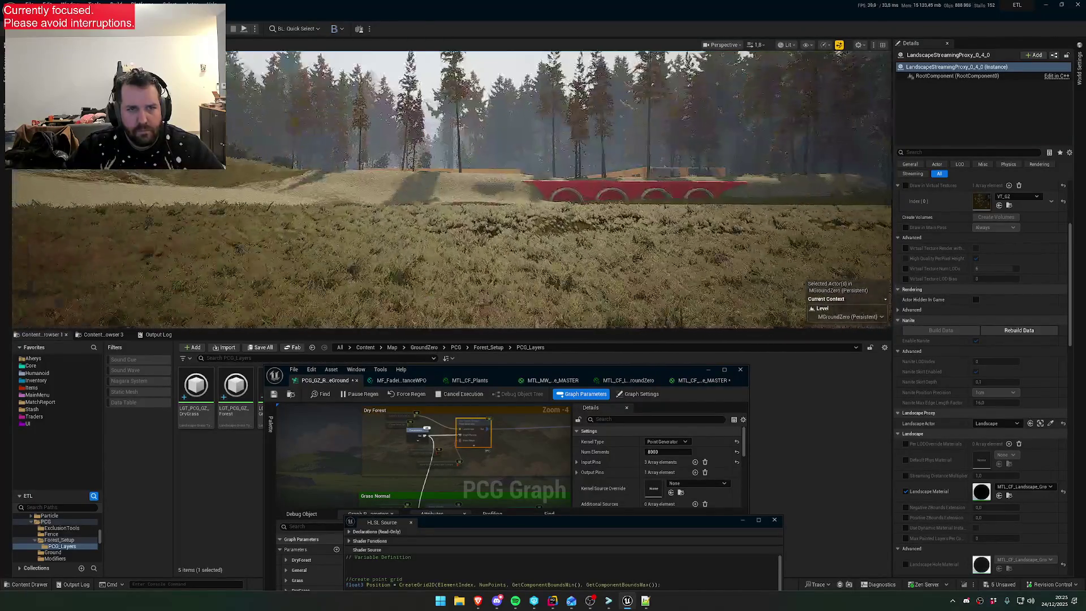
{"action": "key", "text": "s"}
{"action": "scroll", "coordinate": [453, 190], "scroll_direction": "up", "scroll_amount": 2}
{"action": "key", "text": "e"}
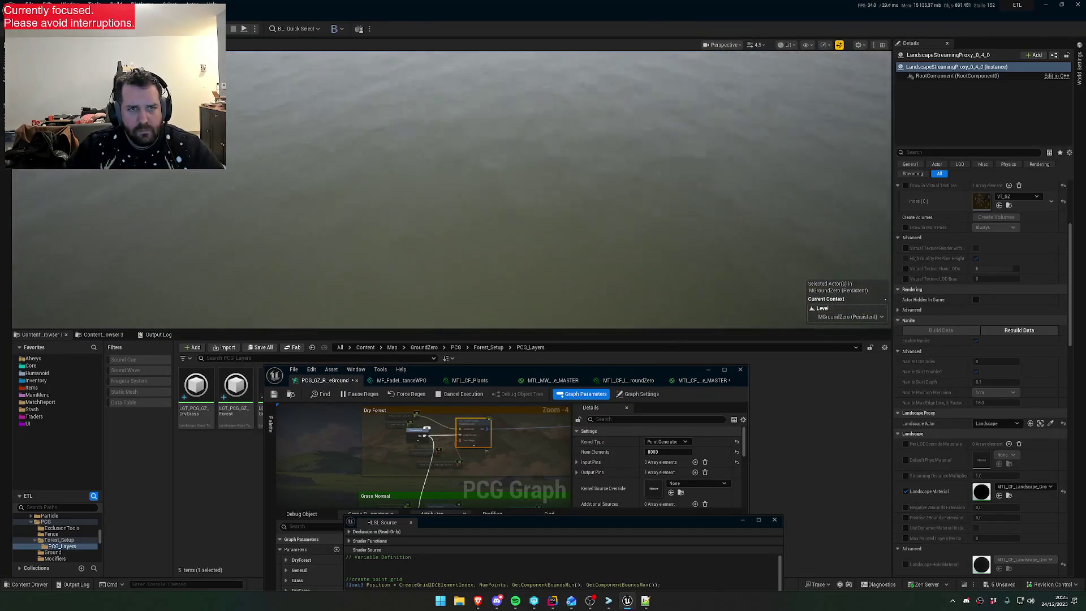
{"action": "key", "text": "s"}
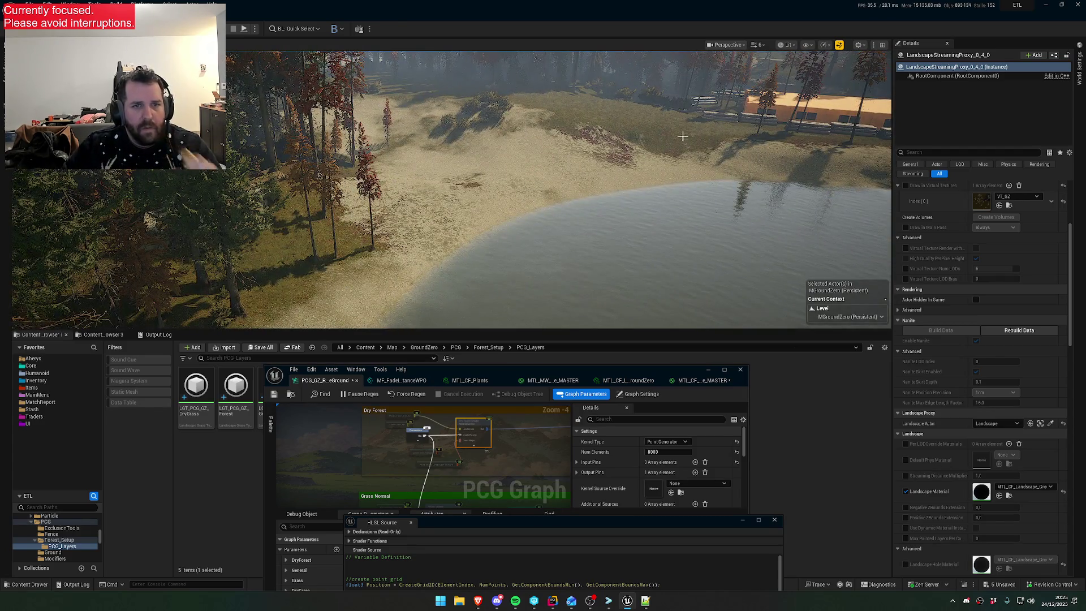
Fly to the forested bank, past the rocks and meadow, and along the forest path.
{"action": "scroll", "coordinate": [453, 186], "scroll_direction": "up", "scroll_amount": 2}
{"action": "key", "text": "w"}
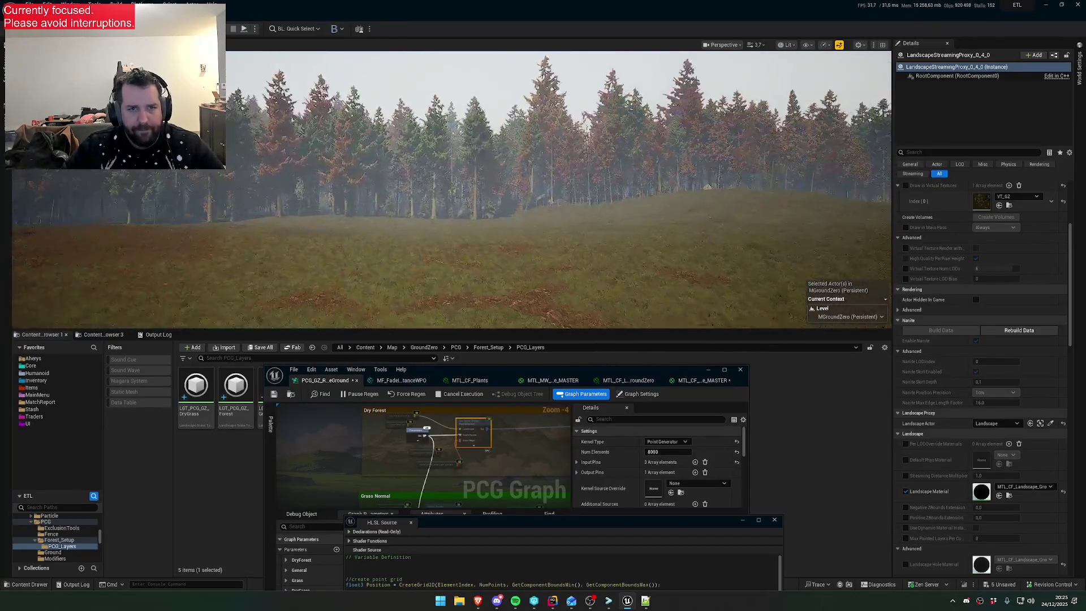
{"action": "scroll", "coordinate": [452, 187], "scroll_direction": "up", "scroll_amount": 2}
{"action": "key", "text": "w"}
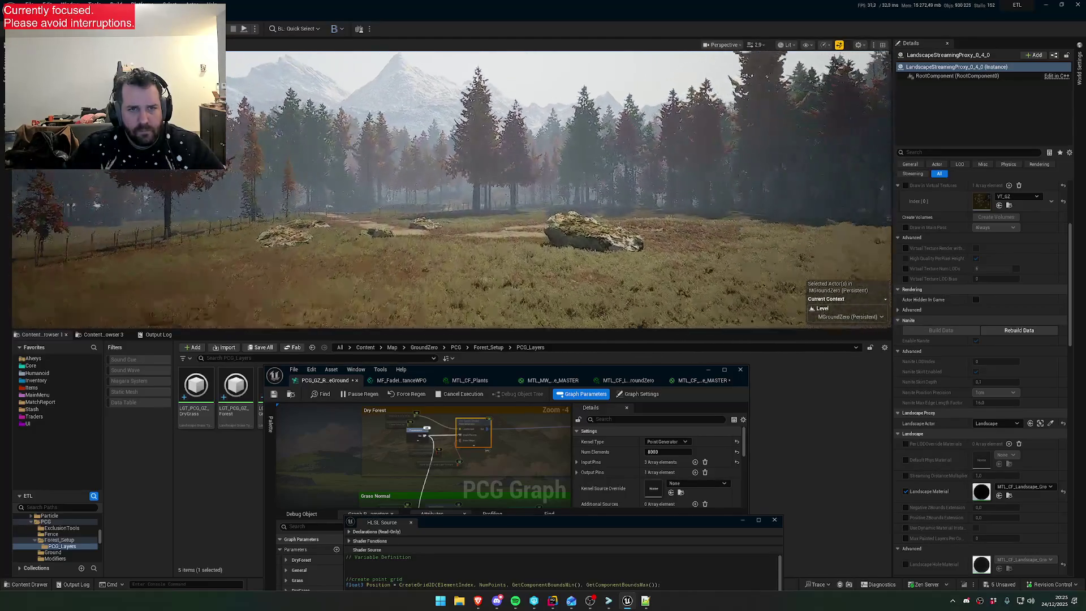
{"action": "scroll", "coordinate": [452, 187], "scroll_direction": "down", "scroll_amount": 1}
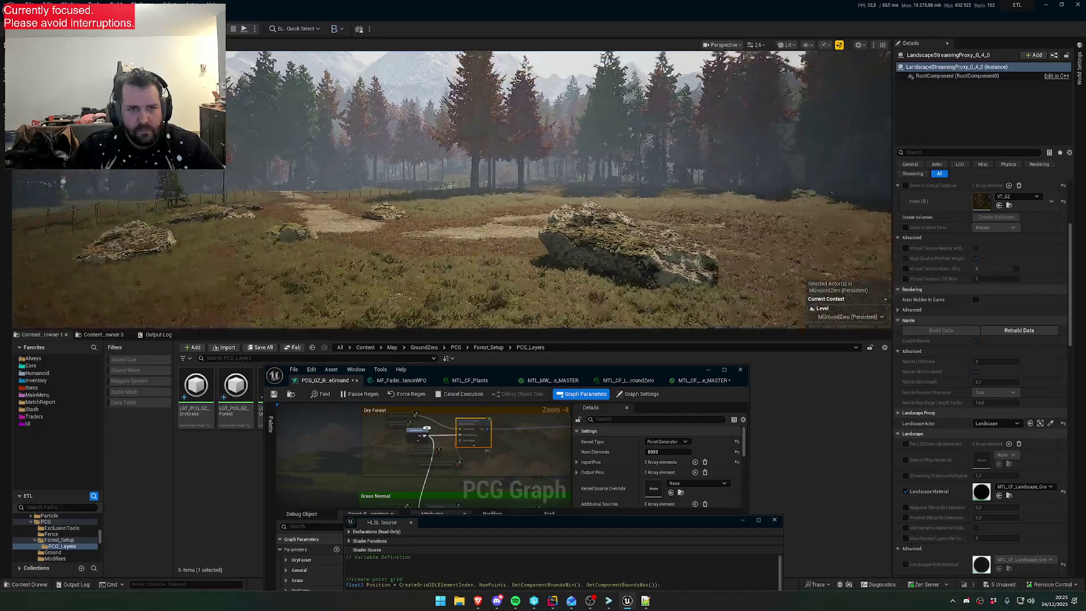
{"action": "key", "text": "w"}
{"action": "key", "text": "w"}
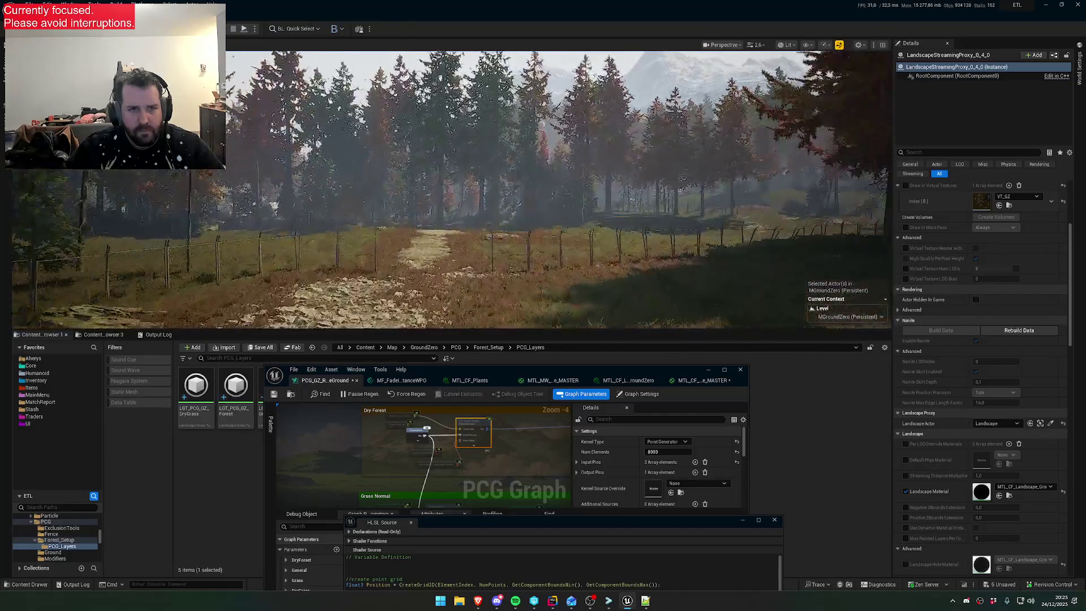
{"action": "scroll", "coordinate": [452, 187], "scroll_direction": "down", "scroll_amount": 1}
{"action": "key", "text": "w"}
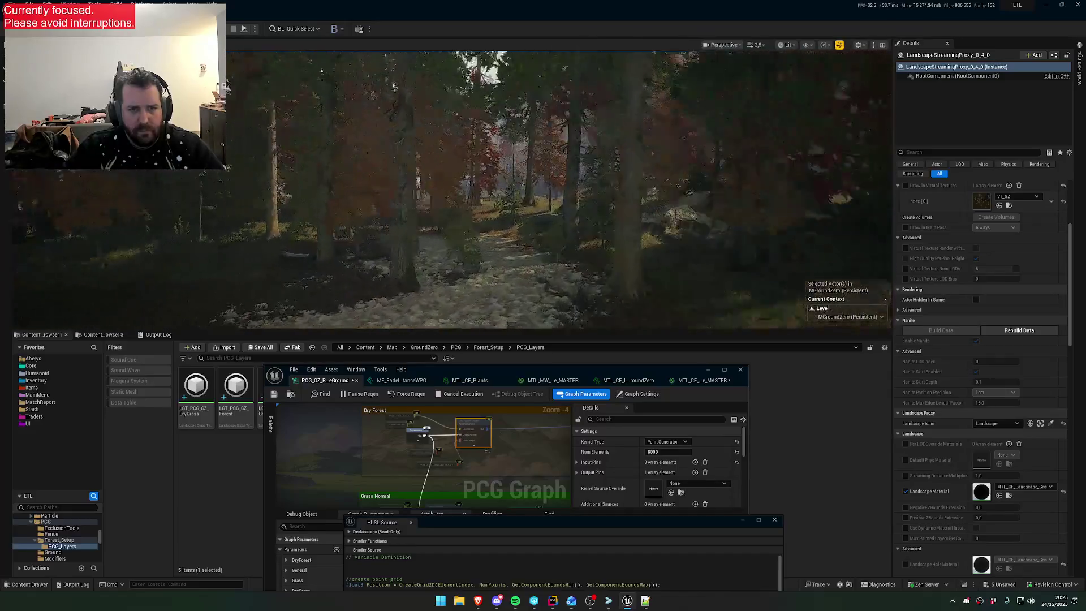
Rise above the forest to view the town, then bring up the MTL_MW_Foliage_MASTER graph.
{"action": "scroll", "coordinate": [453, 187], "scroll_direction": "up", "scroll_amount": 2}
{"action": "scroll", "coordinate": [452, 187], "scroll_direction": "up", "scroll_amount": 4}
{"action": "key", "text": "e"}
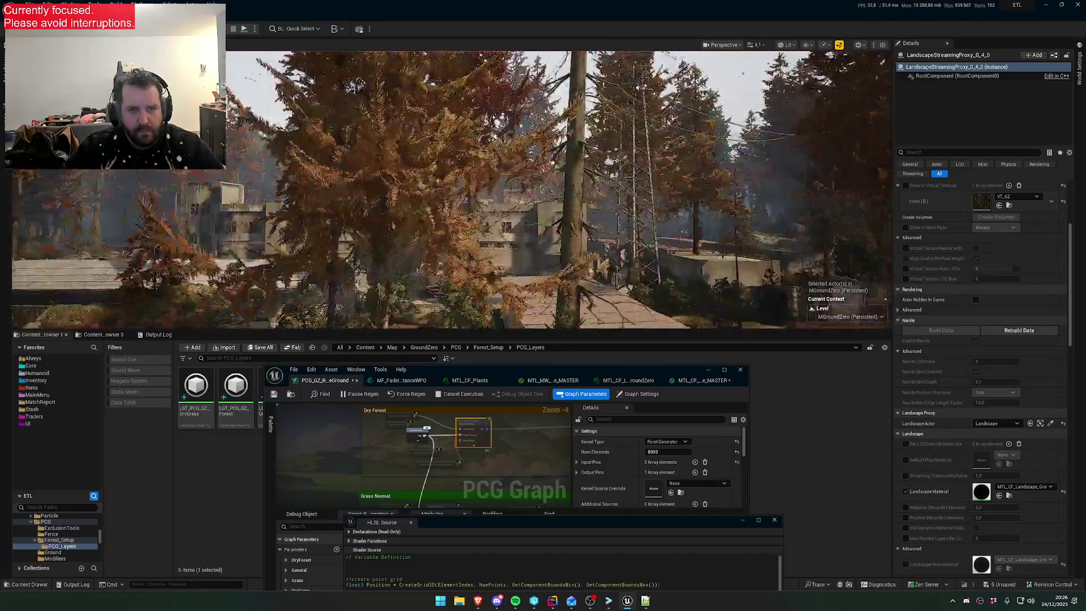
{"action": "scroll", "coordinate": [452, 186], "scroll_direction": "down", "scroll_amount": 3}
{"action": "key", "text": "q"}
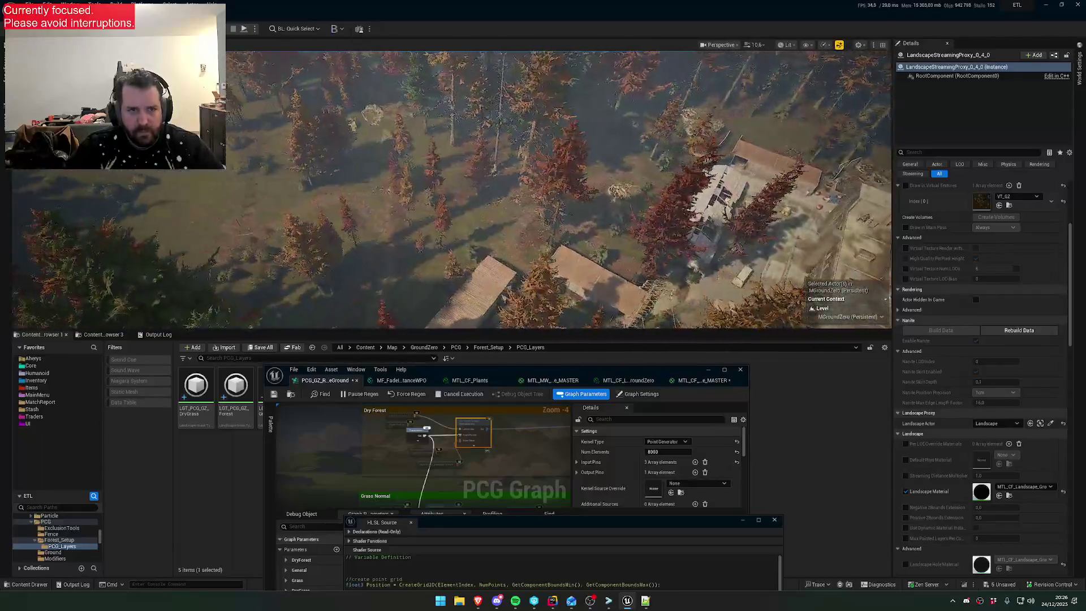
{"action": "scroll", "coordinate": [612, 249], "scroll_direction": "down", "scroll_amount": 1}
{"action": "key", "text": "q"}
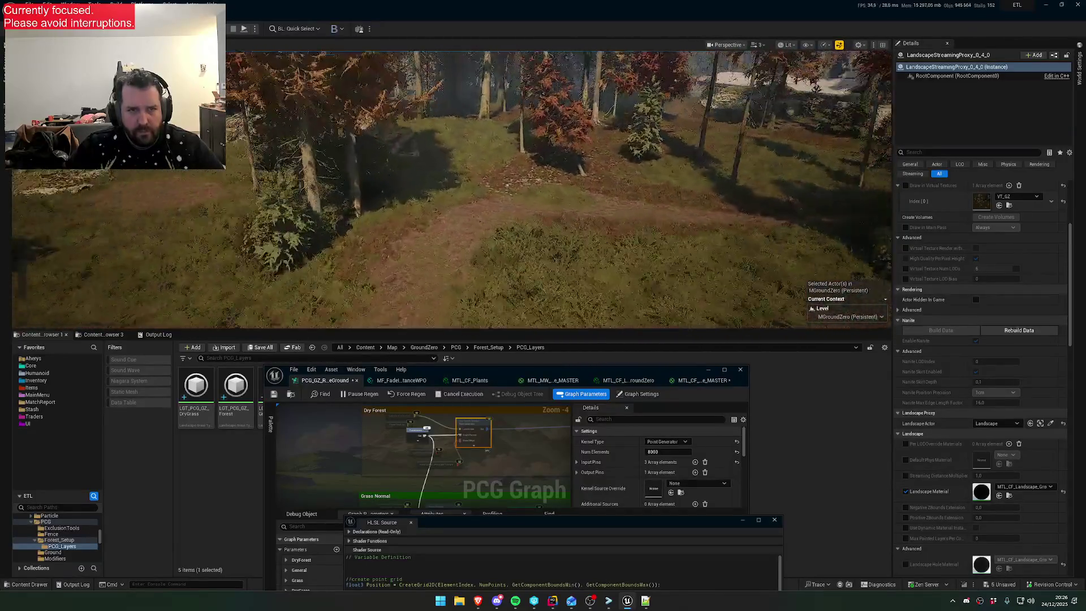
{"action": "scroll", "coordinate": [612, 249], "scroll_direction": "up", "scroll_amount": 4}
{"action": "key", "text": "e"}
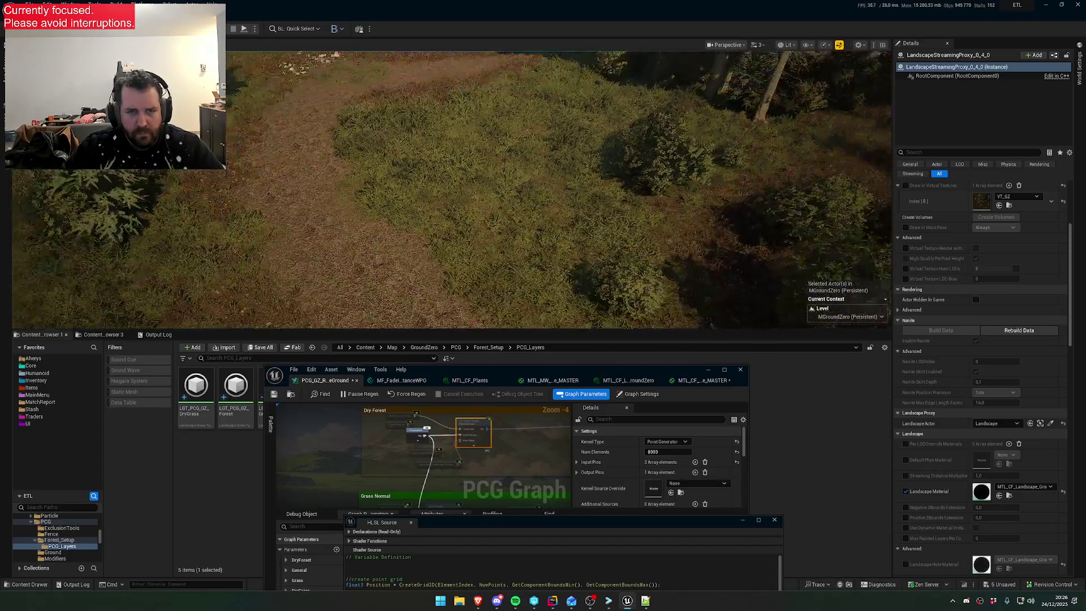
{"action": "scroll", "coordinate": [612, 249], "scroll_direction": "up", "scroll_amount": 2}
{"action": "key", "text": "w"}
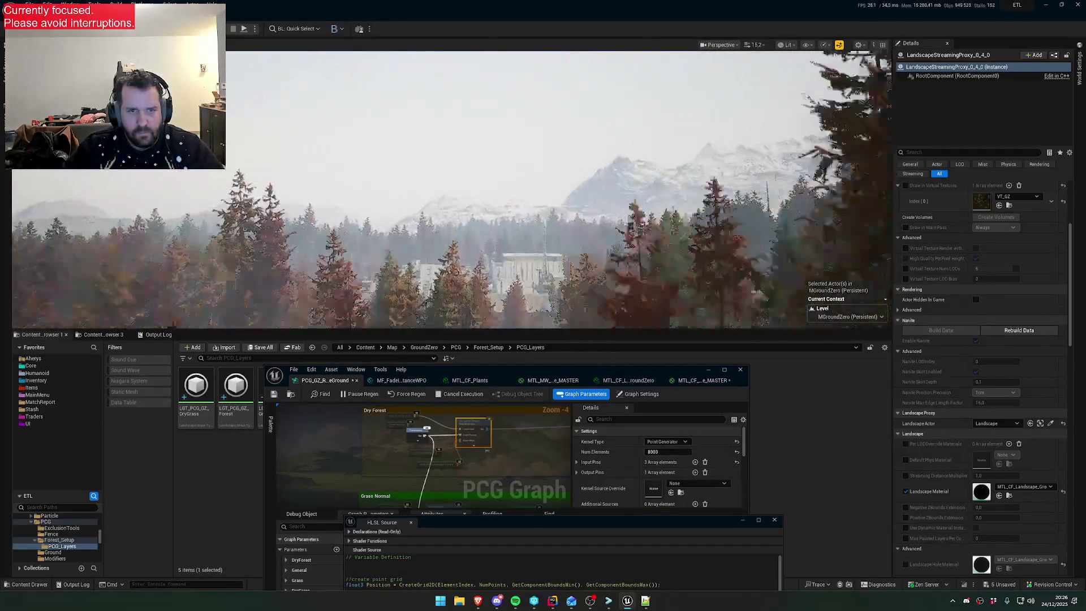
{"action": "left_click", "coordinate": [552, 375]}
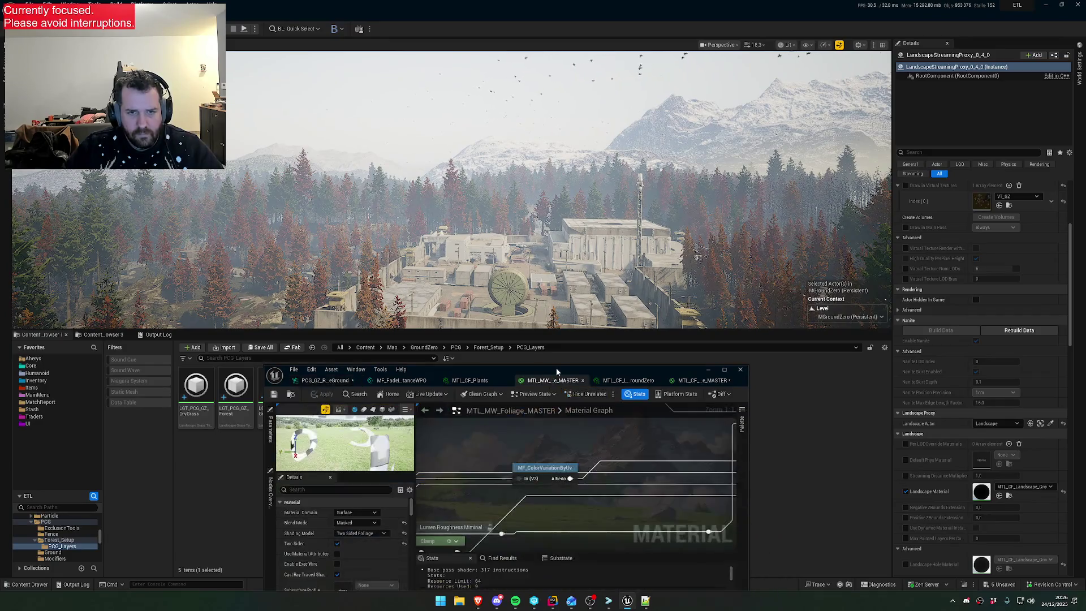
Maximize the foliage master material, look over its Textures node group, then close it.
{"action": "double_click", "coordinate": [558, 373]}
{"action": "scroll", "coordinate": [716, 307], "scroll_direction": "down", "scroll_amount": 3}
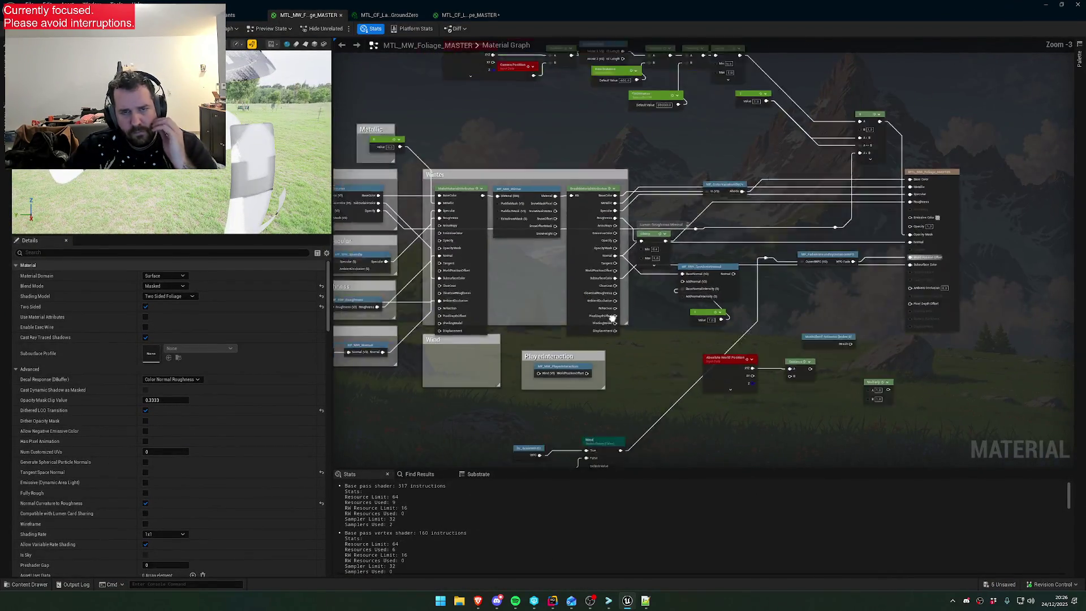
{"action": "left_click_drag", "start_coordinate": [496, 373], "coordinate": [706, 379]}
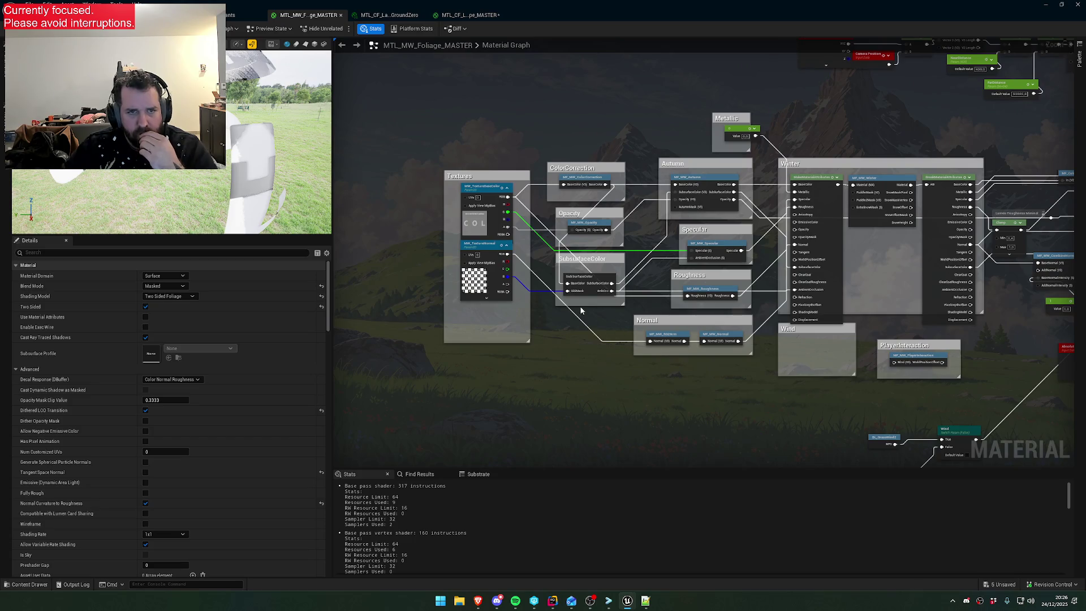
{"action": "left_click_drag", "start_coordinate": [649, 86], "coordinate": [586, 198]}
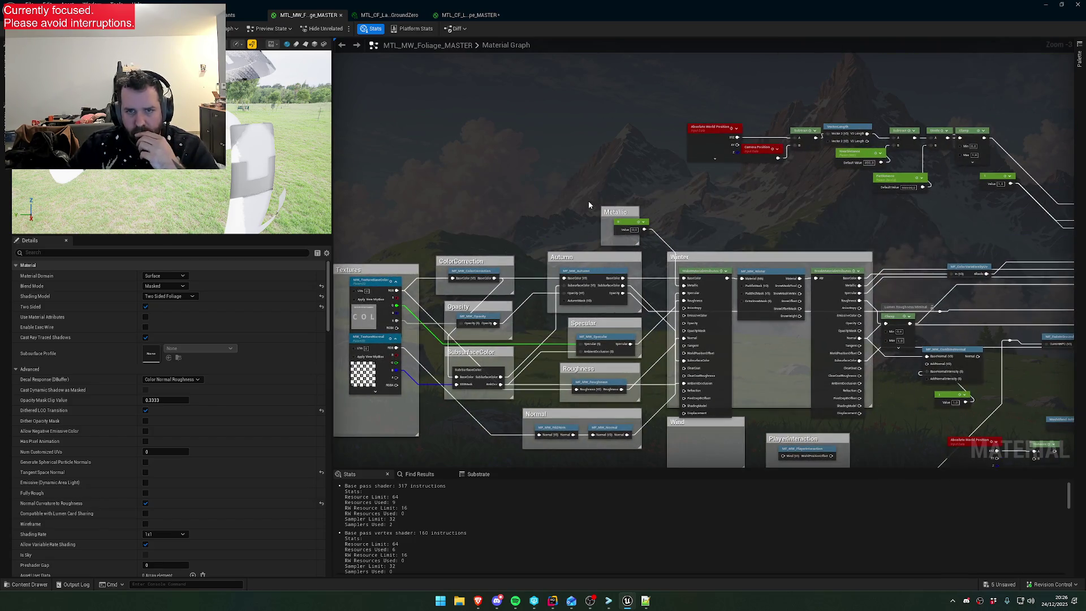
{"action": "scroll", "coordinate": [565, 192], "scroll_direction": "down", "scroll_amount": 3}
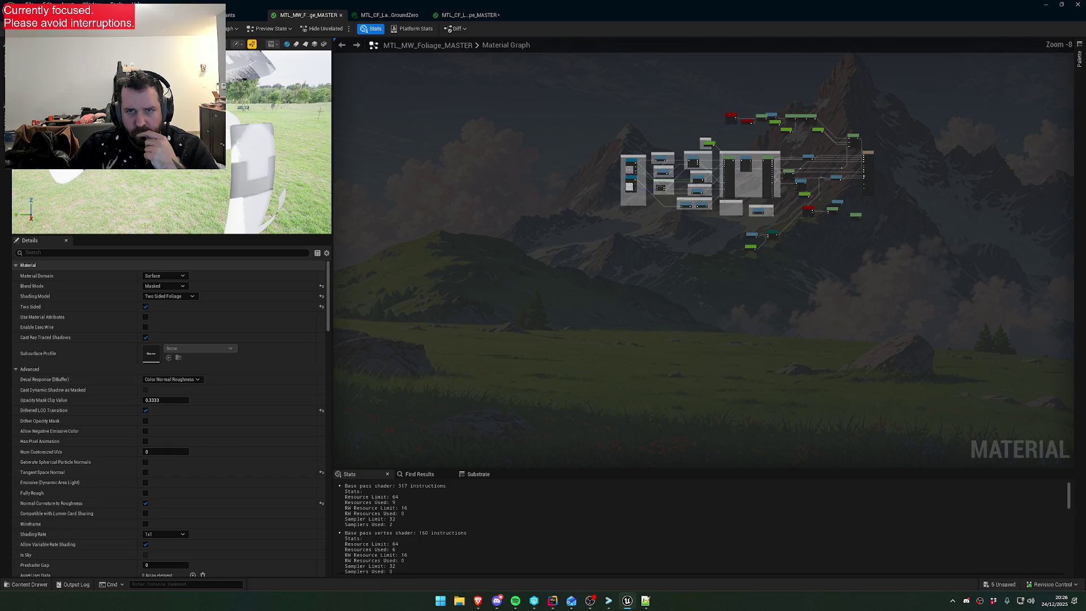
{"action": "scroll", "coordinate": [679, 155], "scroll_direction": "up", "scroll_amount": 3}
{"action": "scroll", "coordinate": [664, 225], "scroll_direction": "up", "scroll_amount": 1}
{"action": "scroll", "coordinate": [644, 248], "scroll_direction": "down", "scroll_amount": 1}
{"action": "scroll", "coordinate": [509, 170], "scroll_direction": "down", "scroll_amount": 2}
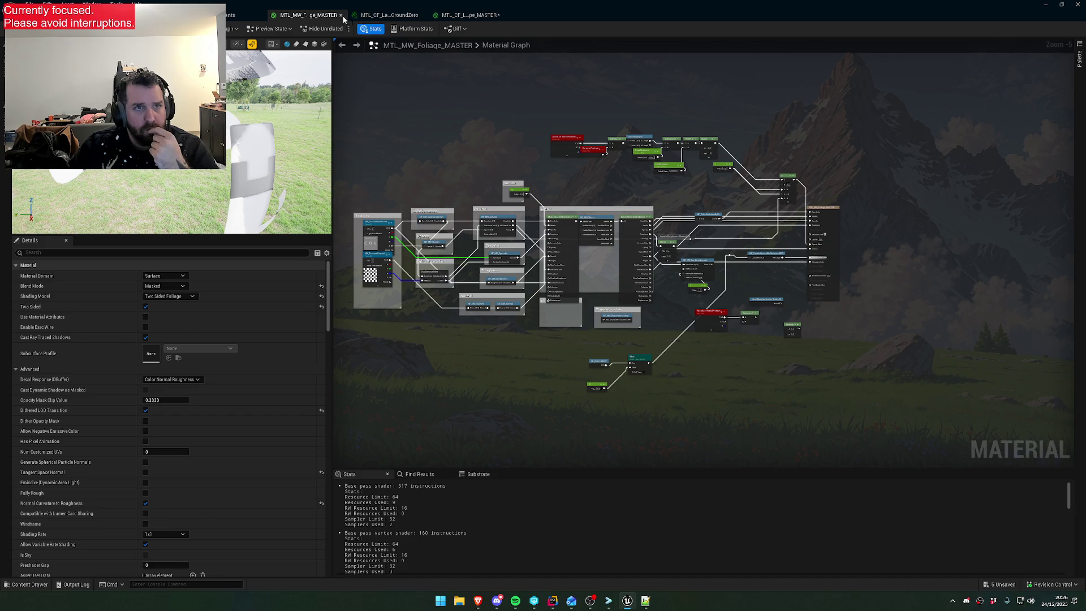
{"action": "left_click", "coordinate": [341, 16]}
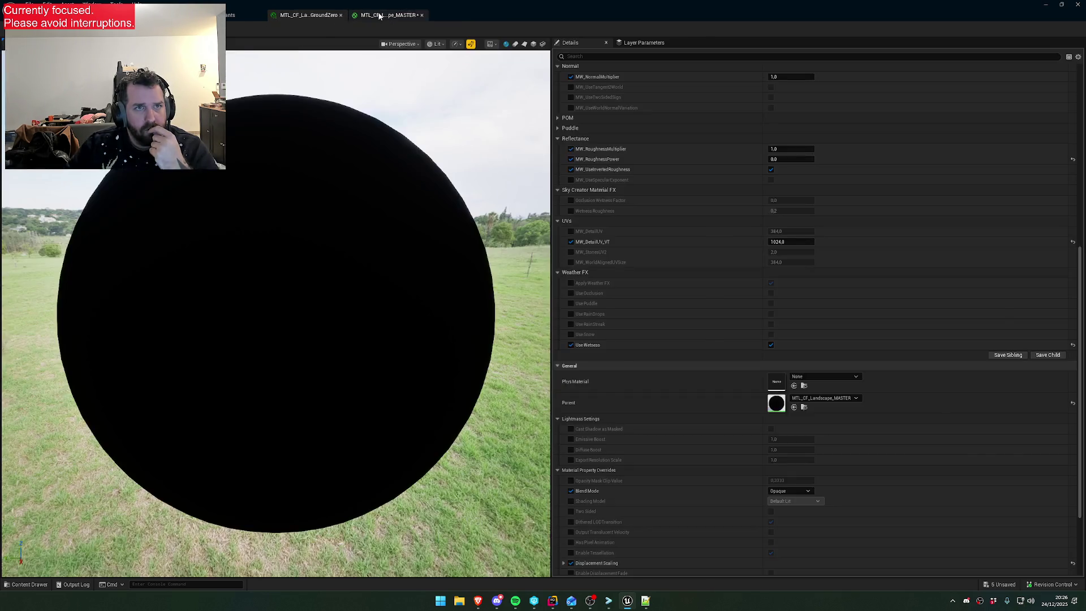